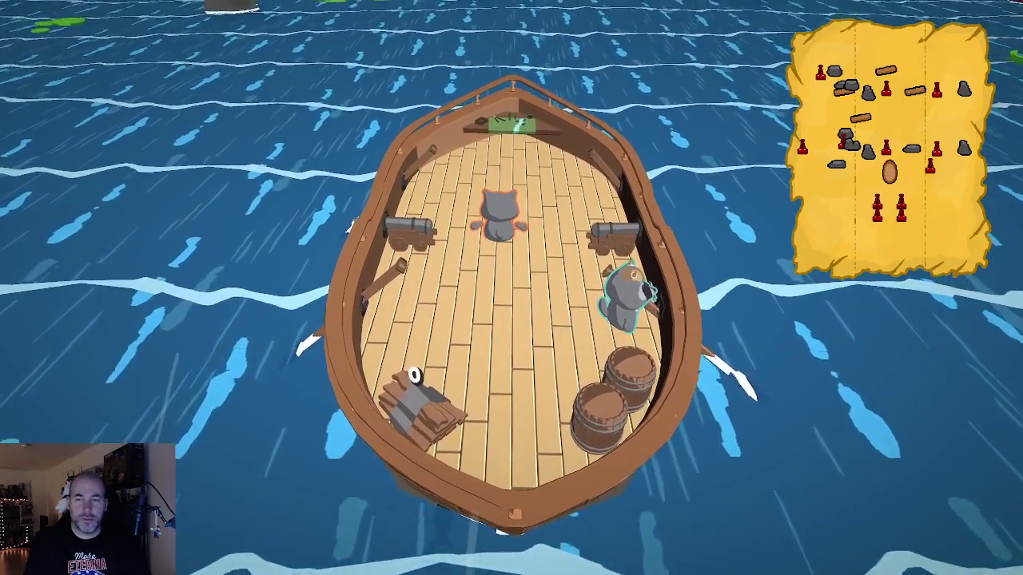
Step: Walk the raccoon from the oar around the deck until the boat wrecks at 464m
{"action": "key", "text": "a"}
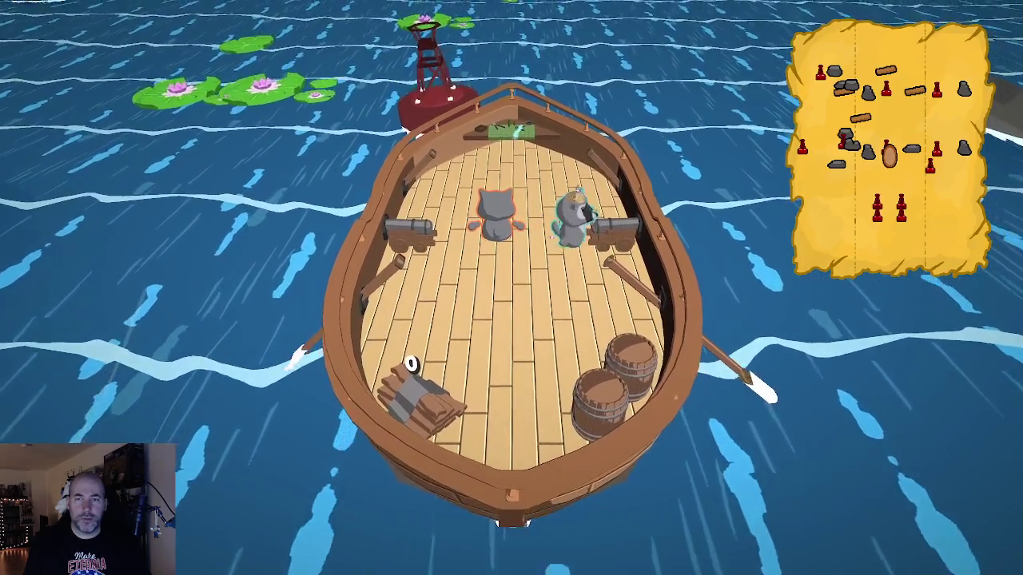
{"action": "key", "text": "s"}
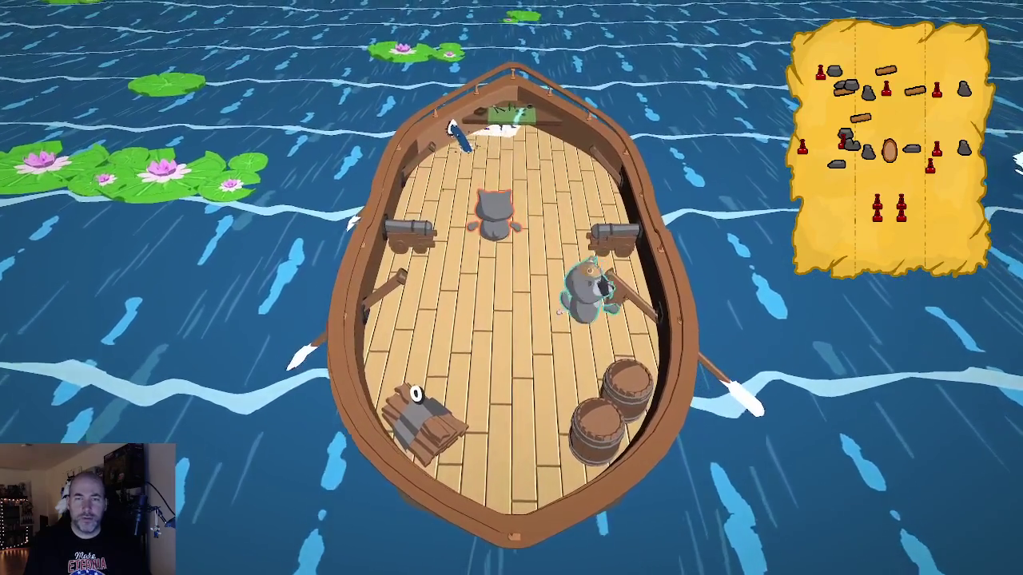
{"action": "key", "text": "a"}
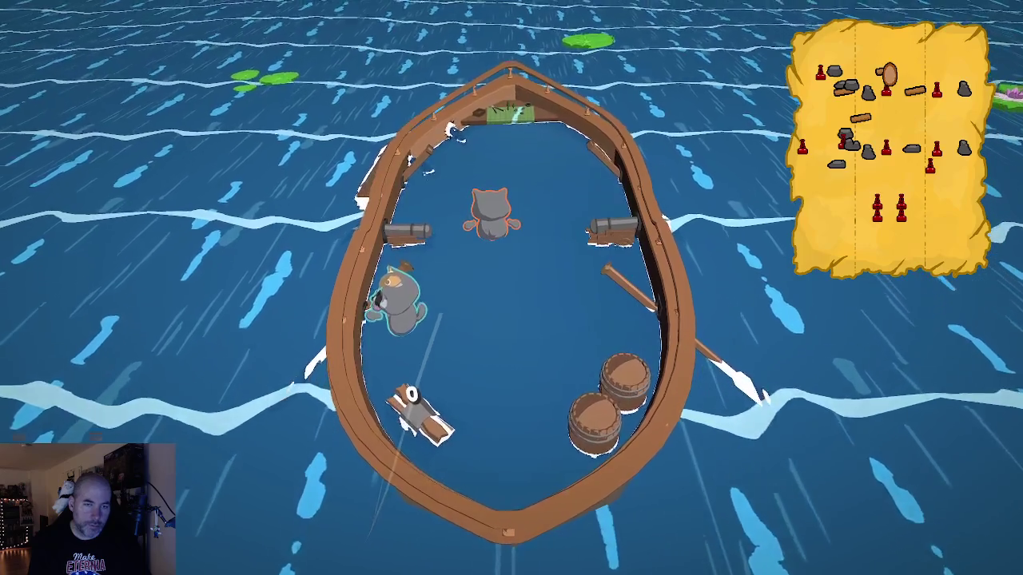
{"action": "key", "text": "w"}
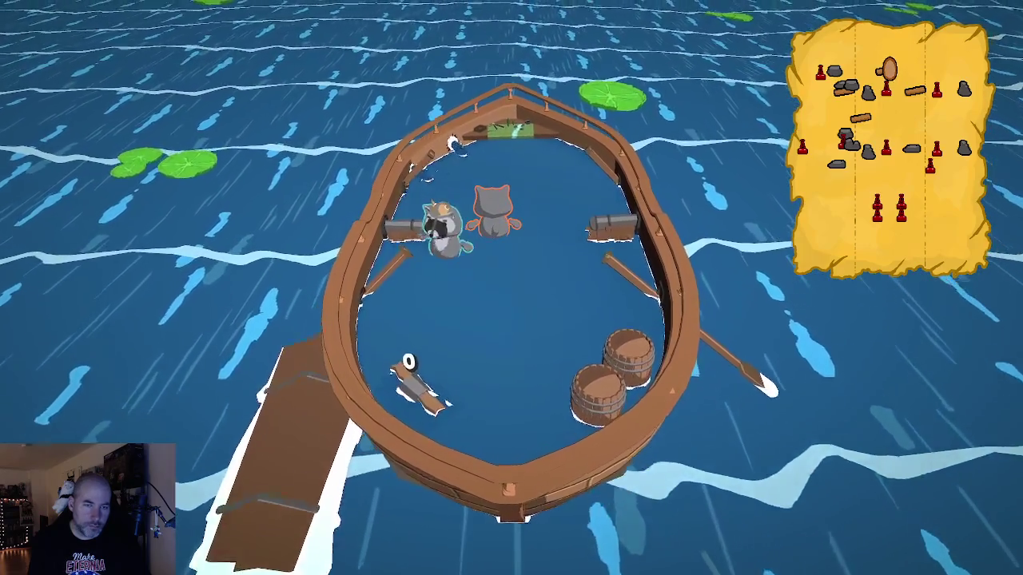
{"action": "key", "text": "s"}
{"action": "key", "text": "a"}
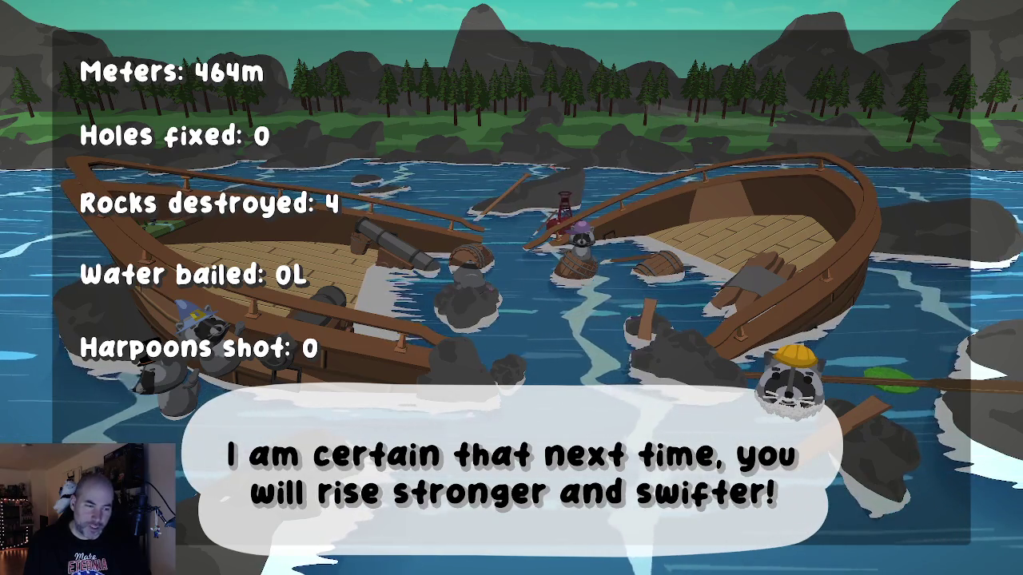
Step: Dismiss the results, switch the first raccoon's hat to a mushroom cap, and begin a new game
{"action": "left_click", "coordinate": [512, 291]}
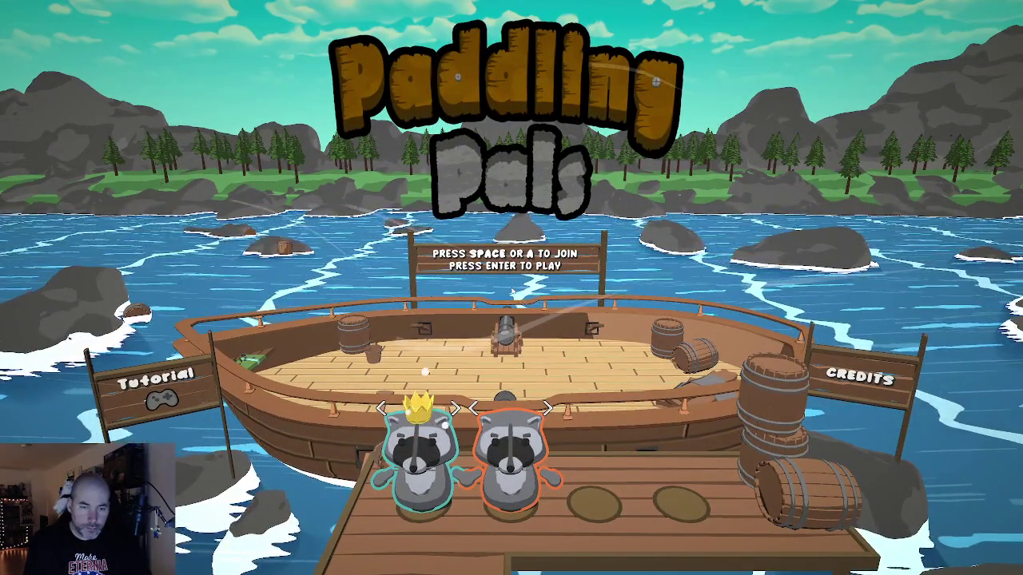
{"action": "key", "text": "Right"}
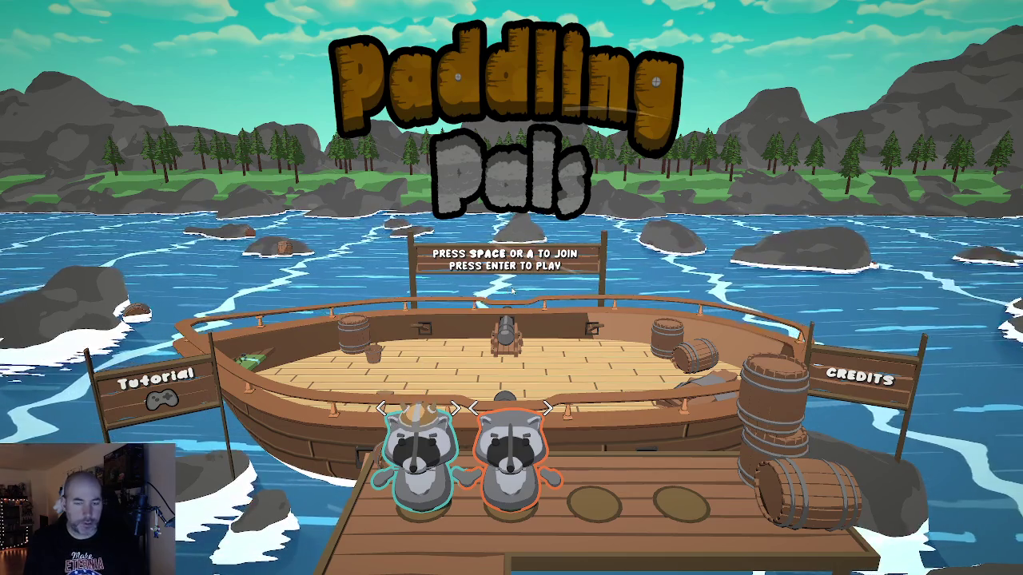
{"action": "key", "text": "Return"}
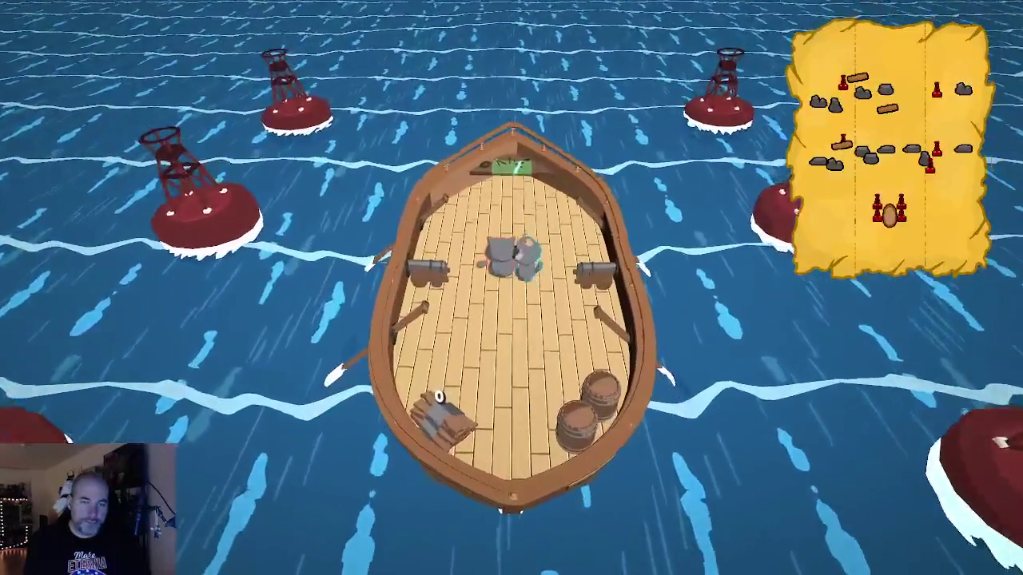
{"action": "key", "text": "a"}
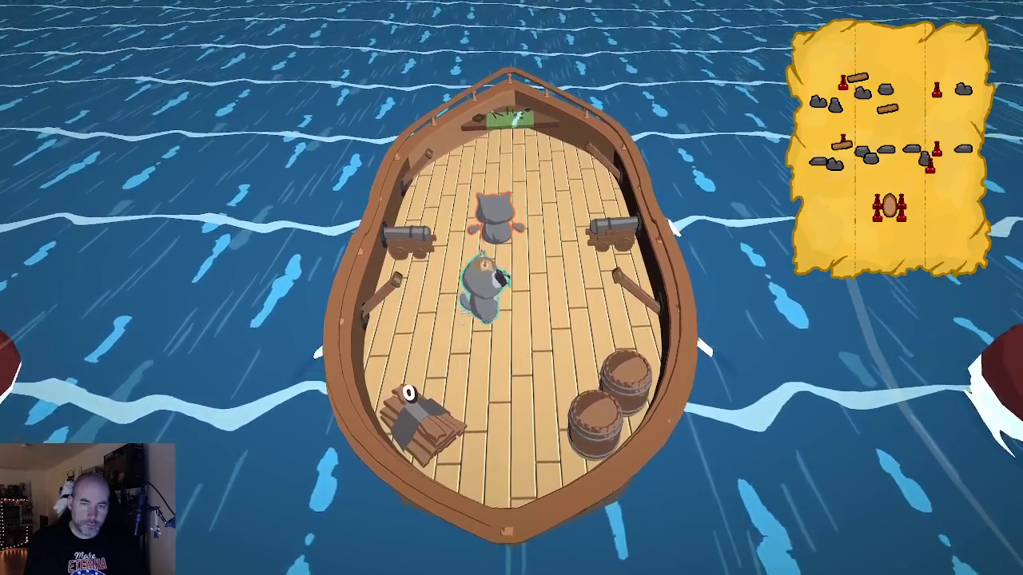
Step: Walk the raccoon past the barrels to the right cannon, the bow, and back to the left cannon
{"action": "key", "text": "d"}
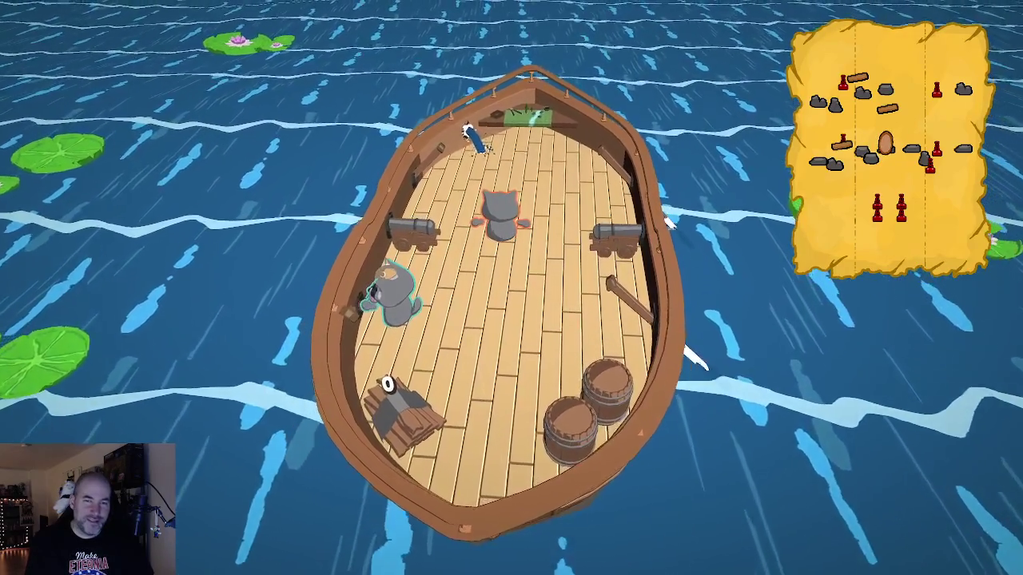
{"action": "key", "text": "d"}
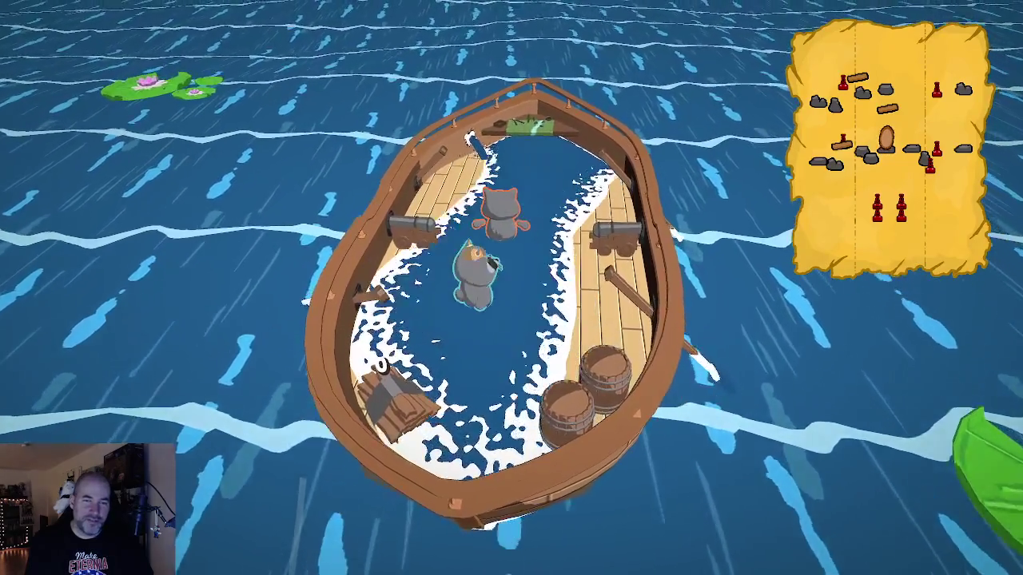
{"action": "key", "text": "s"}
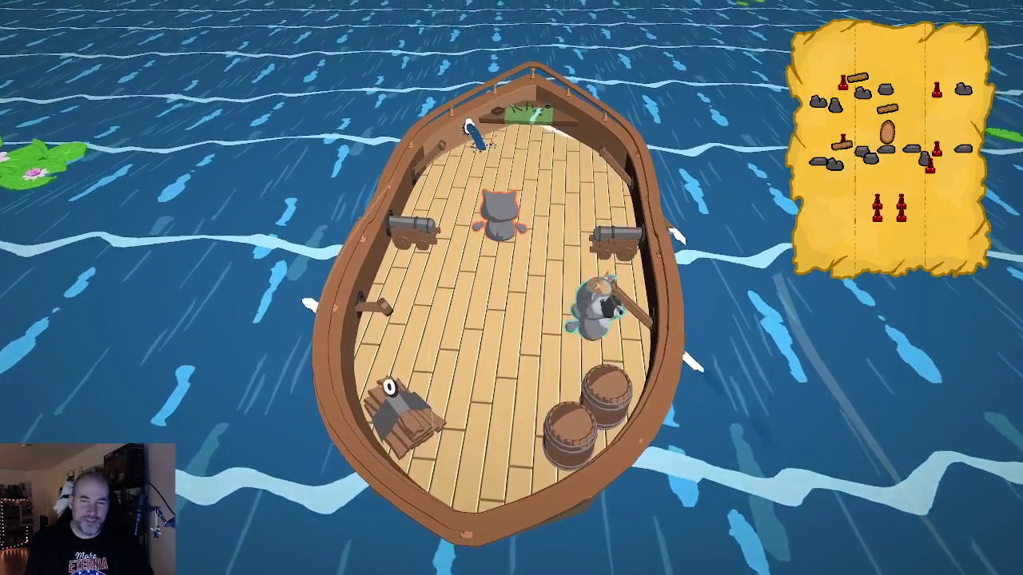
{"action": "key", "text": "w"}
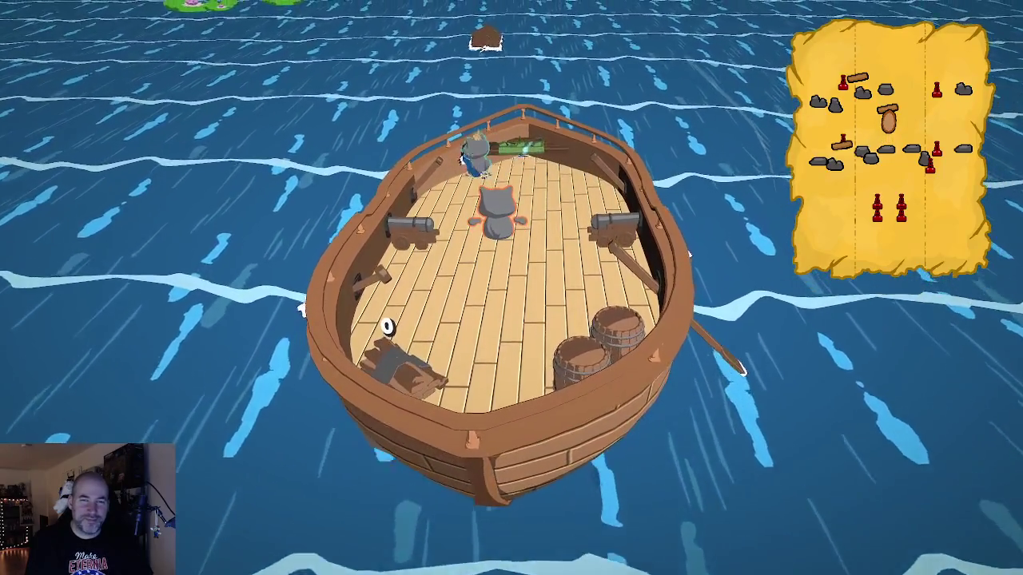
{"action": "key", "text": "s"}
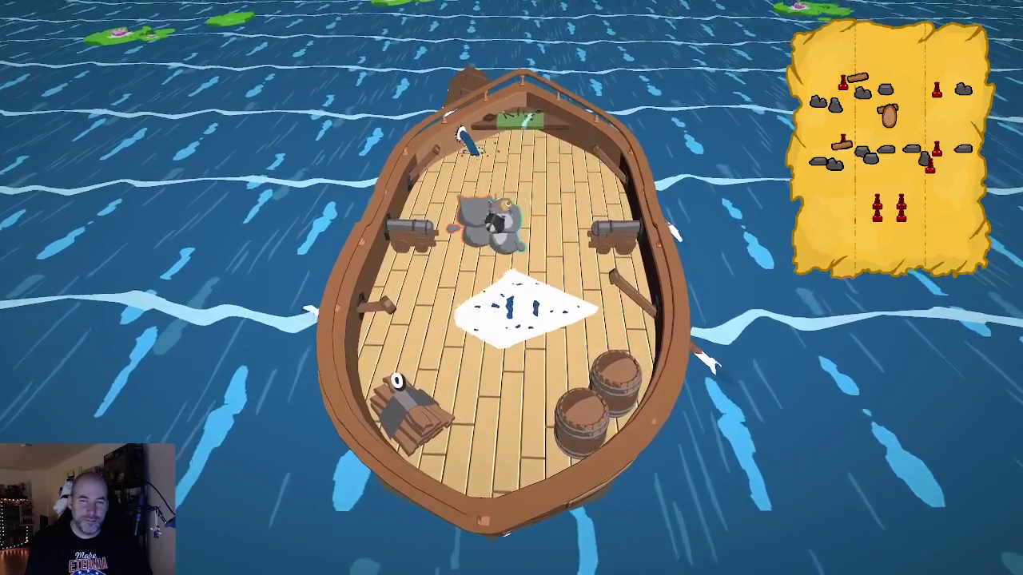
{"action": "key", "text": "a"}
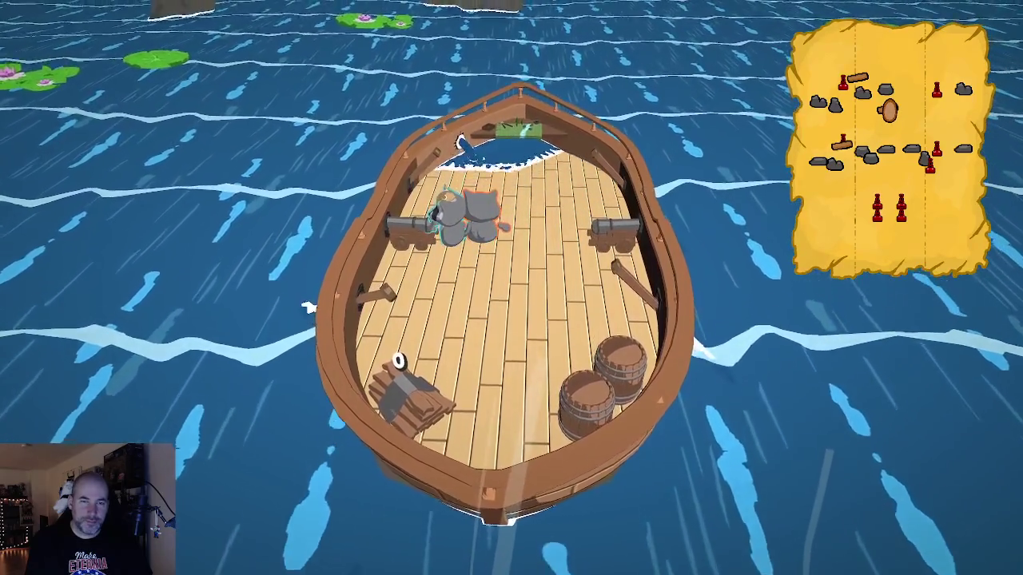
Step: Turn the raccoon toward the camera and walk it to mid-deck as the boat floods
{"action": "key", "text": "s"}
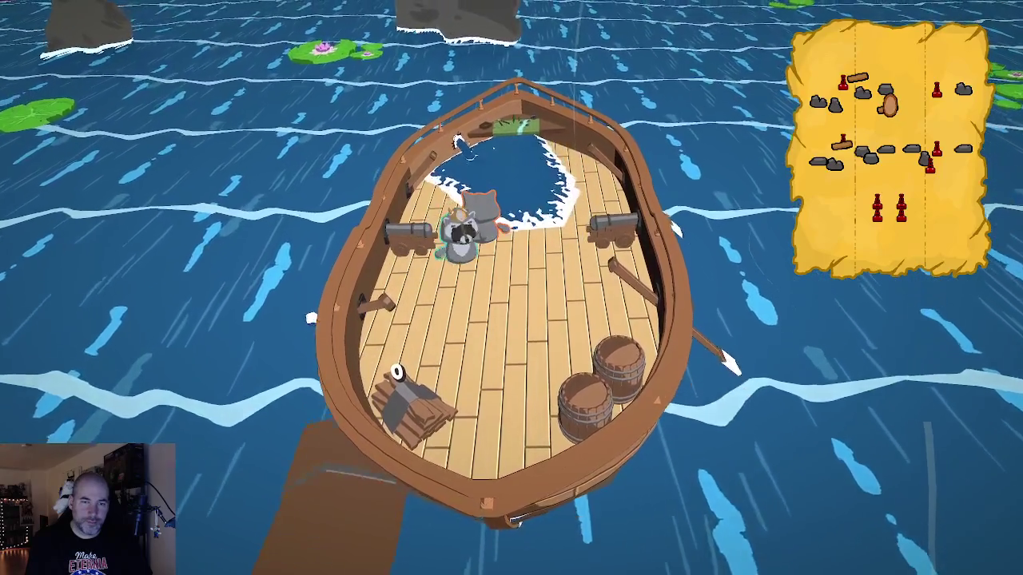
{"action": "key", "text": "a"}
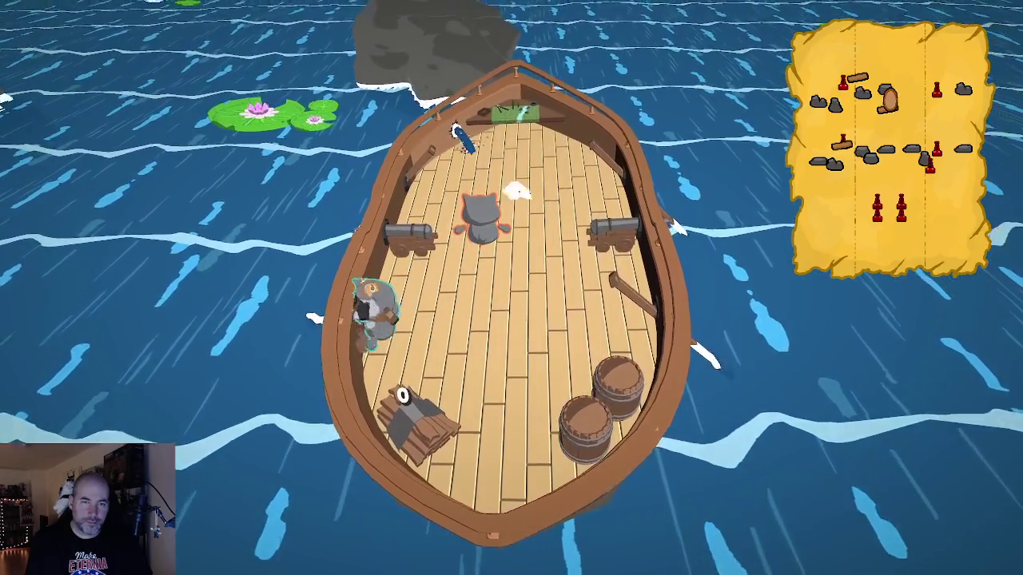
{"action": "key", "text": "d"}
{"action": "key", "text": "d"}
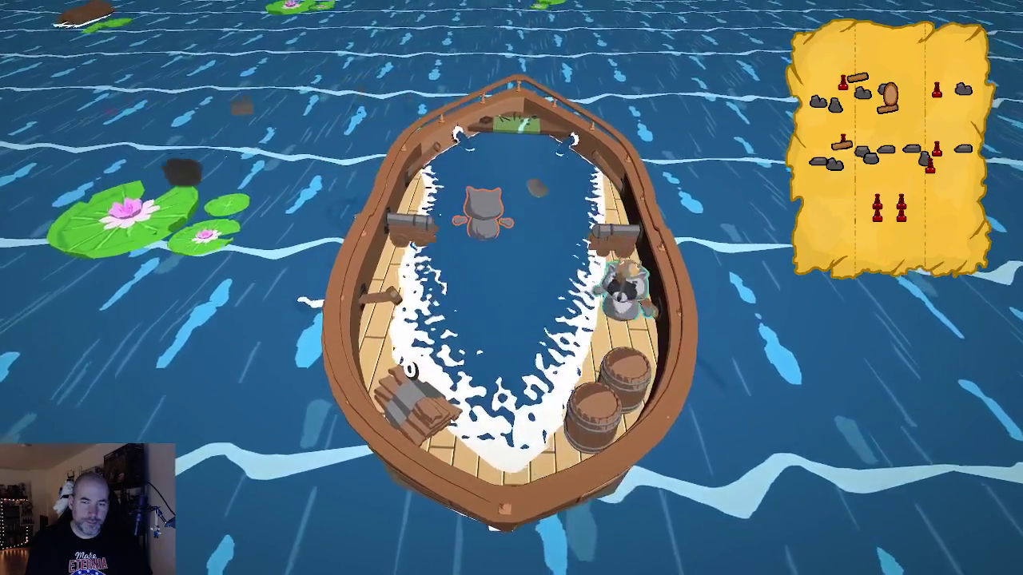
{"action": "key", "text": "a"}
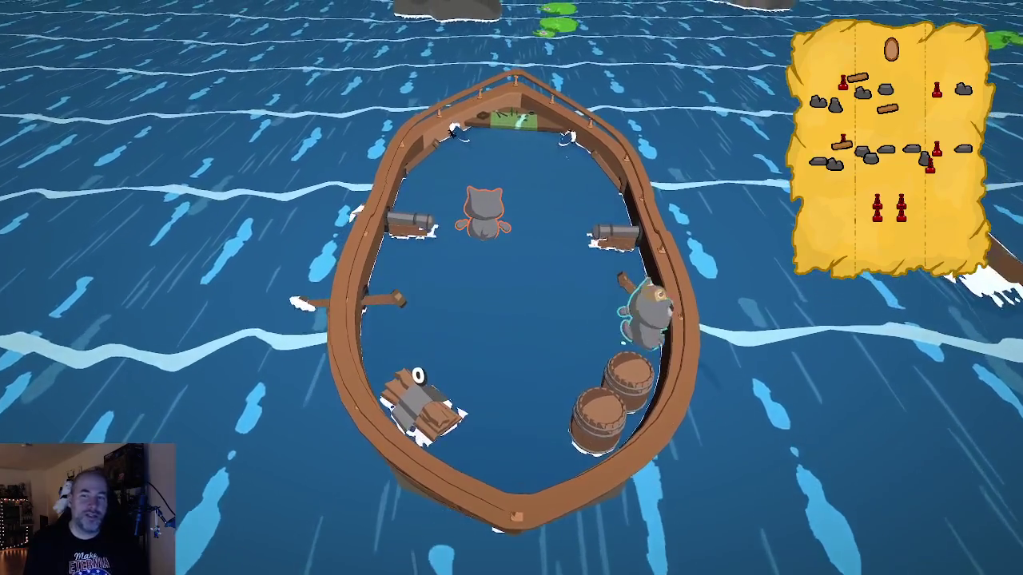
Step: Move the raccoon onto the right oar, row once, and carry an item onto the deck
{"action": "key", "text": "w"}
{"action": "key", "text": "d"}
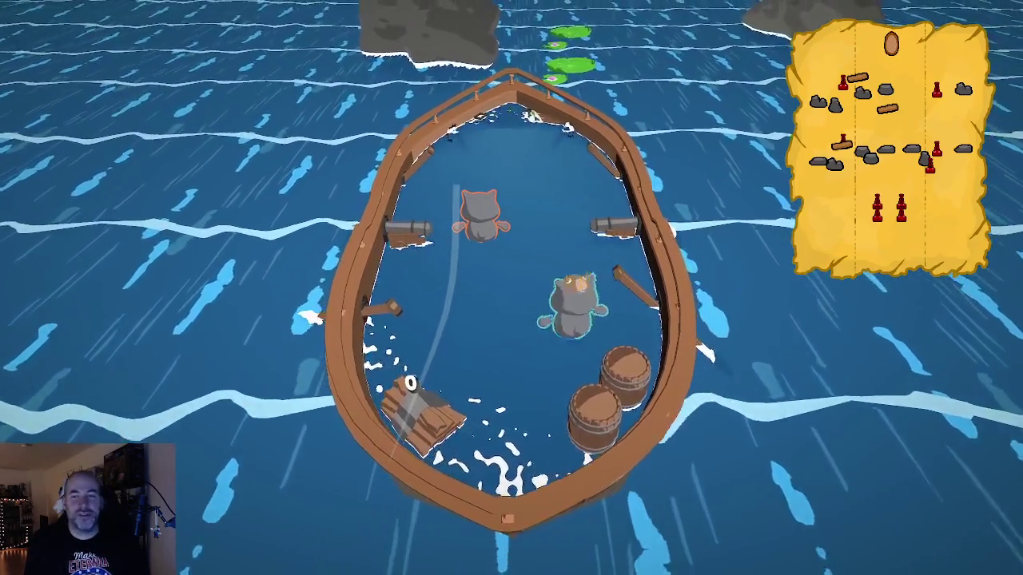
{"action": "key", "text": "space"}
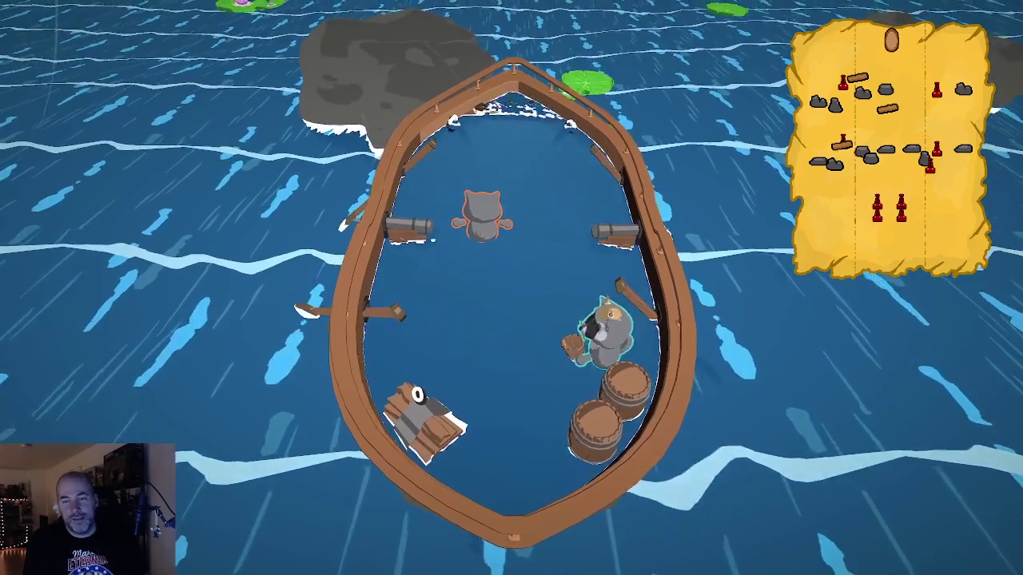
{"action": "key", "text": "a"}
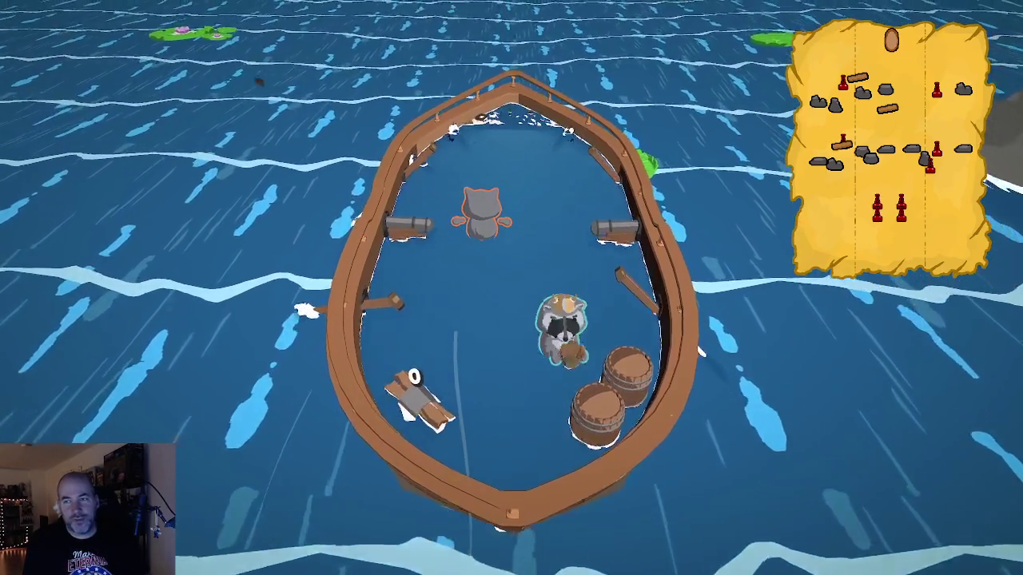
Step: Row repeatedly from the right oar until the boat wrecks at 549m with 7L bailed
{"action": "key", "text": "d"}
{"action": "key", "text": "space"}
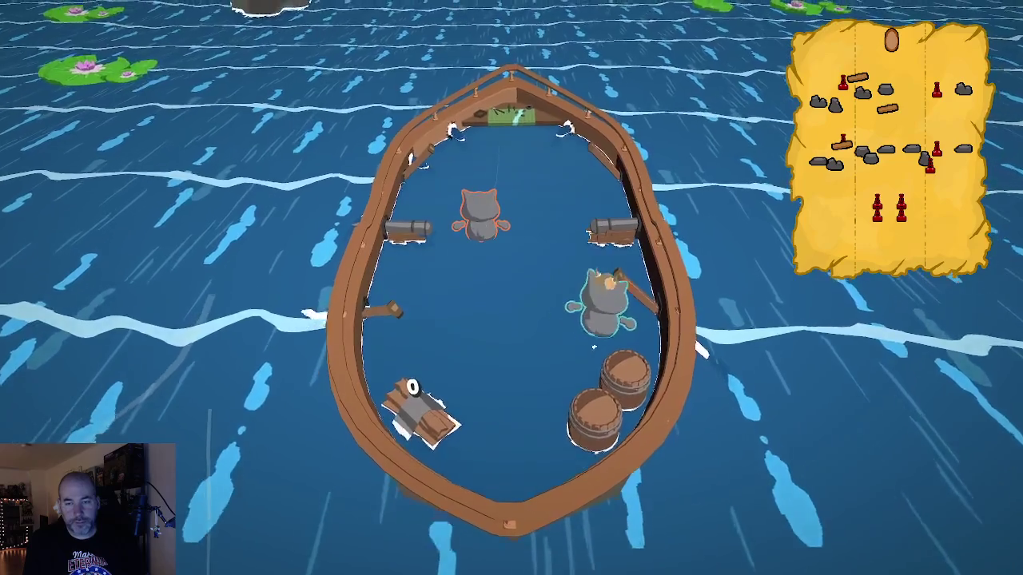
{"action": "key", "text": "space"}
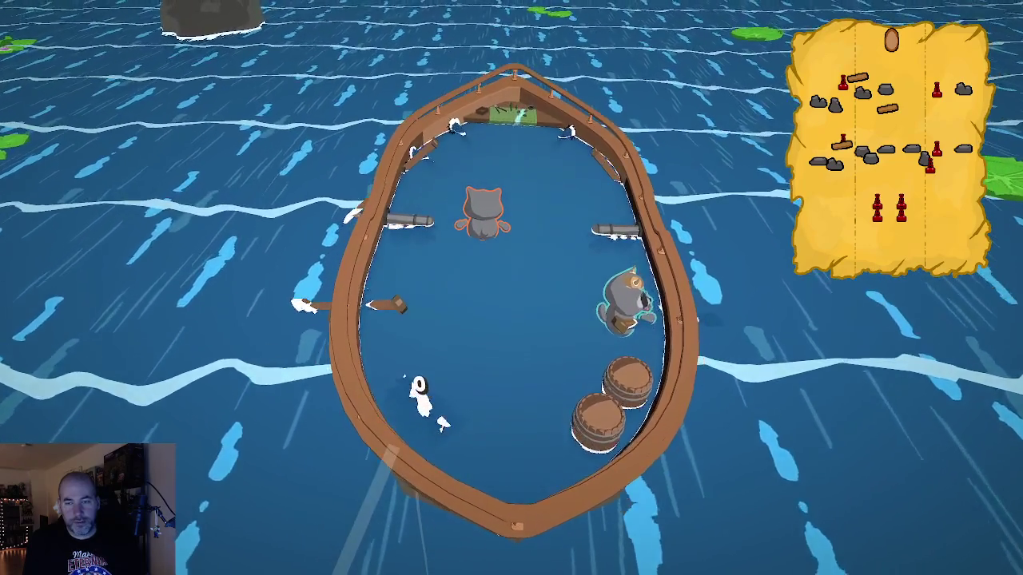
{"action": "key", "text": "space"}
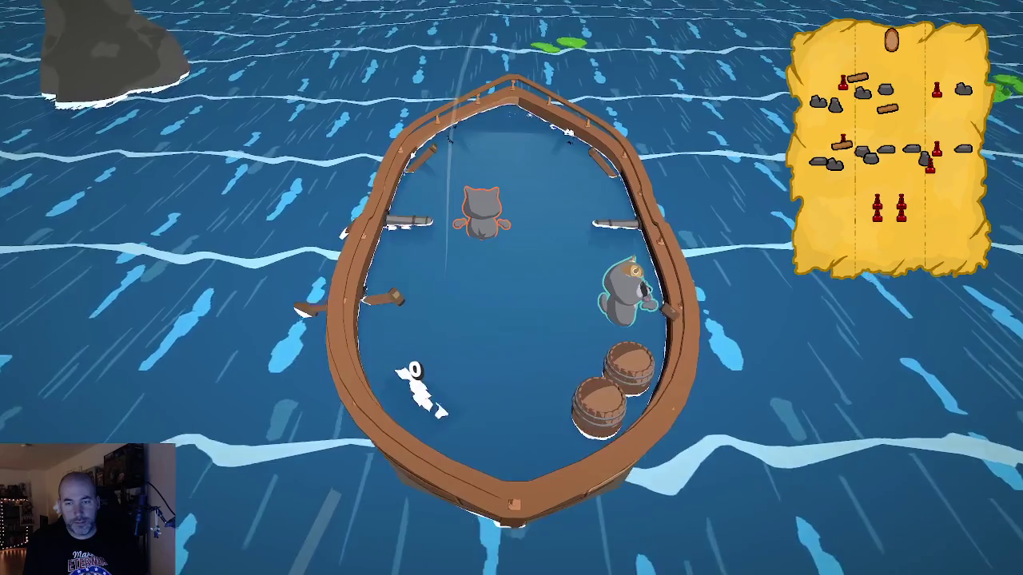
{"action": "key", "text": "space"}
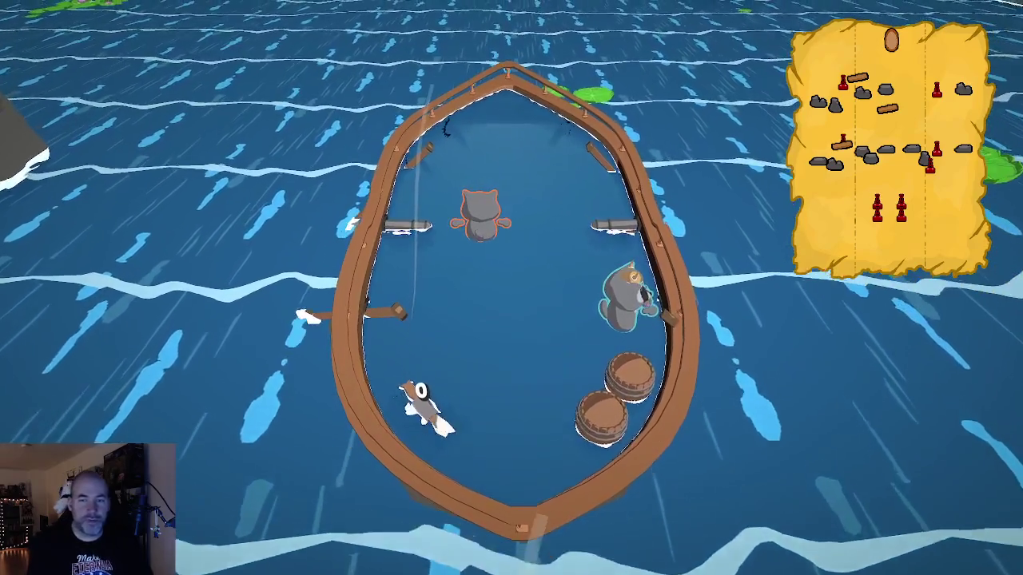
{"action": "key", "text": "space"}
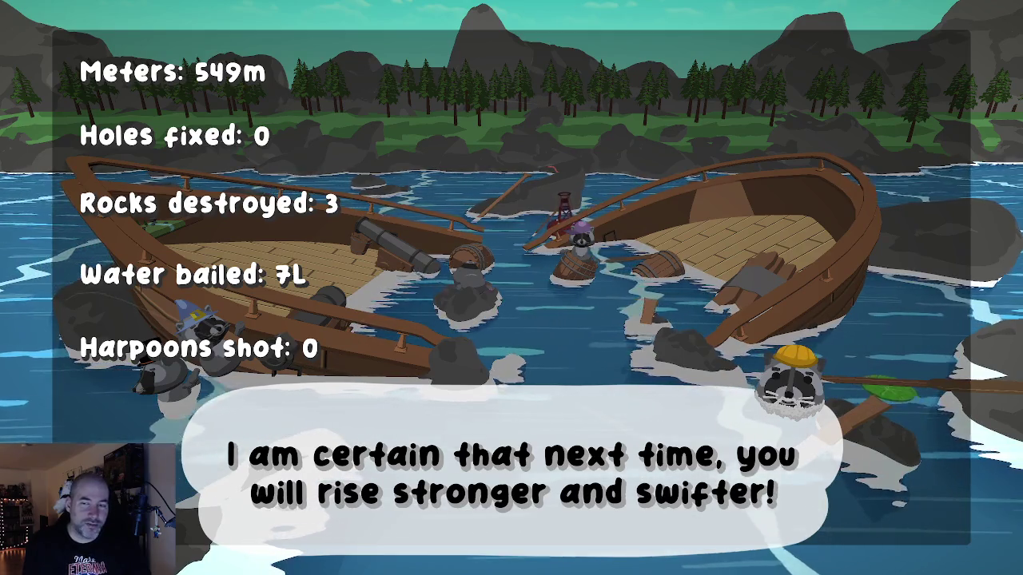
Step: Close the results, start a new game from the title, and move the raccoon off the right oar
{"action": "key", "text": "space"}
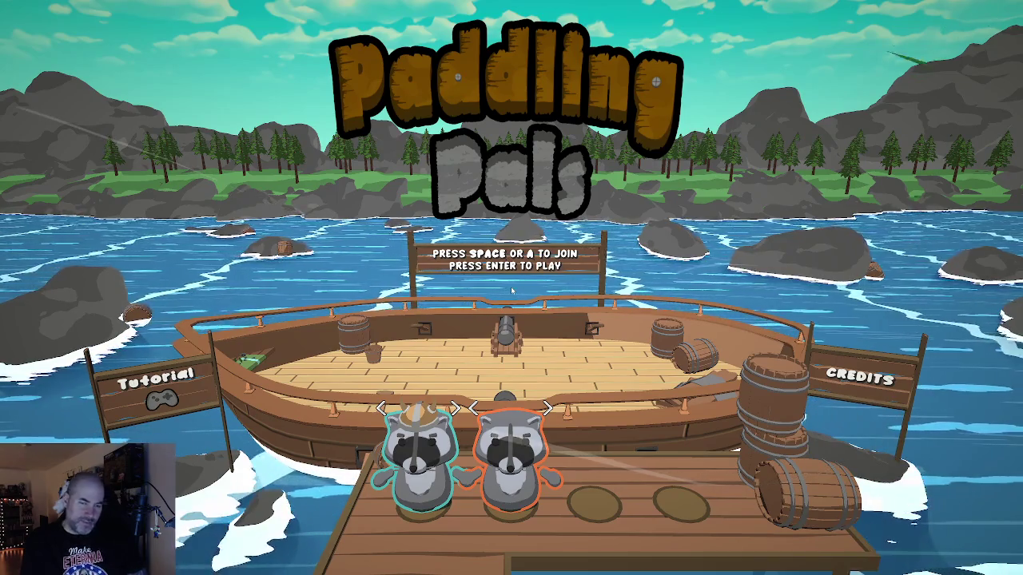
{"action": "key", "text": "Return"}
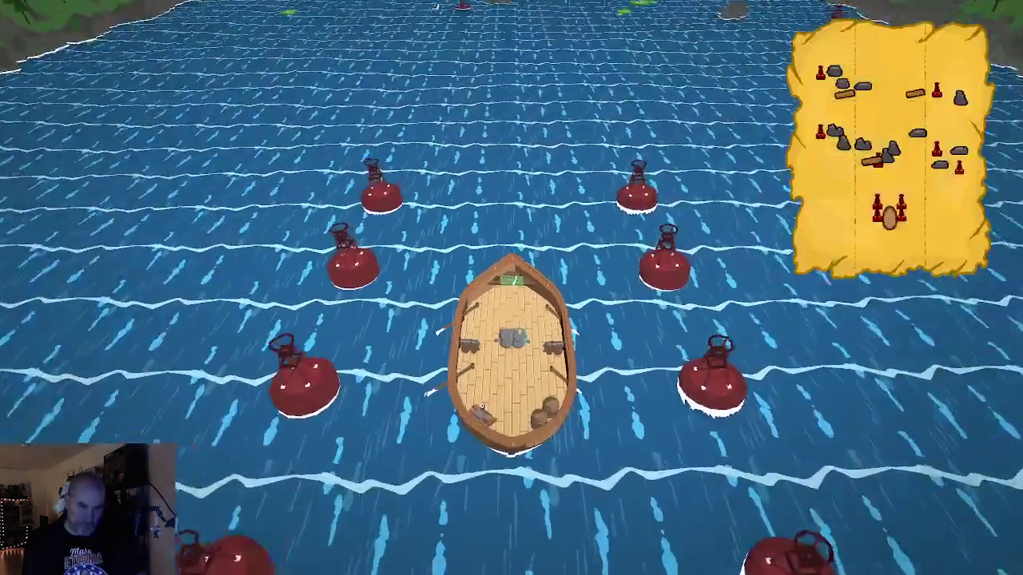
{"action": "key", "text": "Left"}
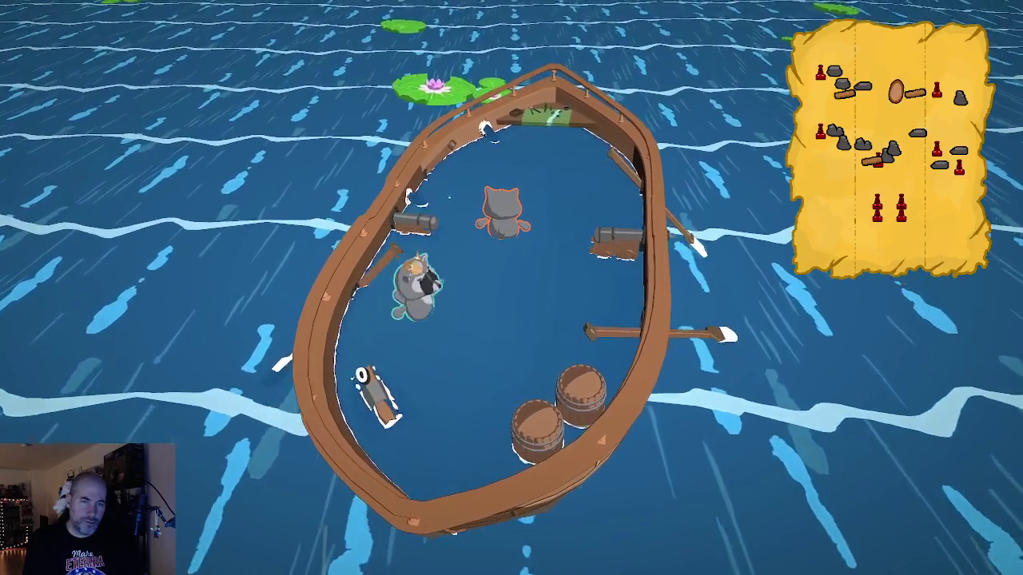
Step: Walk the raccoon to the right rail, beside the other cat, to the left rail, then mid-deck
{"action": "key", "text": "d"}
{"action": "key", "text": "a"}
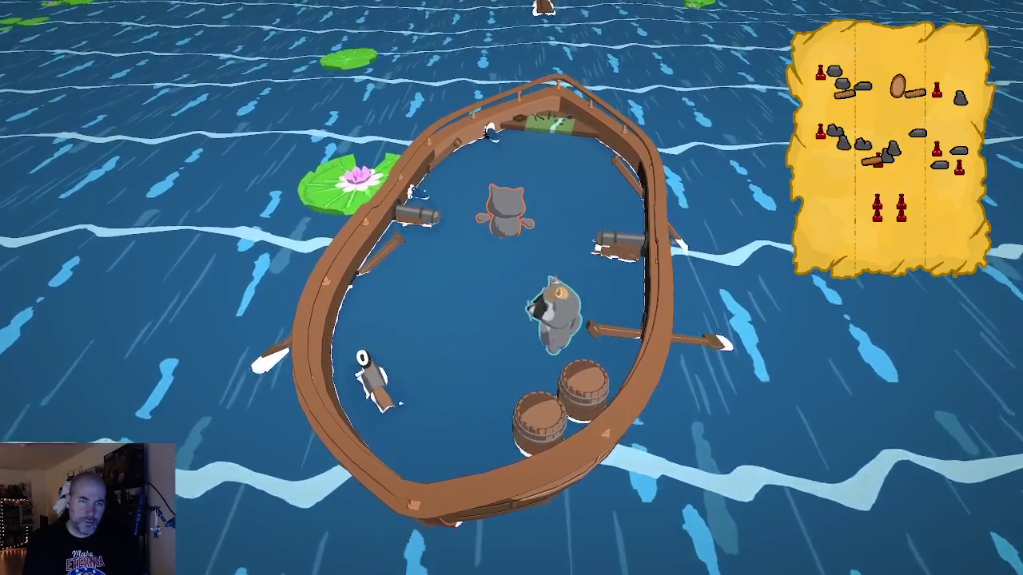
{"action": "key", "text": "w"}
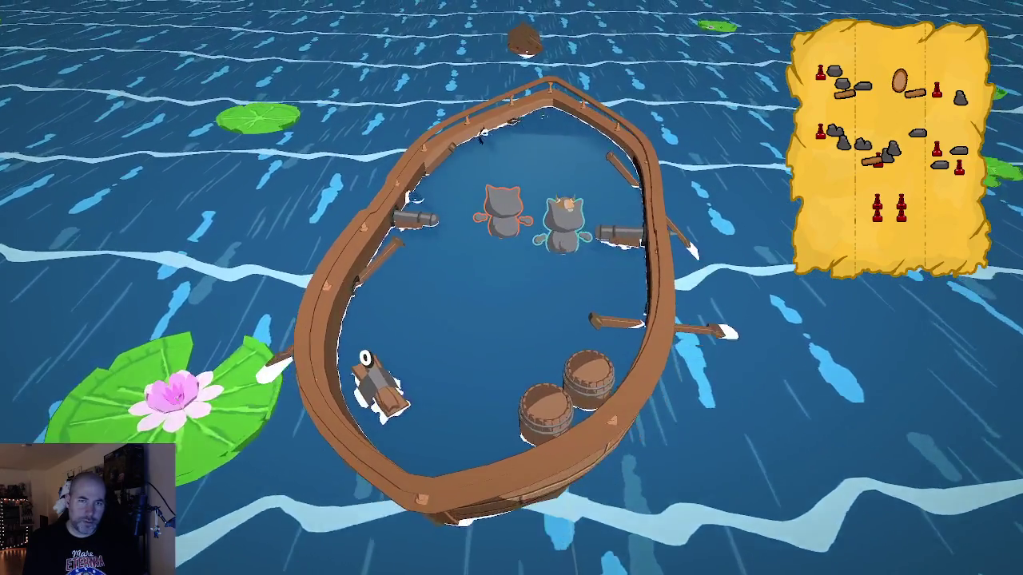
{"action": "key", "text": "a"}
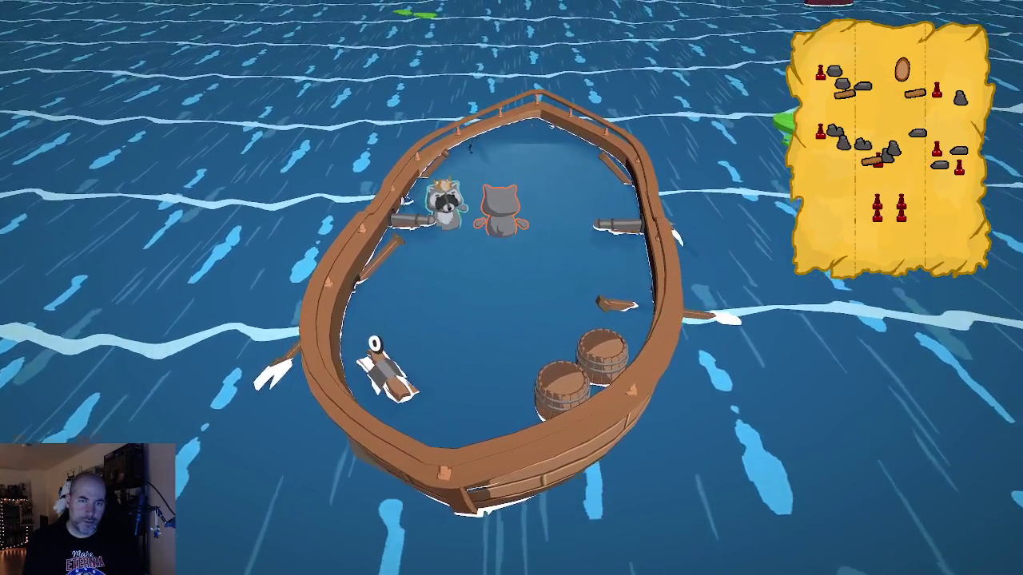
{"action": "key", "text": "s"}
{"action": "key", "text": "d"}
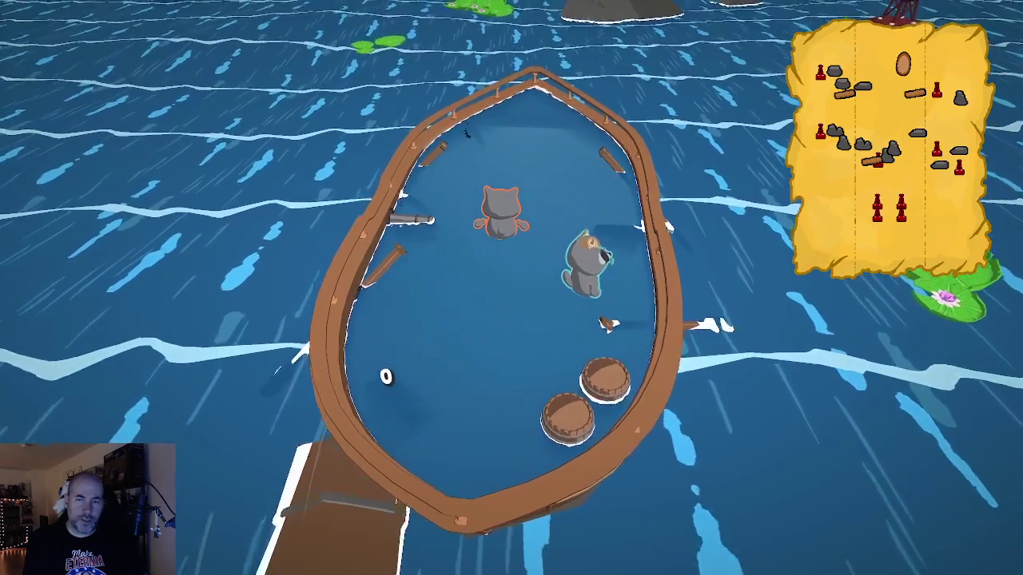
Step: Move the raccoon back and forth between mid-deck and the right rail
{"action": "key", "text": "d"}
{"action": "key", "text": "a"}
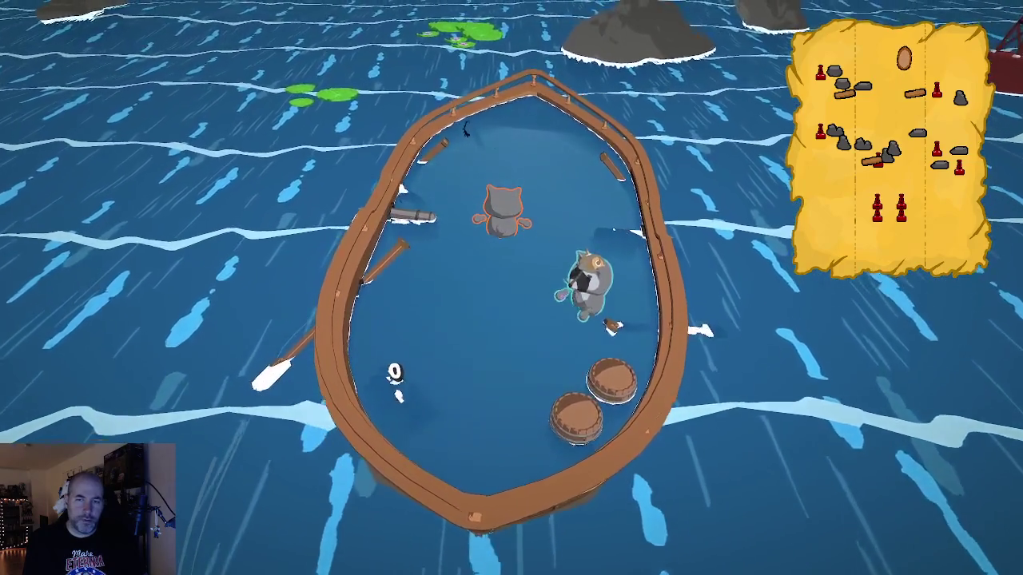
{"action": "key", "text": "d"}
{"action": "key", "text": "d"}
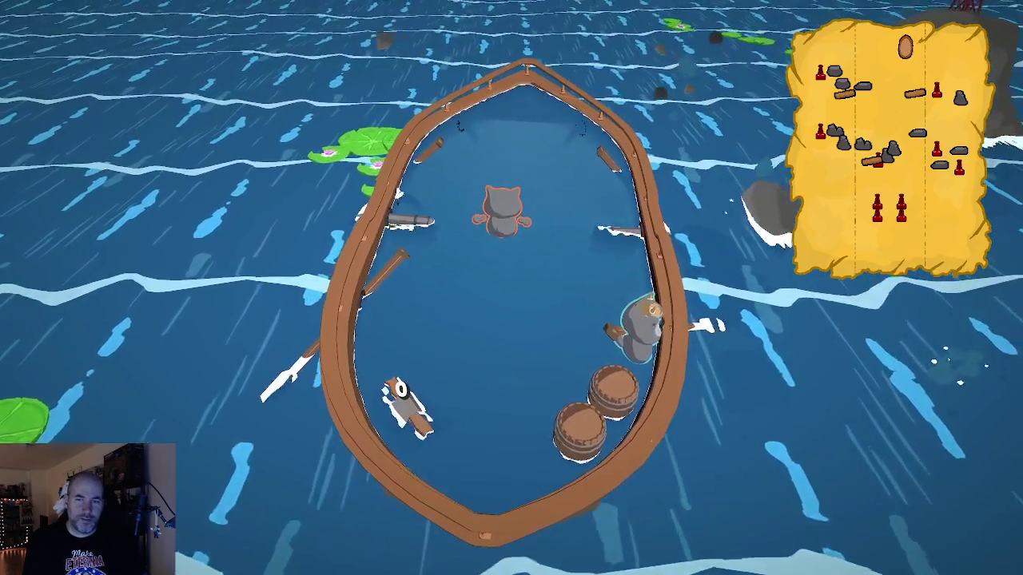
{"action": "key", "text": "a"}
{"action": "key", "text": "w"}
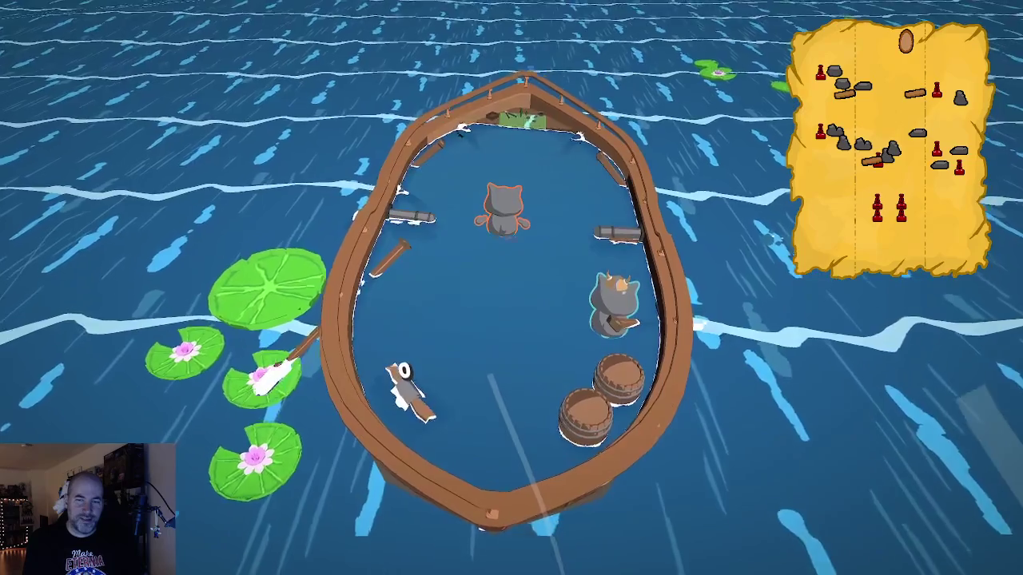
{"action": "key", "text": "d"}
{"action": "key", "text": "a"}
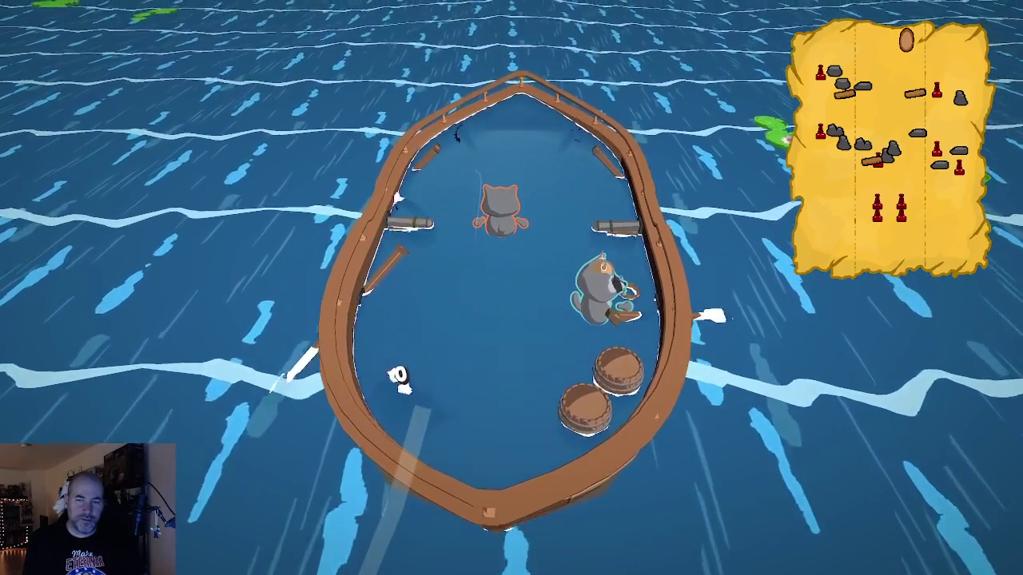
{"action": "key", "text": "d"}
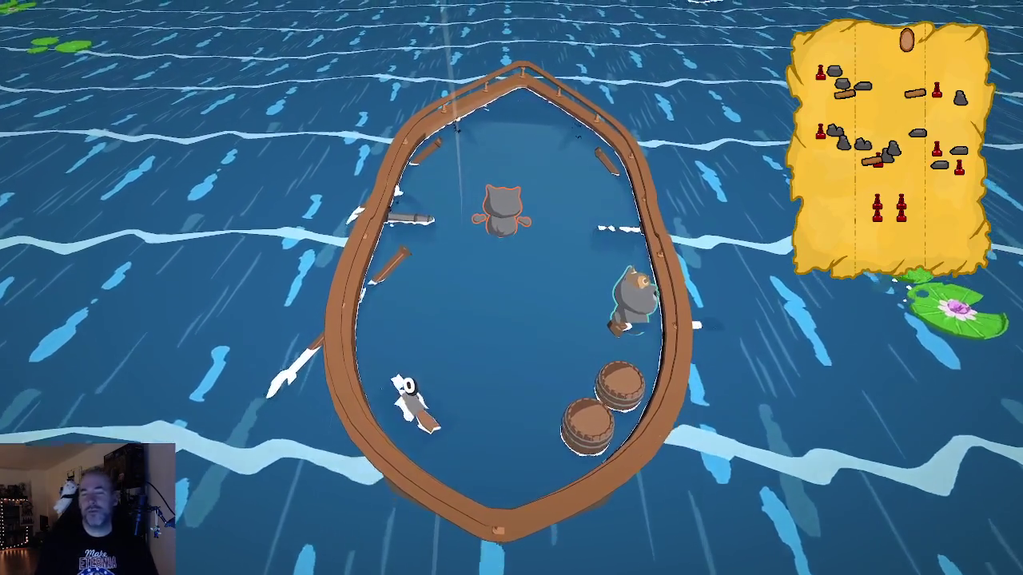
Step: Walk the raccoon toward the penguin and the left rail, ending at the deck's left-centre
{"action": "key", "text": "a"}
{"action": "key", "text": "s"}
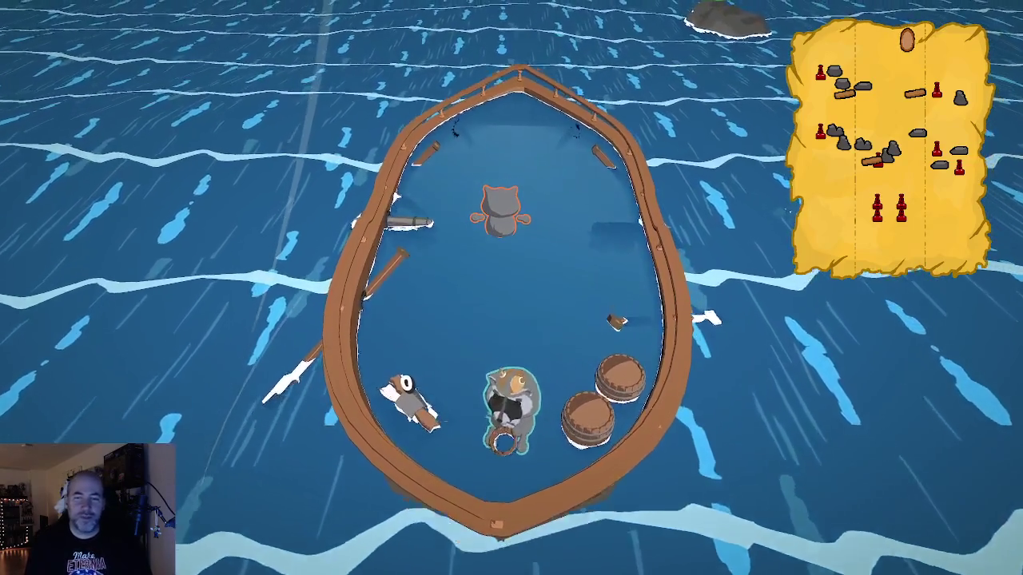
{"action": "key", "text": "w"}
{"action": "key", "text": "d"}
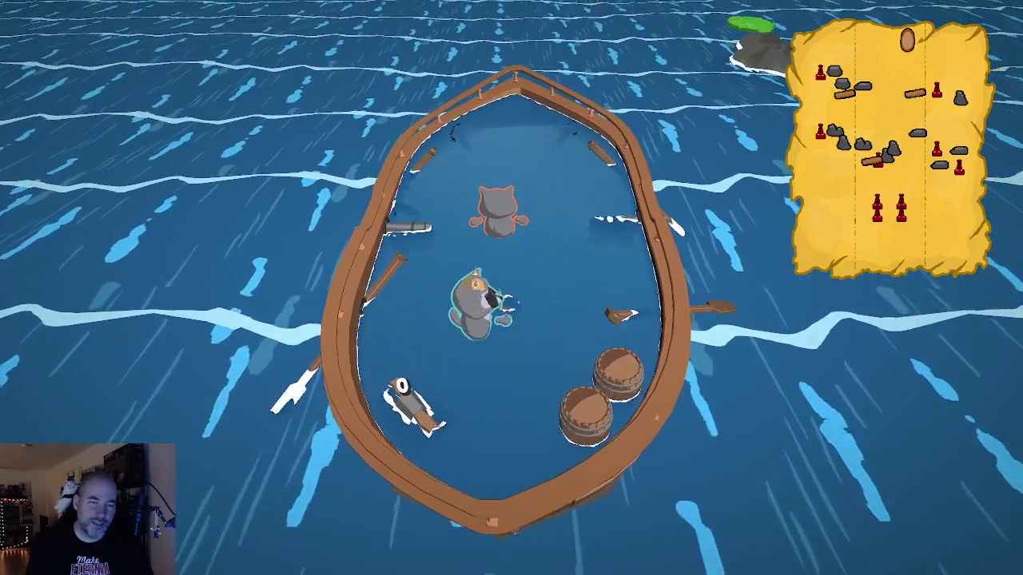
{"action": "key", "text": "a"}
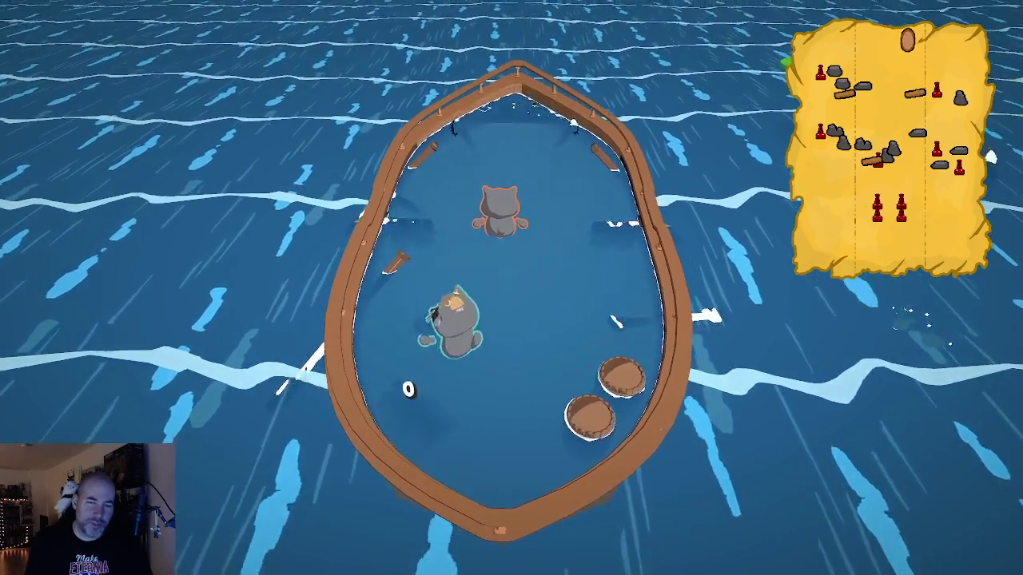
{"action": "key", "text": "d"}
{"action": "key", "text": "d"}
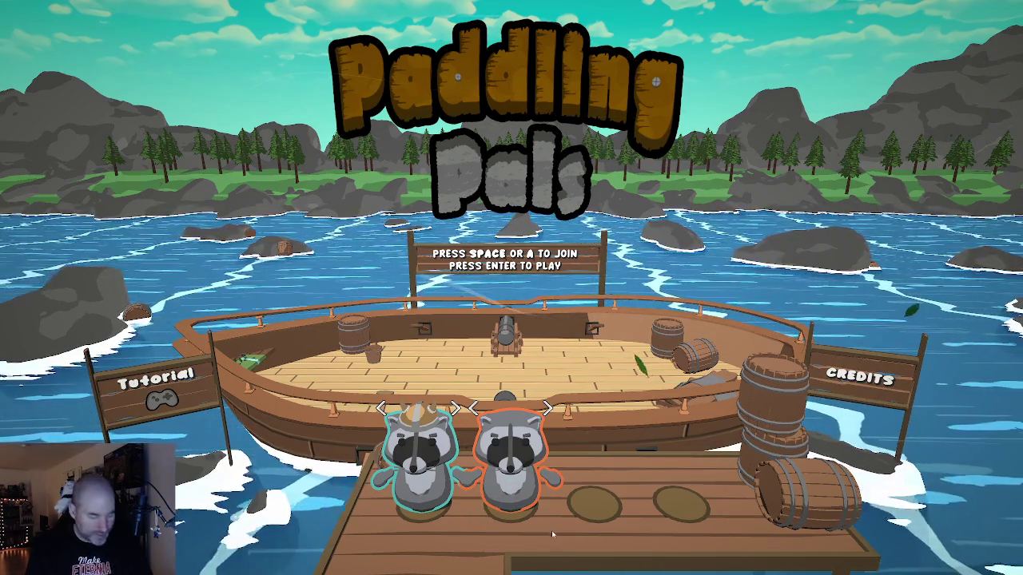
Step: Bring up the Windows Start menu app list over the Paddling Pals title screen
{"action": "key", "text": "super"}
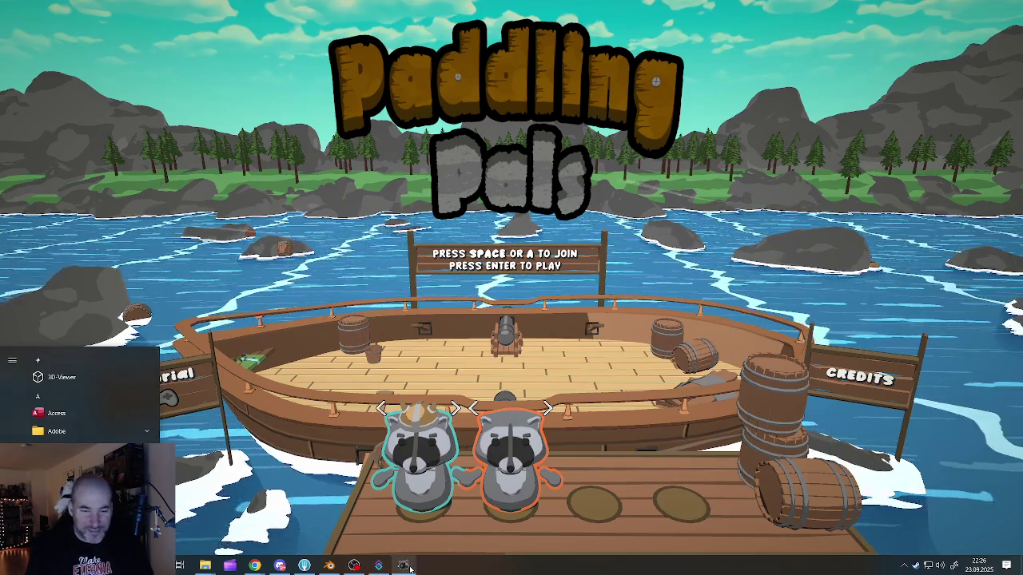
Step: Quit the game, minimize the folder window, and play the trailer on the Paddling Pals itch.io page
{"action": "key", "text": "alt+F4"}
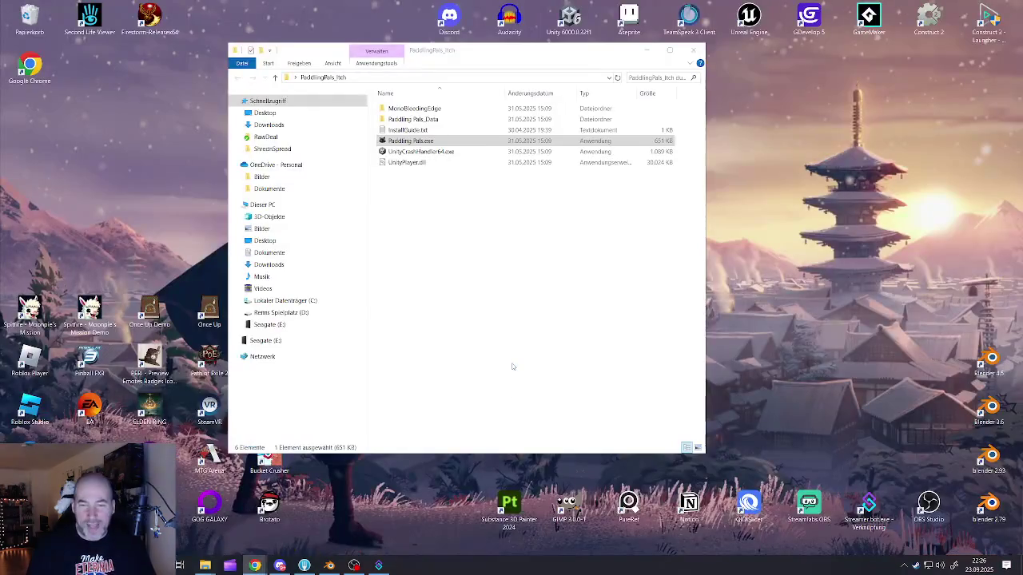
{"action": "left_click", "coordinate": [646, 50]}
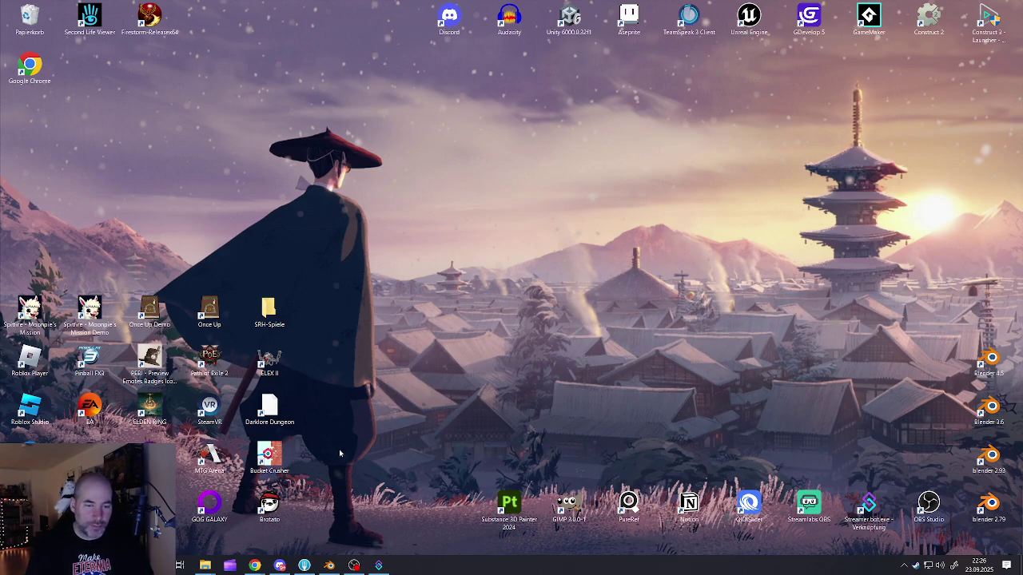
{"action": "mouse_move", "coordinate": [254, 566]}
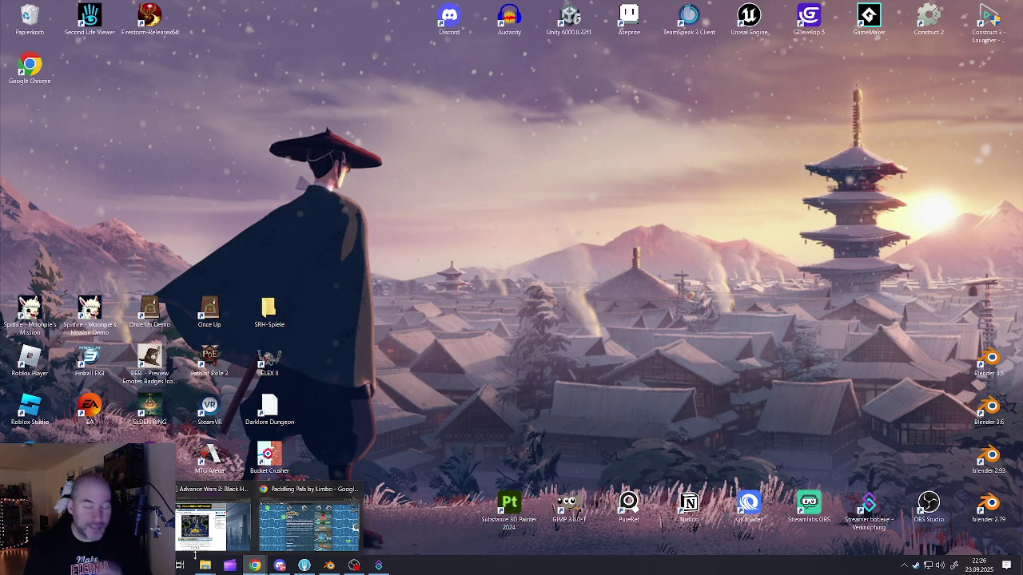
{"action": "left_click", "coordinate": [309, 523]}
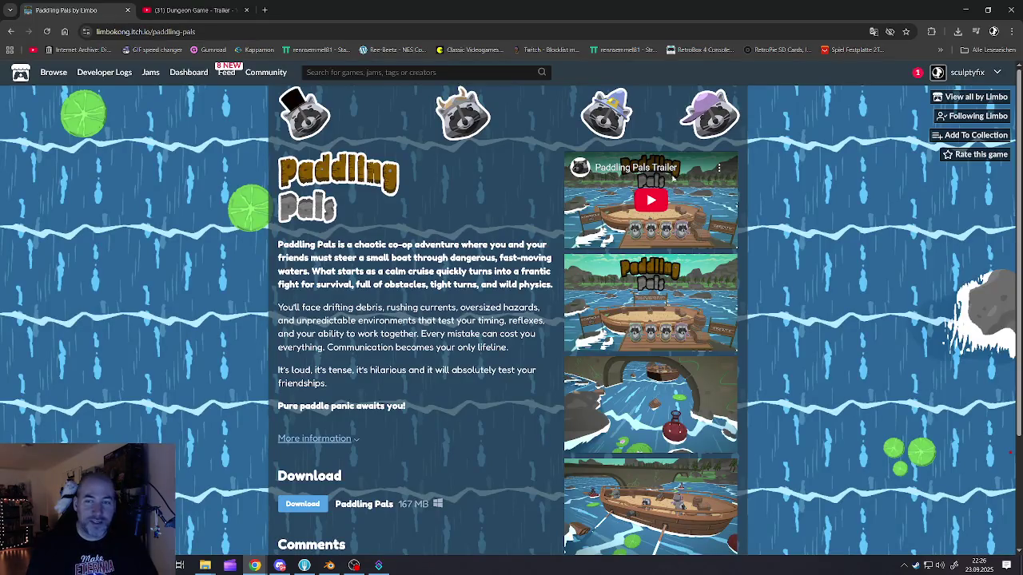
{"action": "left_click", "coordinate": [651, 201]}
Step: Watch the trailer on YouTube with the Dungeon Game tab closed, then close the trailer tab
{"action": "left_click", "coordinate": [694, 238]}
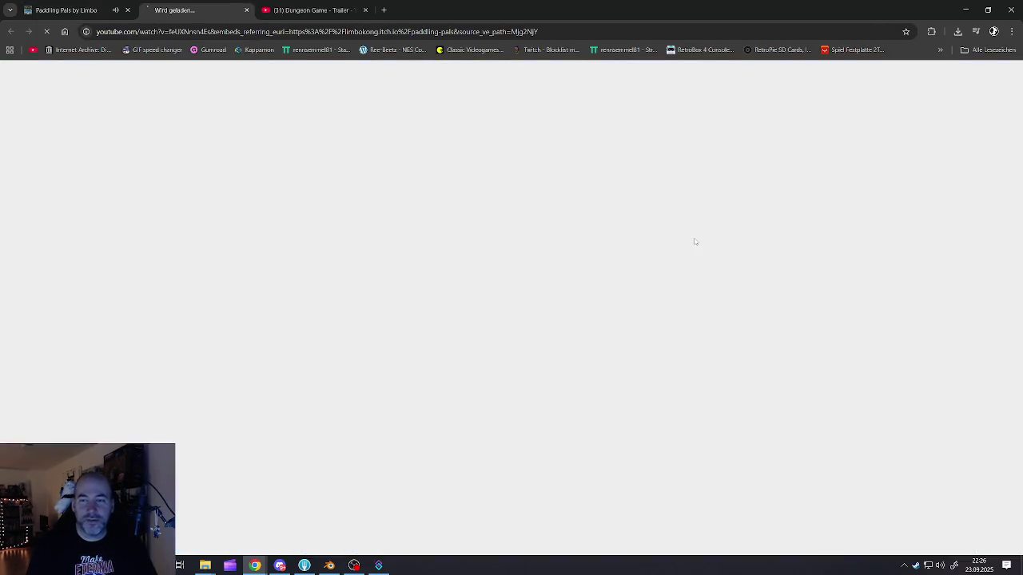
{"action": "left_click", "coordinate": [317, 11]}
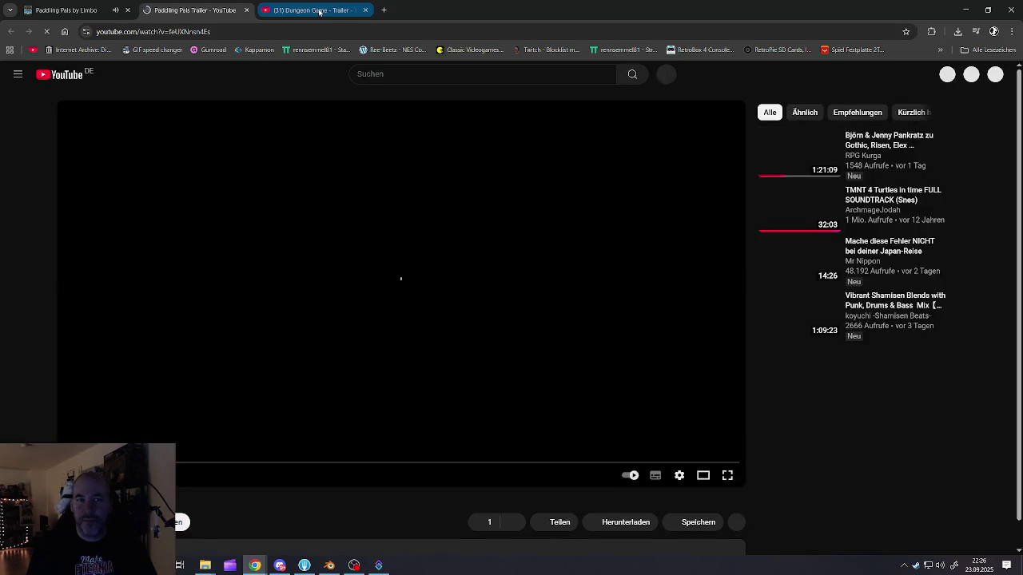
{"action": "left_click", "coordinate": [365, 10]}
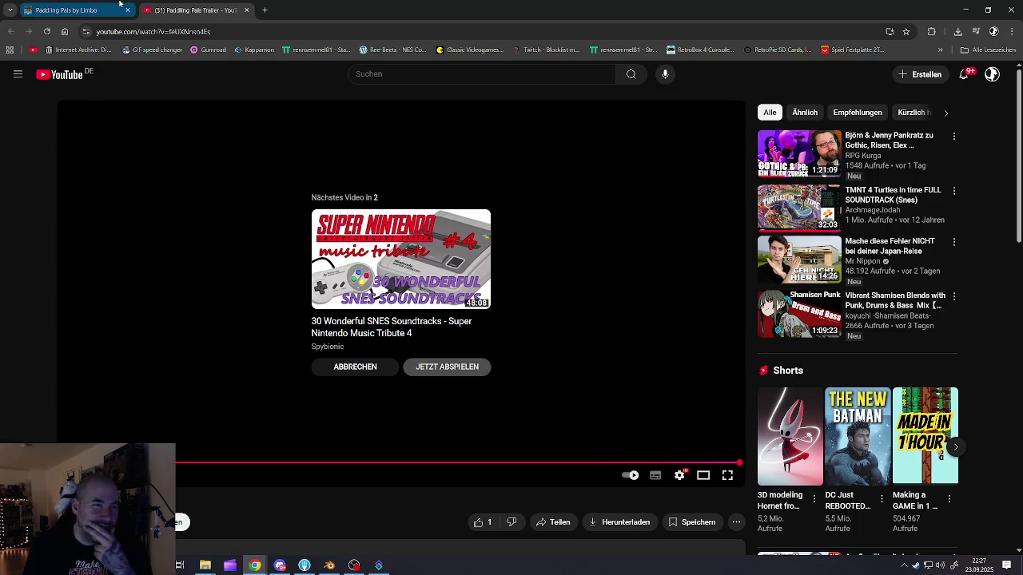
{"action": "key", "text": "ctrl+w"}
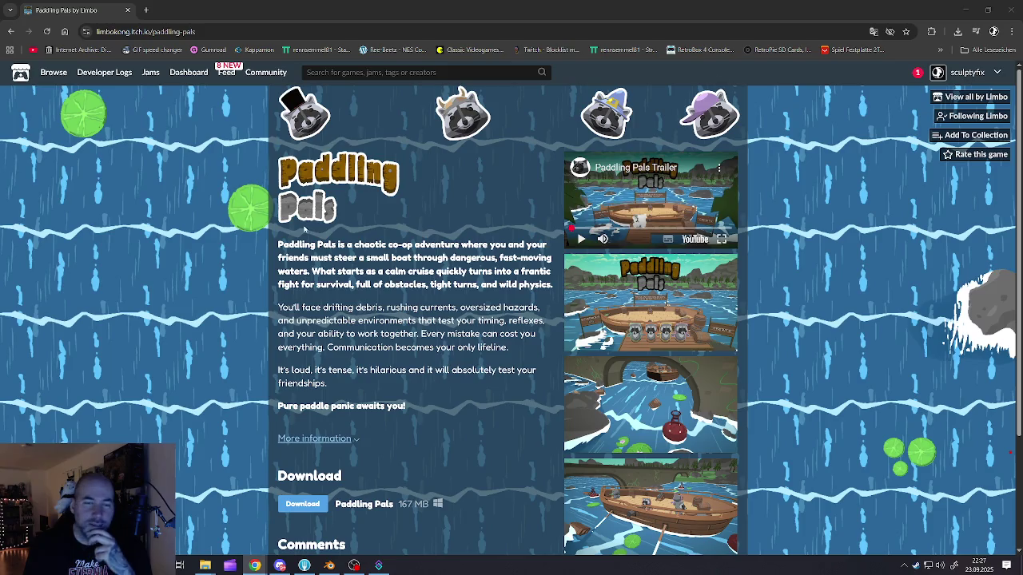
Step: Scroll the itch.io page, enlarge the second screenshot, view the next one, then close the viewer
{"action": "scroll", "coordinate": [647, 327], "scroll_direction": "down", "scroll_amount": 2}
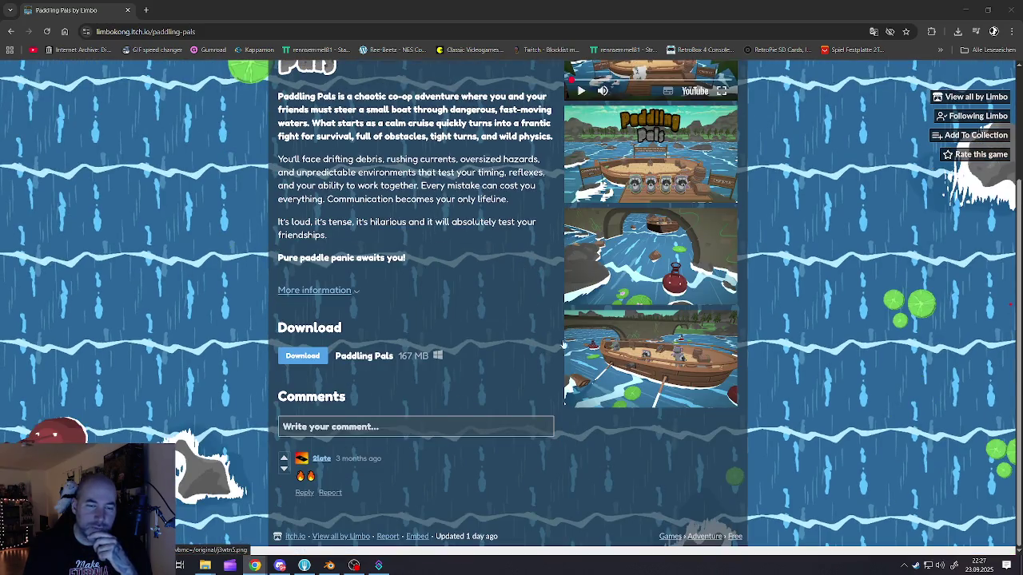
{"action": "scroll", "coordinate": [442, 328], "scroll_direction": "up", "scroll_amount": 2}
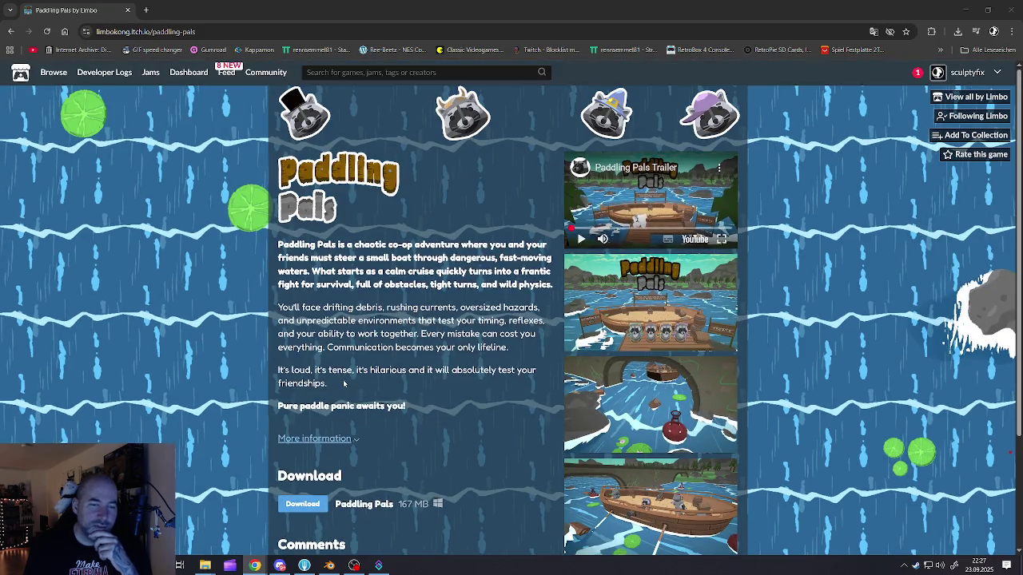
{"action": "left_click", "coordinate": [652, 289]}
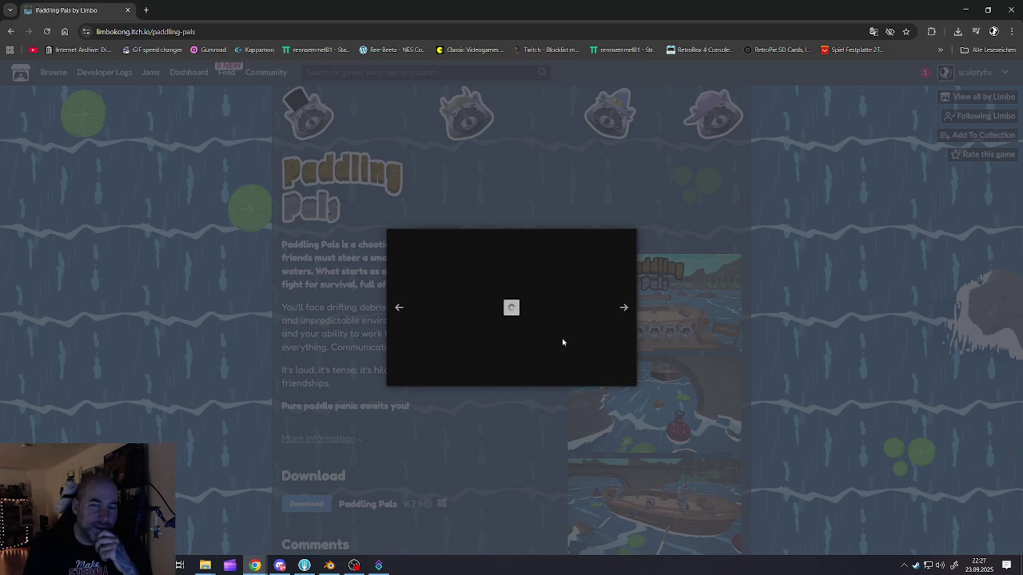
{"action": "left_click", "coordinate": [624, 310]}
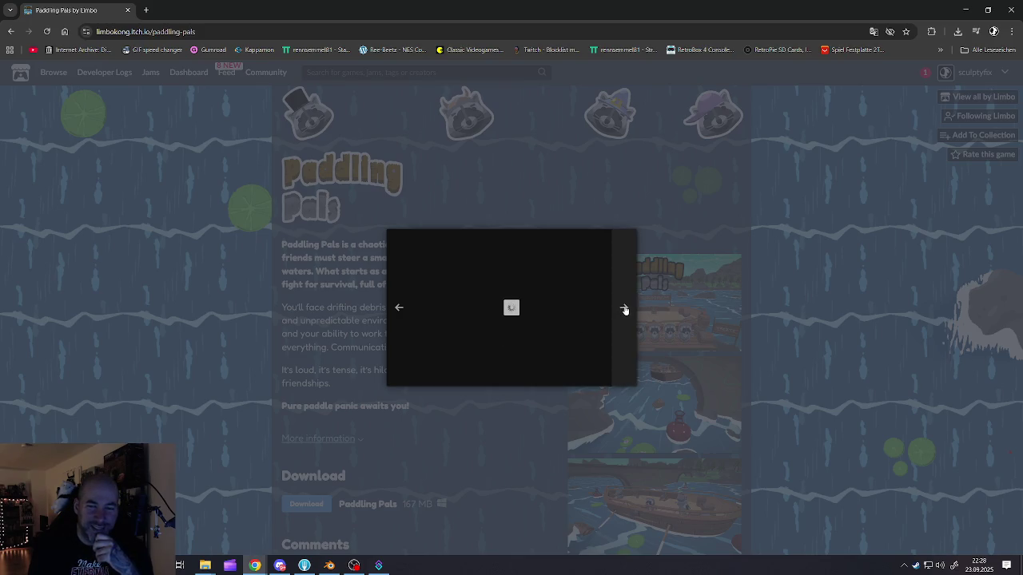
{"action": "left_click", "coordinate": [733, 254]}
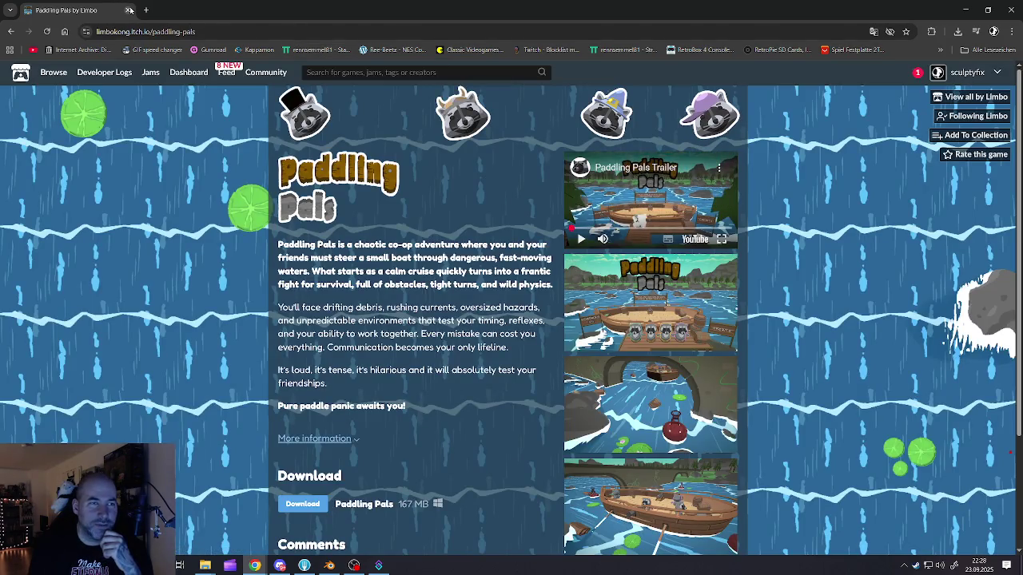
Step: Close the browser and git client to bring the Blender excavator scene to the front
{"action": "left_click", "coordinate": [128, 10]}
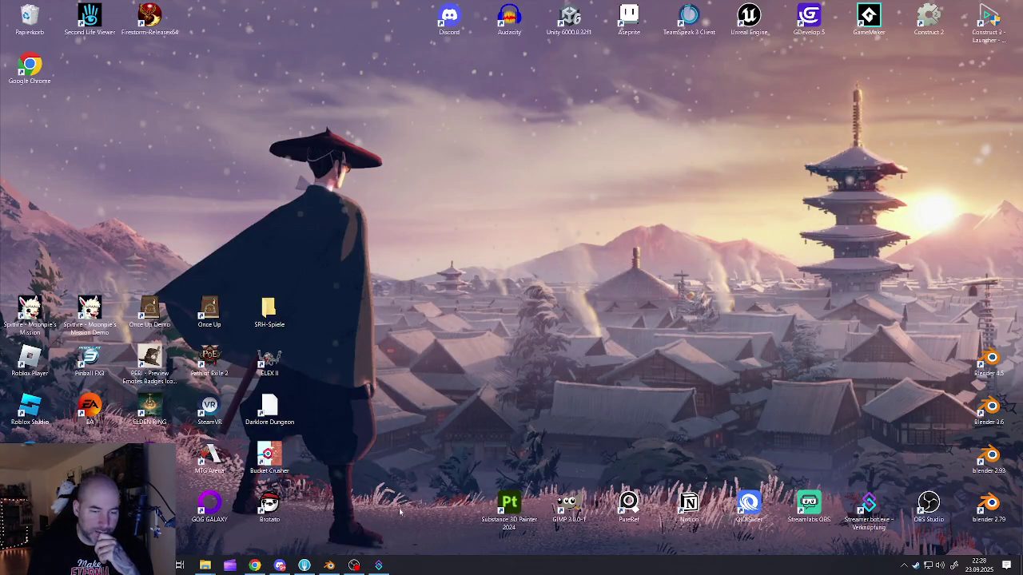
{"action": "left_click", "coordinate": [329, 566]}
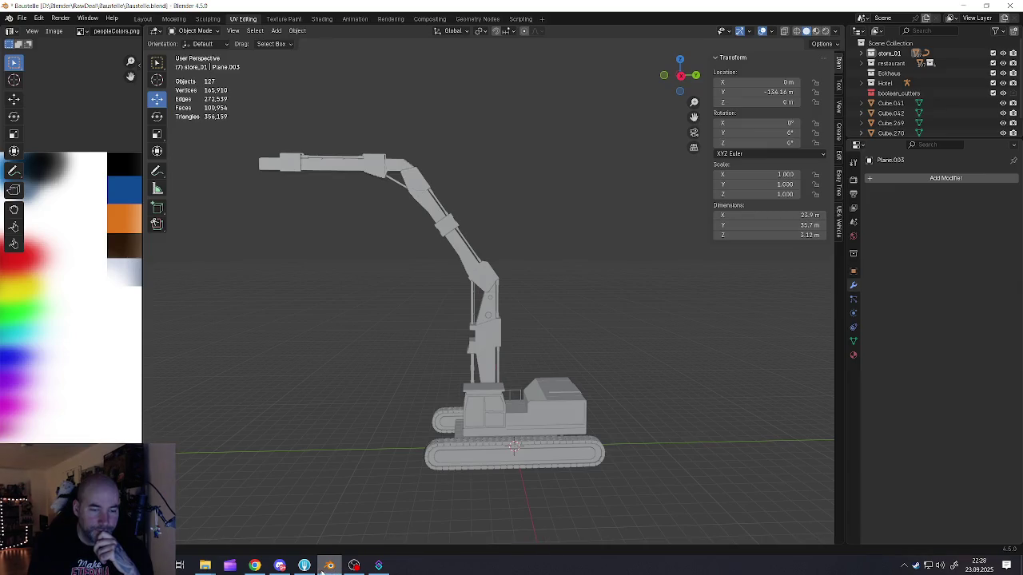
{"action": "left_click", "coordinate": [305, 566]}
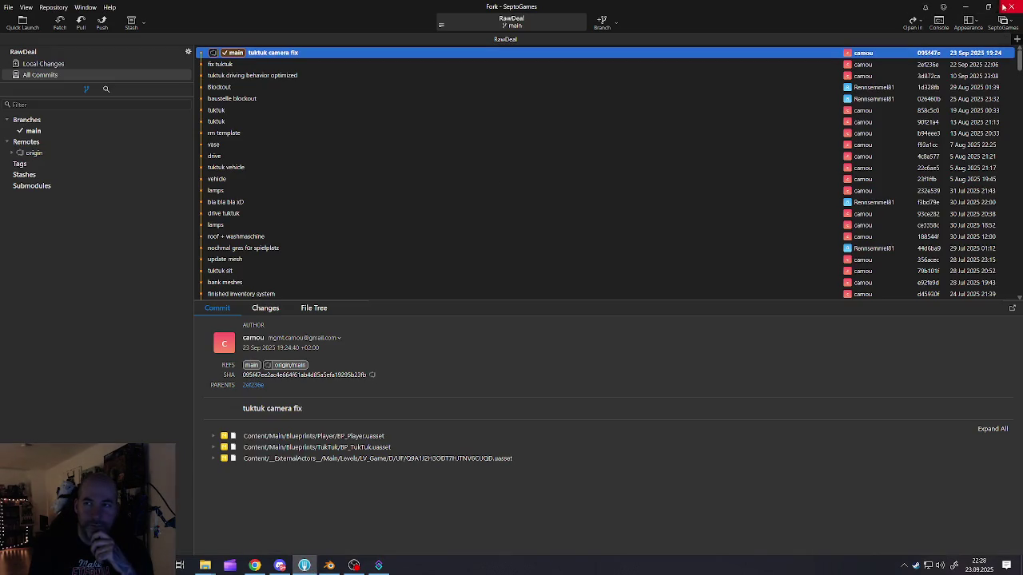
{"action": "left_click", "coordinate": [1010, 6]}
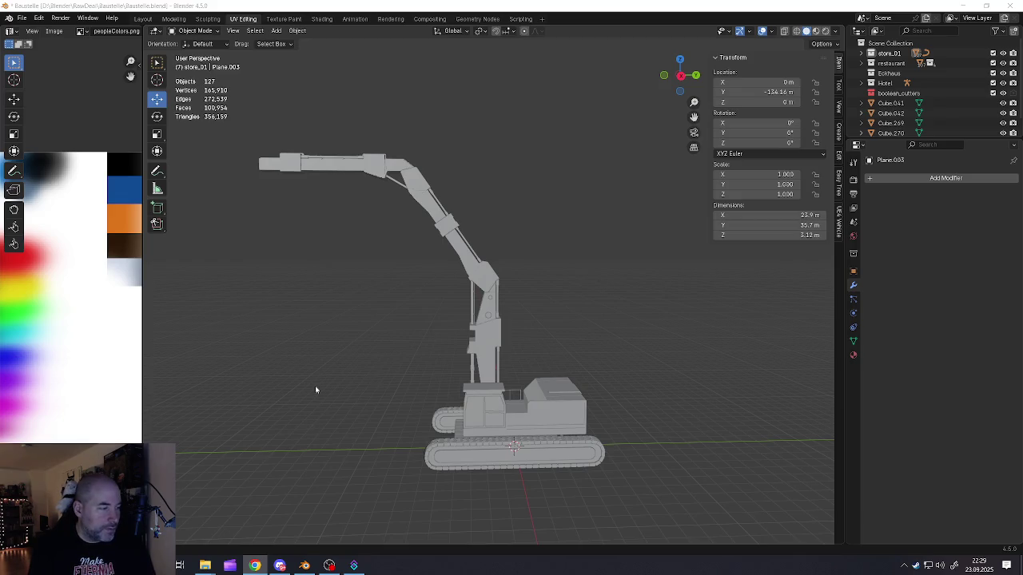
Step: Shift the view of the excavator and bring up the add-object menu
{"action": "mouse_move", "coordinate": [358, 387]}
{"action": "middle_mouse_down", "text": "shift"}
{"action": "mouse_move", "coordinate": [424, 368]}
{"action": "mouse_move", "coordinate": [509, 370]}
{"action": "middle_mouse_up", "text": "shift"}
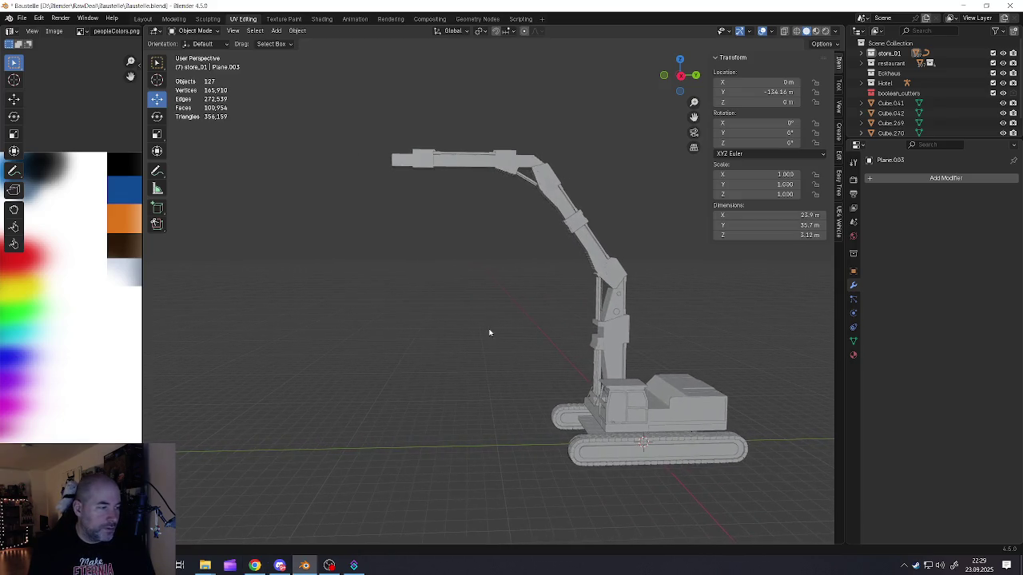
{"action": "mouse_move", "coordinate": [489, 336]}
{"action": "middle_mouse_down"}
{"action": "mouse_move", "coordinate": [477, 324]}
{"action": "mouse_move", "coordinate": [501, 336]}
{"action": "middle_mouse_up"}
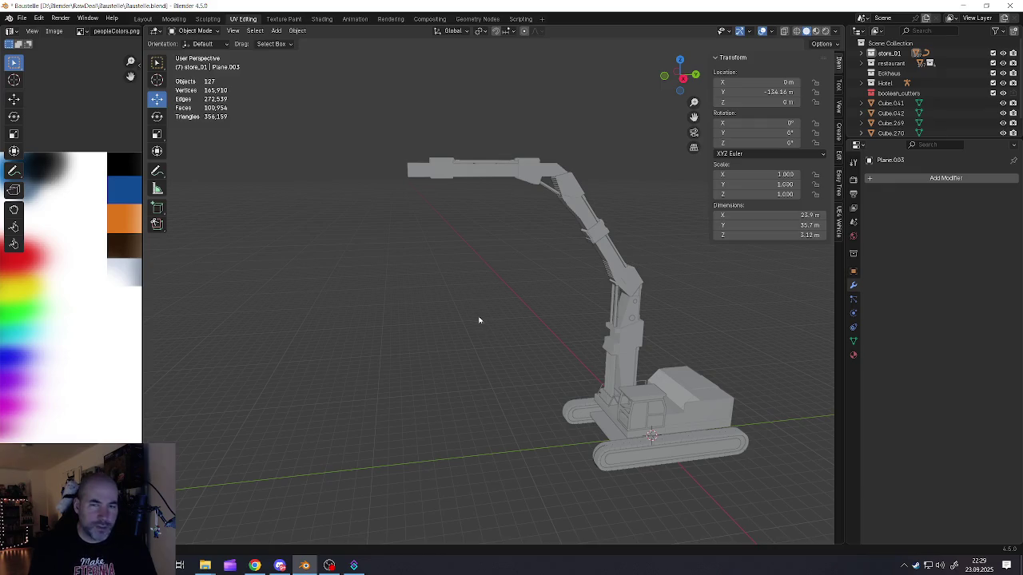
{"action": "key", "text": "shift+a"}
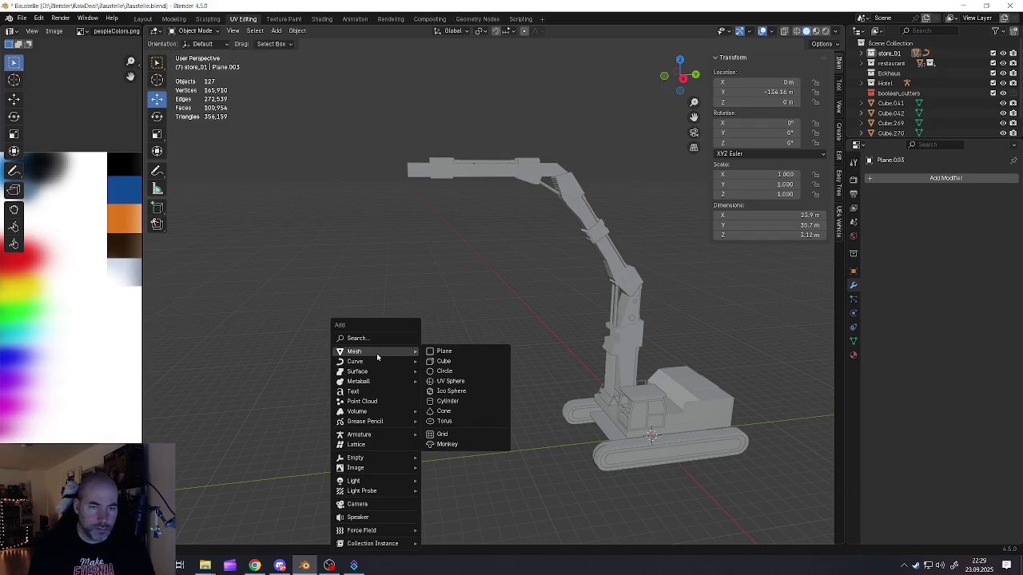
{"action": "mouse_move", "coordinate": [354, 351]}
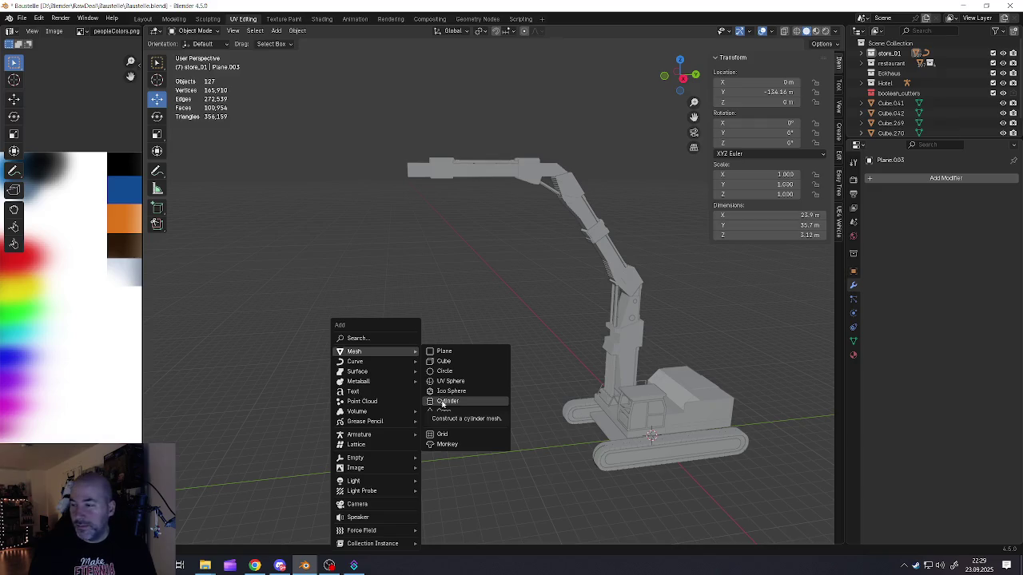
Step: Add a UV sphere, move it out along Y, and frame it
{"action": "left_click", "coordinate": [441, 383]}
{"action": "scroll", "coordinate": [441, 384], "scroll_direction": "down", "scroll_amount": 3}
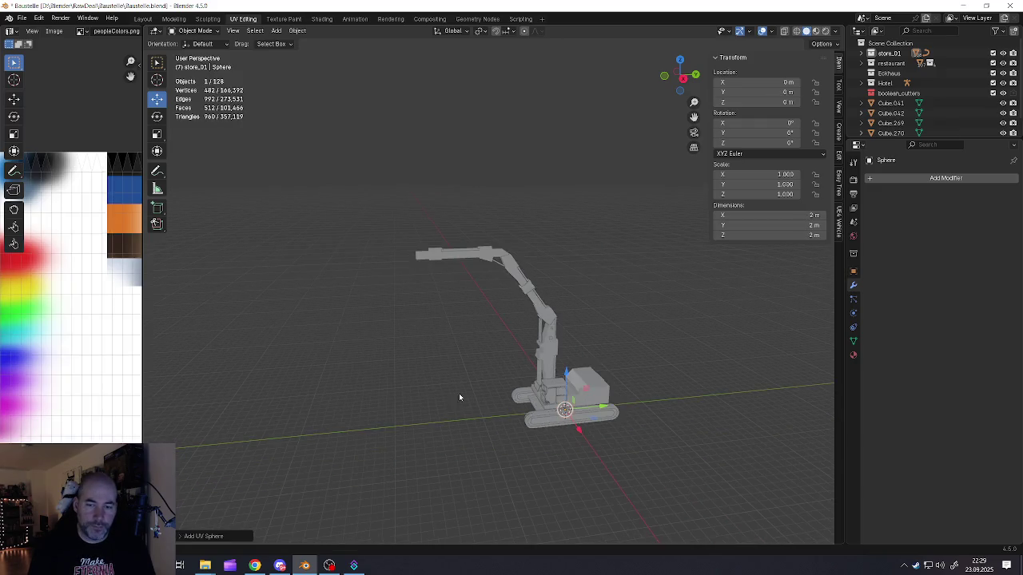
{"action": "mouse_move", "coordinate": [603, 409]}
{"action": "left_mouse_down"}
{"action": "mouse_move", "coordinate": [456, 405]}
{"action": "mouse_move", "coordinate": [443, 414]}
{"action": "left_mouse_up"}
{"action": "key", "text": "KP_Decimal"}
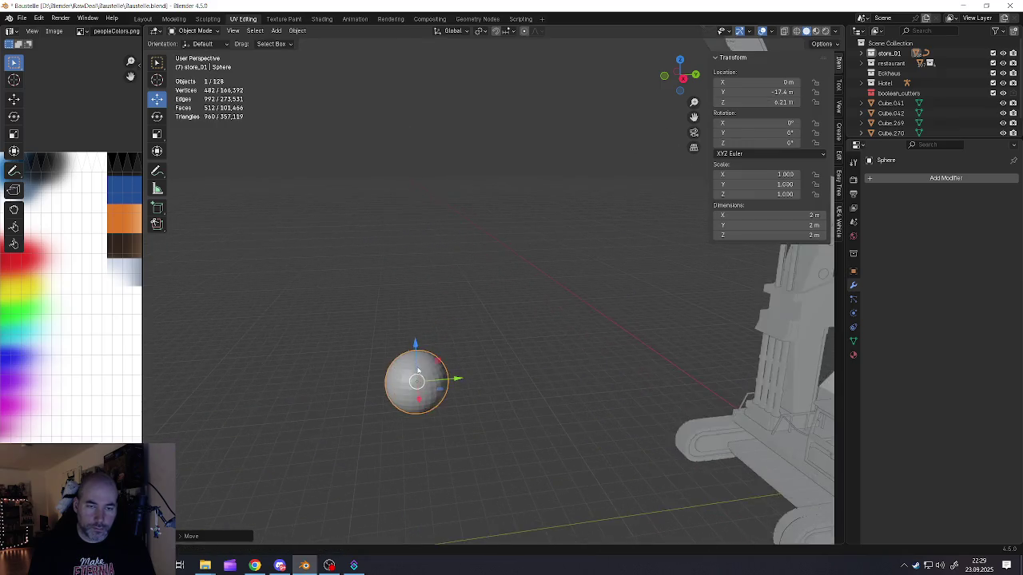
Step: In Edit Mode, select the sphere's top pole vertex grown by two rings
{"action": "key", "text": "Tab"}
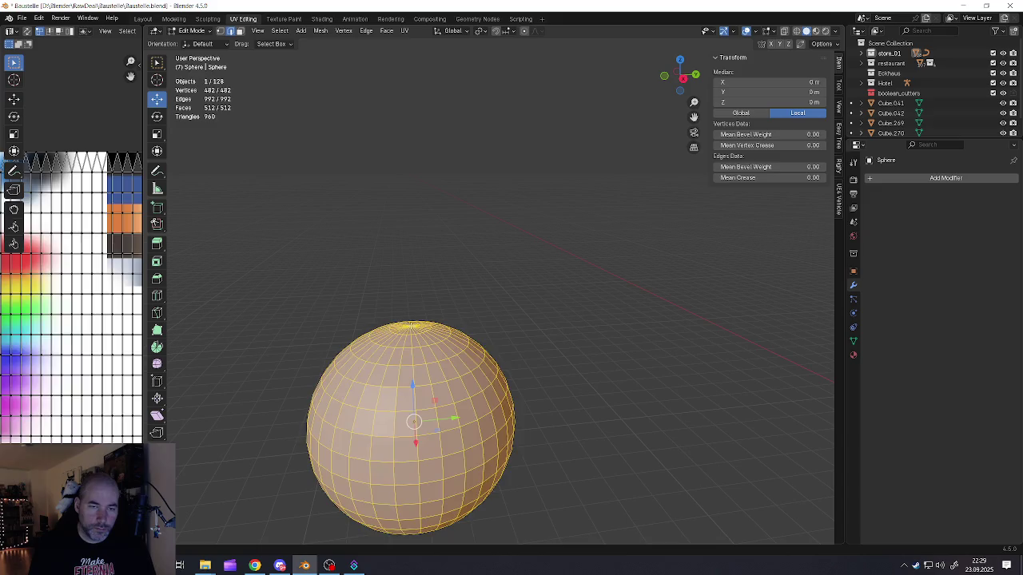
{"action": "left_click", "coordinate": [411, 328]}
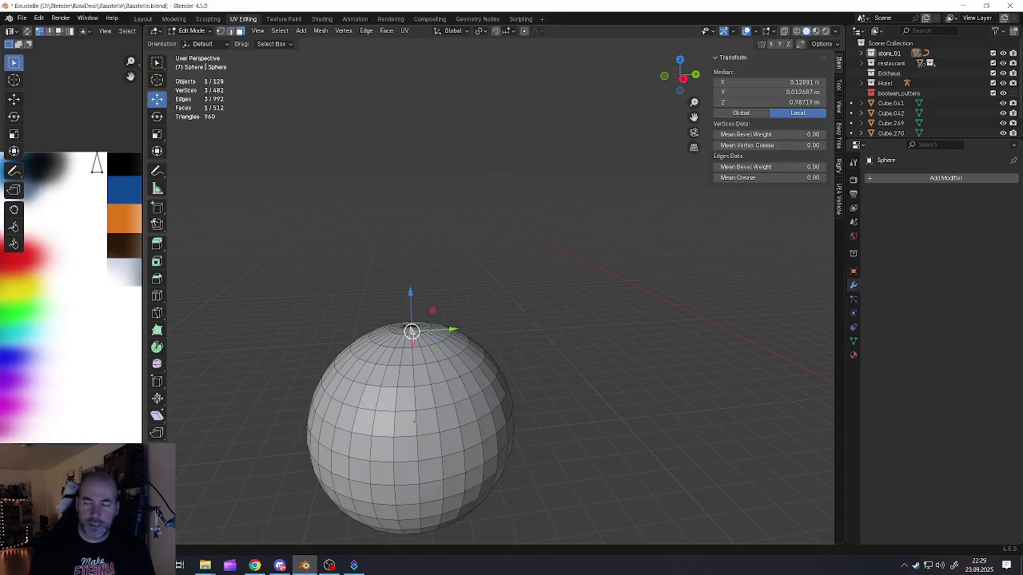
{"action": "scroll", "coordinate": [412, 331], "scroll_direction": "up", "scroll_amount": 3}
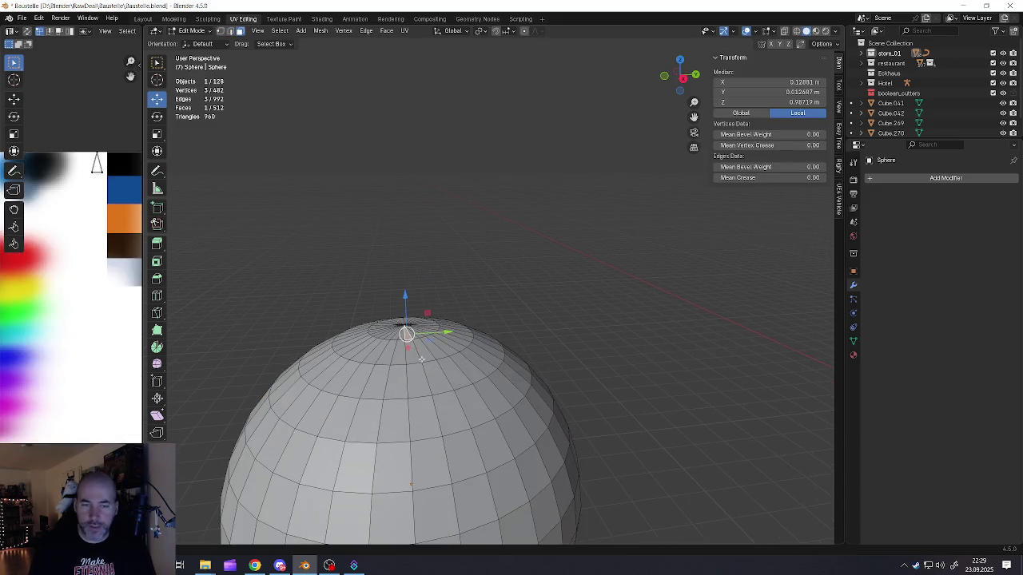
{"action": "left_click", "coordinate": [412, 352]}
{"action": "left_click", "coordinate": [411, 351], "text": "alt"}
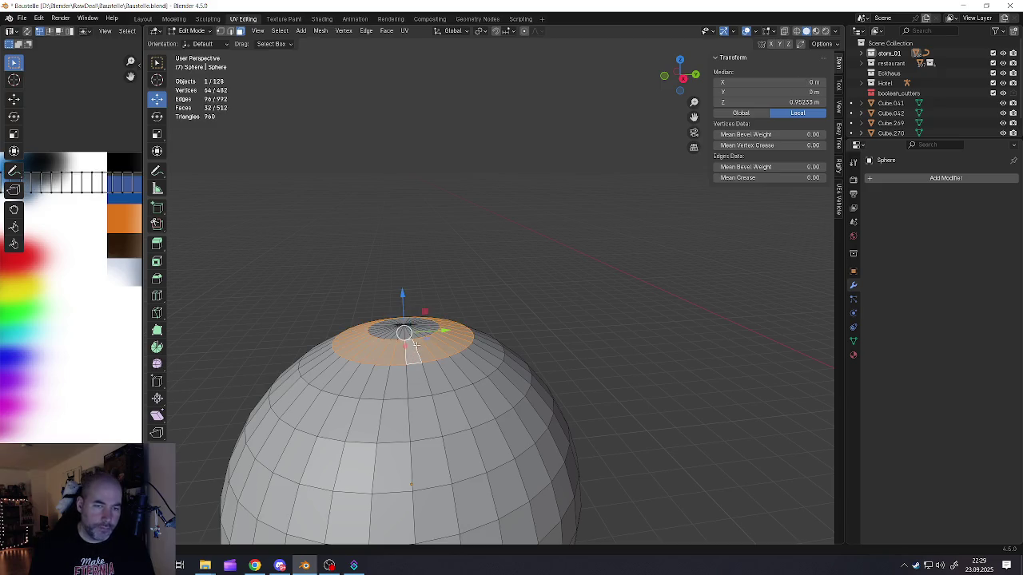
{"action": "left_click", "coordinate": [415, 328], "text": "alt+shift"}
{"action": "left_click", "coordinate": [411, 328]}
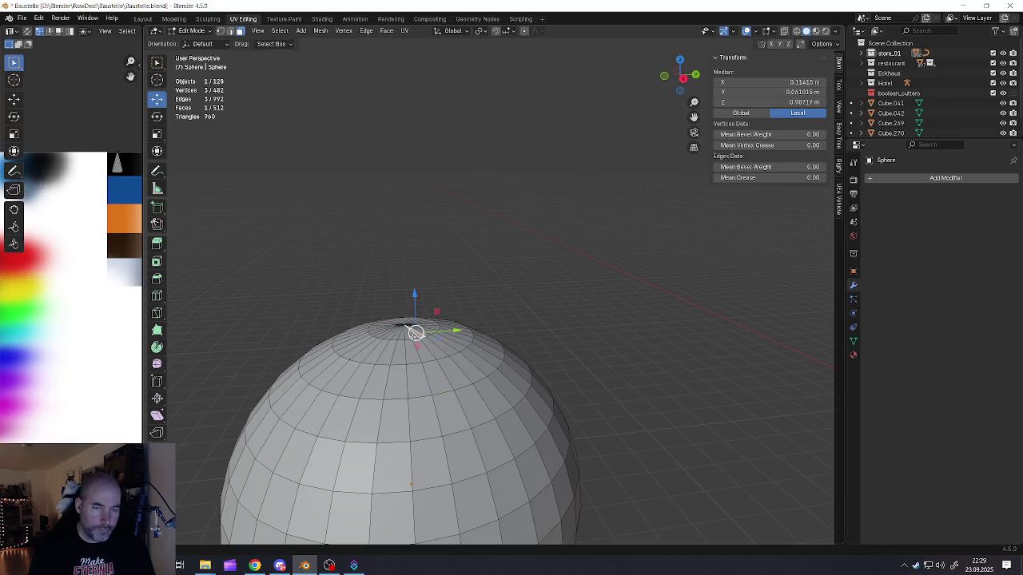
{"action": "key", "text": "1"}
{"action": "left_click", "coordinate": [404, 325]}
{"action": "key", "text": "ctrl+KP_Add"}
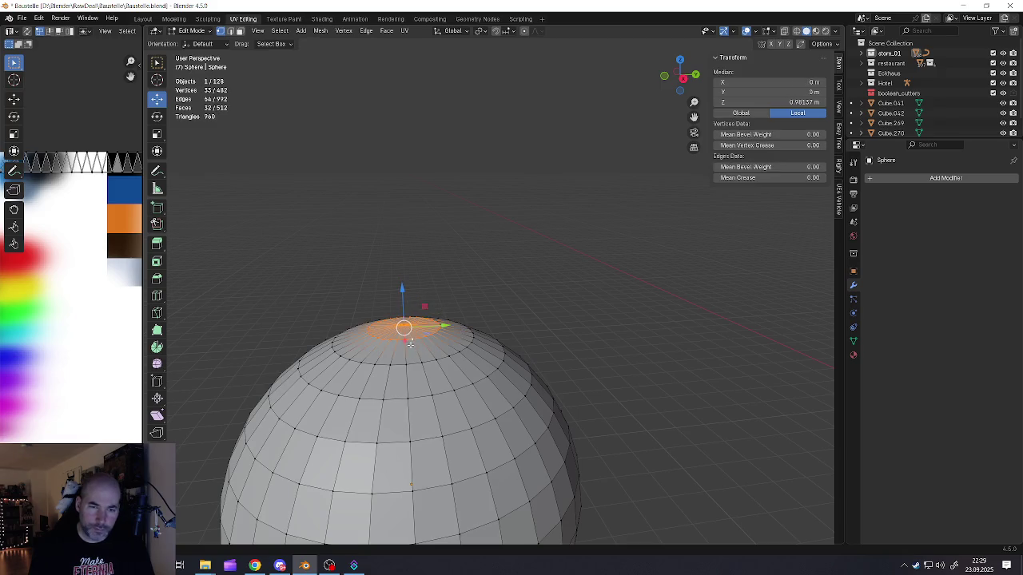
{"action": "scroll", "coordinate": [413, 362], "scroll_direction": "down", "scroll_amount": 3}
{"action": "key", "text": "ctrl+KP_Add"}
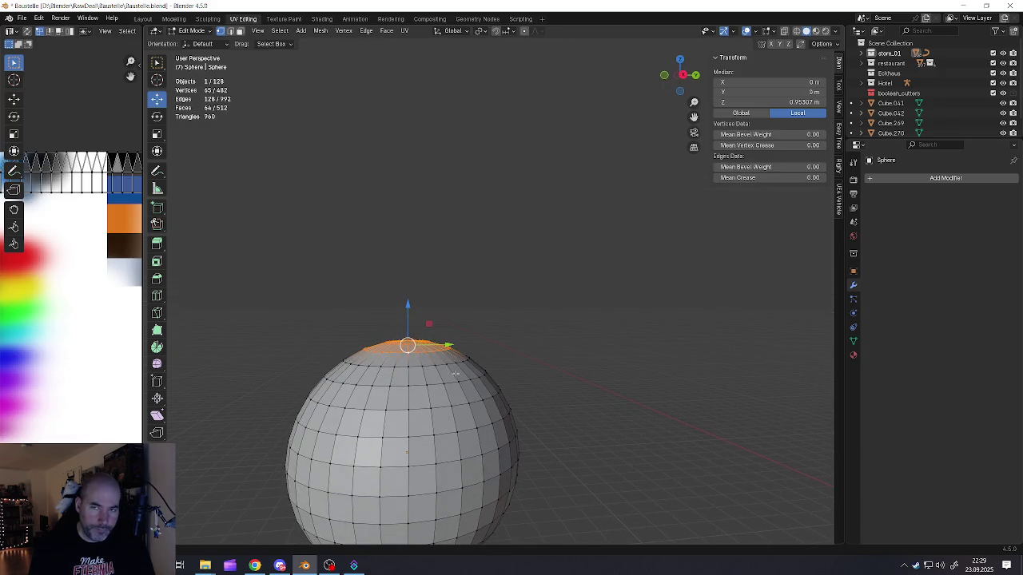
Step: Flatten the sphere's top cap by scaling it along Z
{"action": "key", "text": "s"}
{"action": "key", "text": "z"}
{"action": "left_click", "coordinate": [549, 434]}
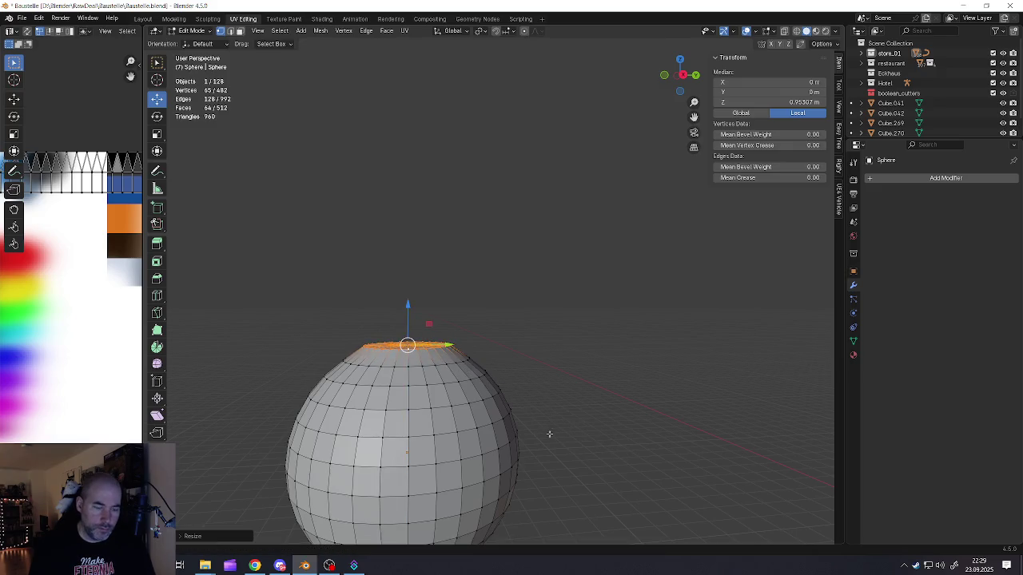
{"action": "key", "text": "s"}
{"action": "key", "text": "z"}
{"action": "key", "text": "z"}
{"action": "key", "text": "z"}
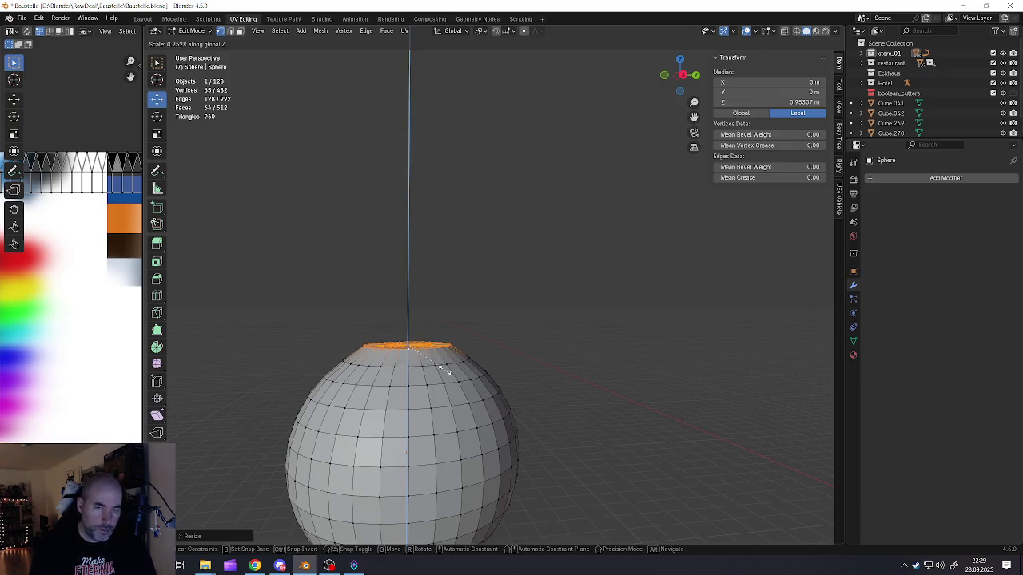
{"action": "key", "text": "Escape"}
Step: Extrude the flat top upward into a short neck and adjust its height along Z
{"action": "key", "text": "e"}
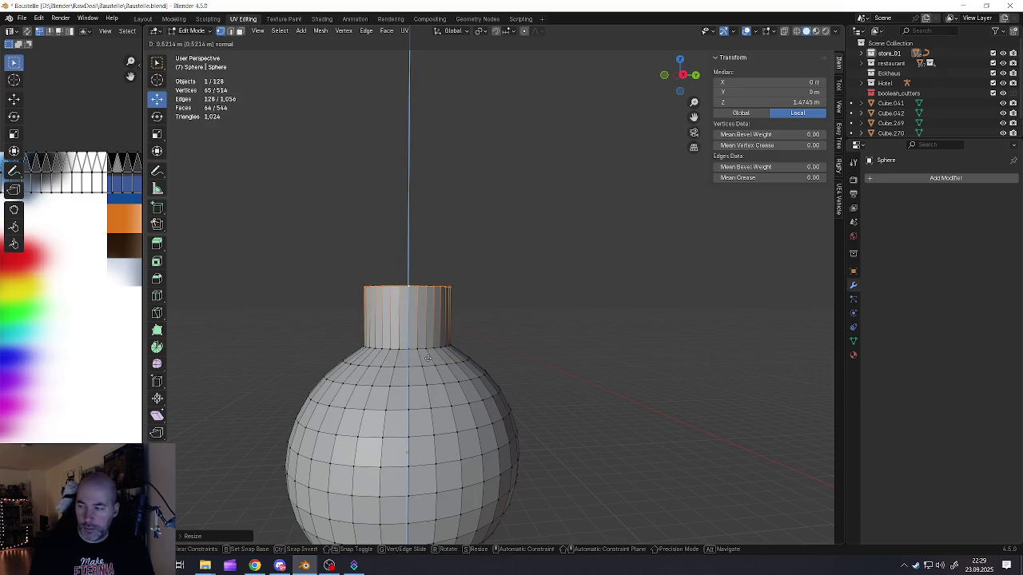
{"action": "left_click", "coordinate": [430, 377]}
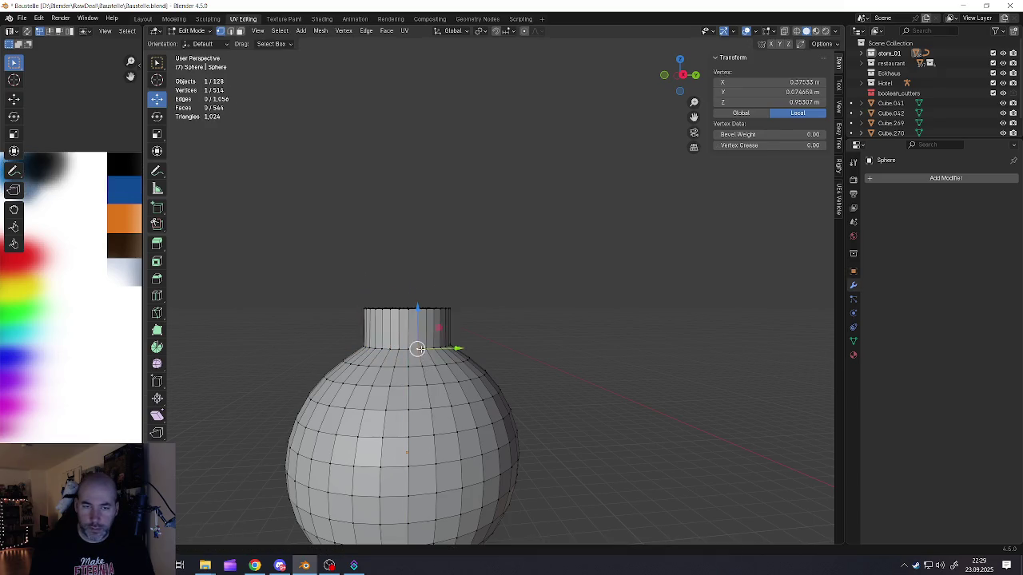
{"action": "key", "text": "g"}
{"action": "key", "text": "z"}
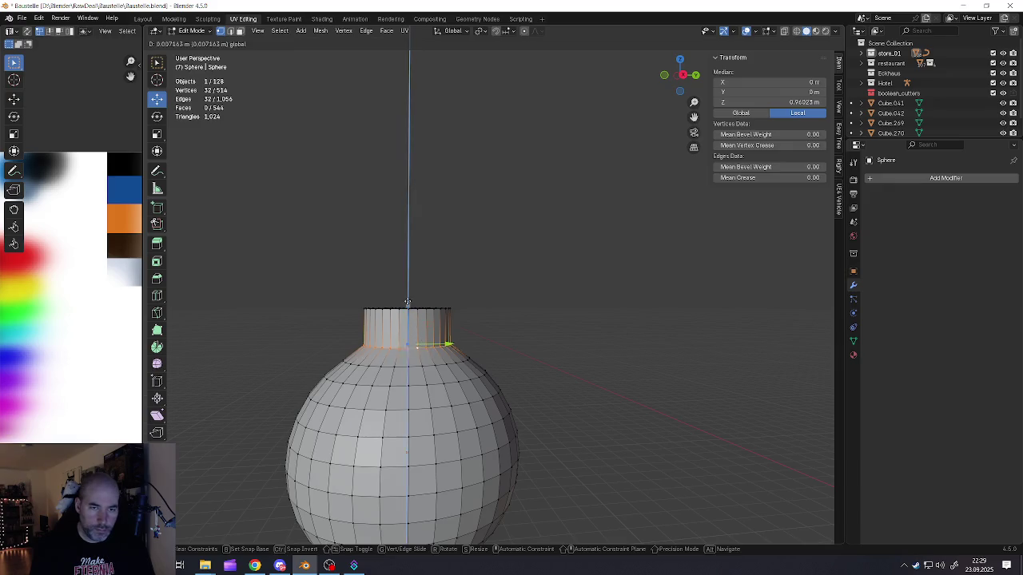
{"action": "left_click", "coordinate": [465, 392]}
Step: Bevel the base of the neck into a rounded band and return to Object Mode
{"action": "key", "text": "ctrl+b"}
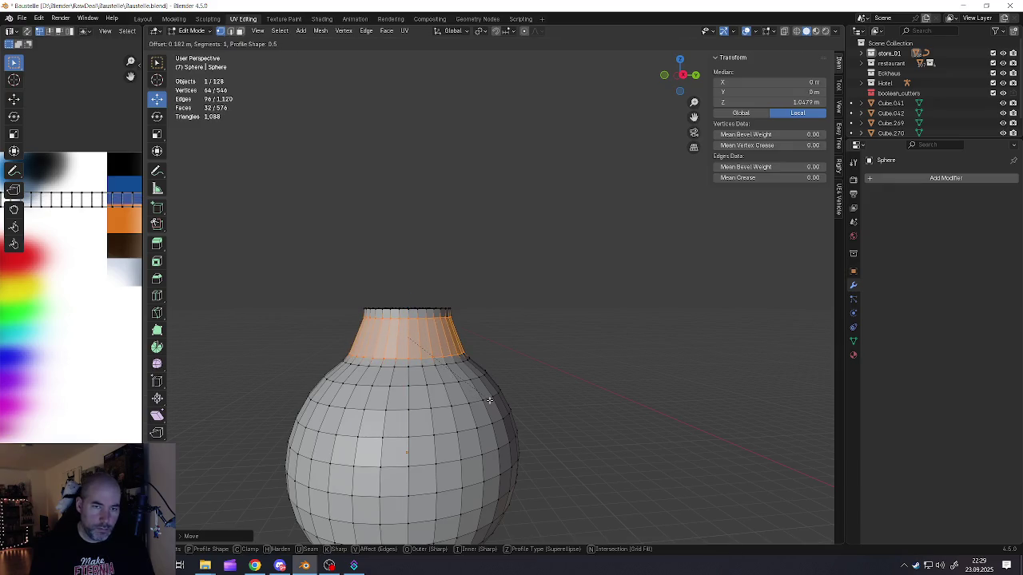
{"action": "scroll", "coordinate": [484, 397], "scroll_direction": "up", "scroll_amount": 3}
{"action": "left_click", "coordinate": [484, 397]}
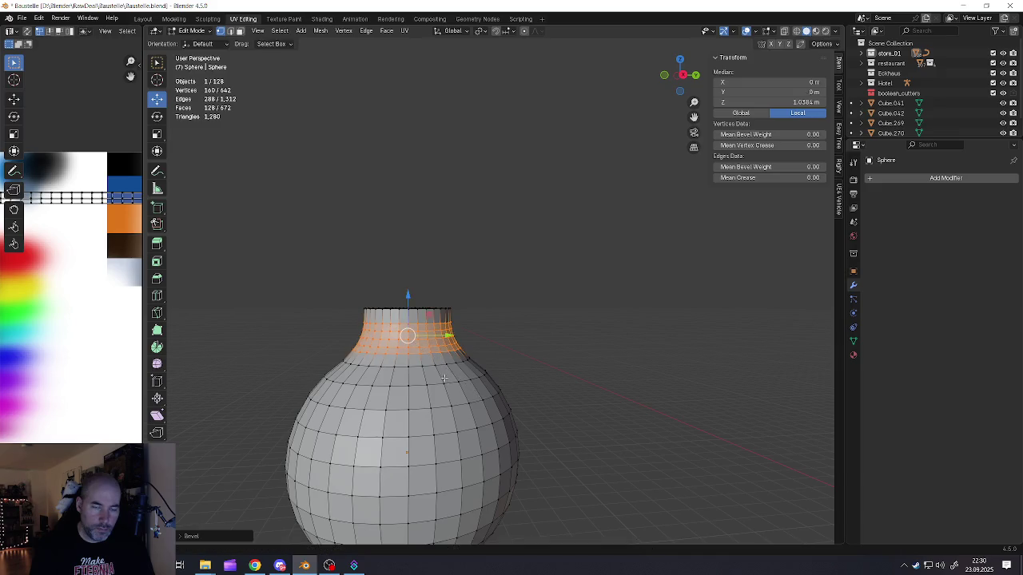
{"action": "scroll", "coordinate": [445, 379], "scroll_direction": "down", "scroll_amount": 5}
{"action": "scroll", "coordinate": [444, 391], "scroll_direction": "up", "scroll_amount": 2}
{"action": "key", "text": "Tab"}
{"action": "middle_click_drag", "start_coordinate": [445, 407], "coordinate": [404, 339], "text": "shift"}
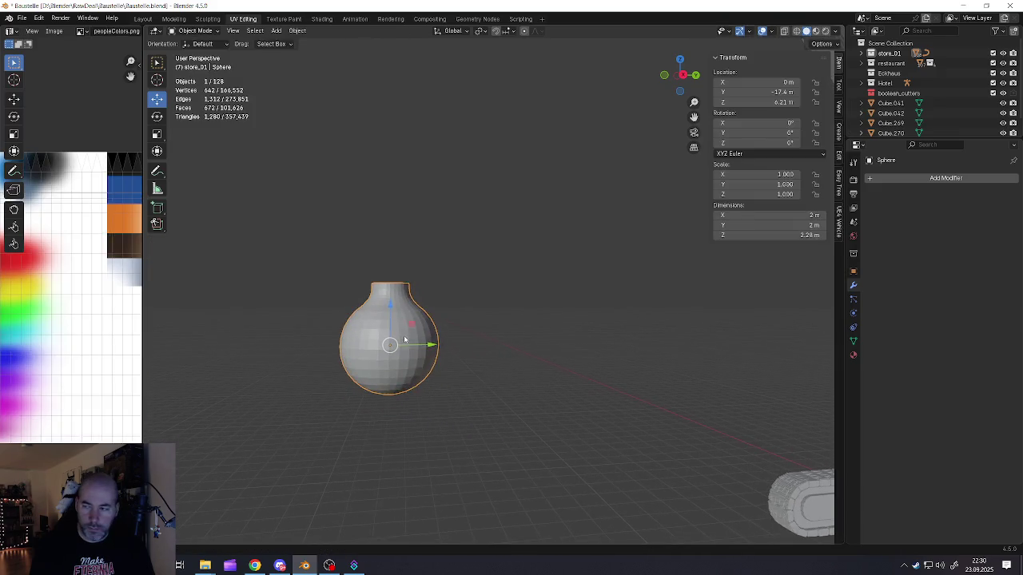
Step: Move the vase's bottom pole vertex up along Z to flatten its base
{"action": "scroll", "coordinate": [399, 378], "scroll_direction": "up", "scroll_amount": 3}
{"action": "scroll", "coordinate": [399, 378], "scroll_direction": "up", "scroll_amount": 3}
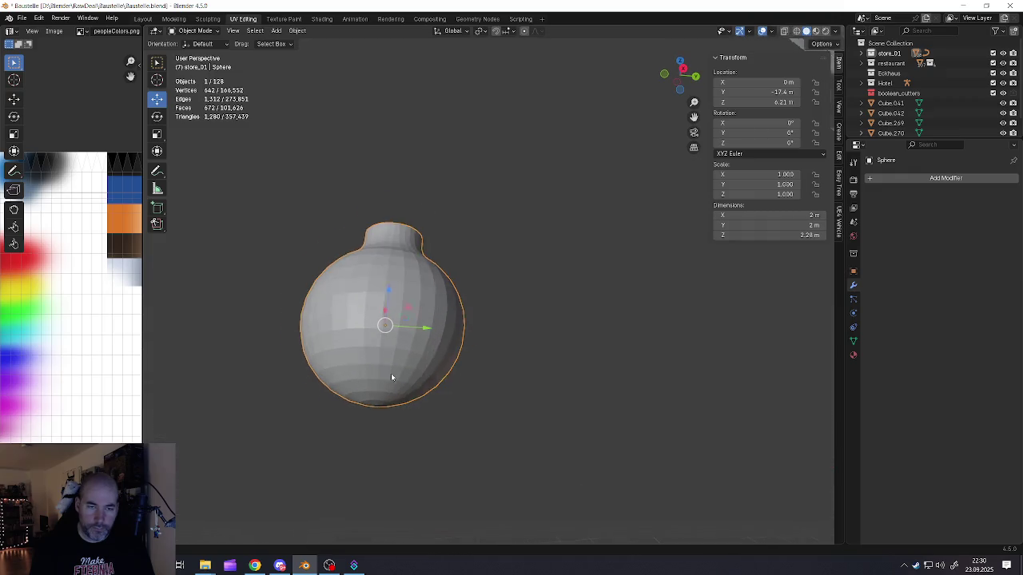
{"action": "key", "text": "Tab"}
{"action": "left_click", "coordinate": [373, 408]}
{"action": "middle_click_drag", "start_coordinate": [373, 409], "coordinate": [383, 360]}
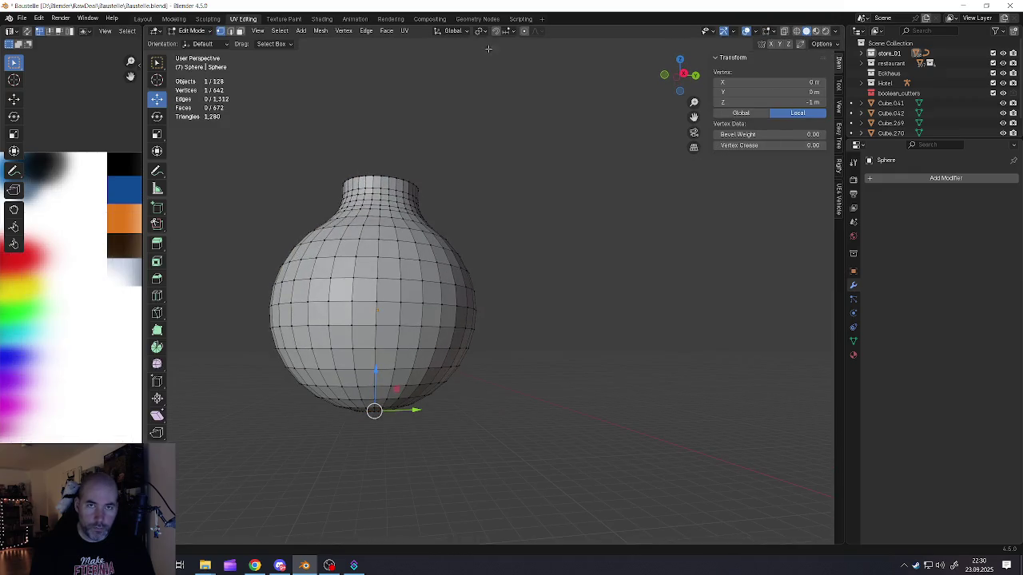
{"action": "key", "text": "g"}
{"action": "key", "text": "z"}
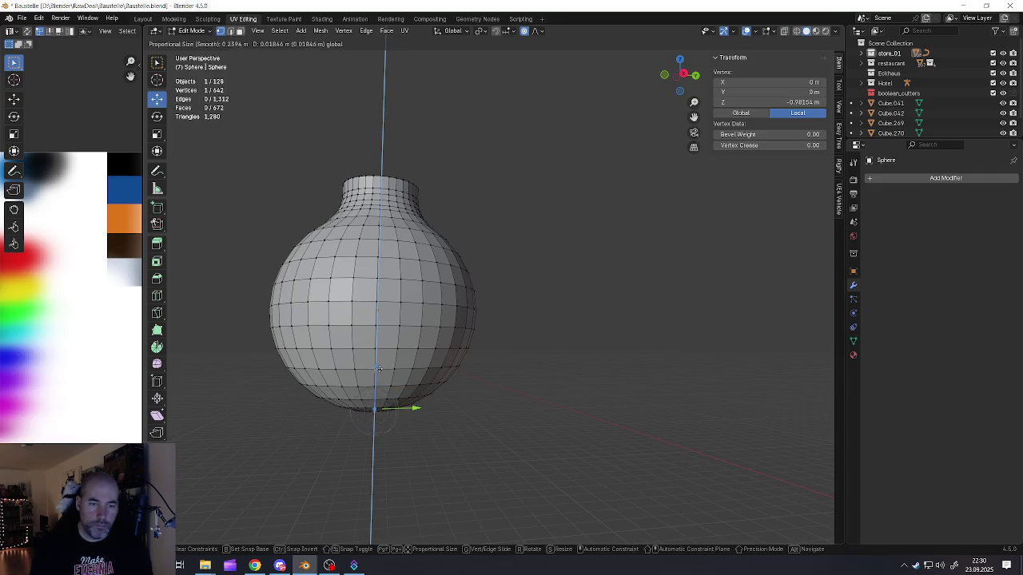
{"action": "scroll", "coordinate": [380, 359], "scroll_direction": "down", "scroll_amount": 10}
{"action": "scroll", "coordinate": [382, 348], "scroll_direction": "down", "scroll_amount": 10}
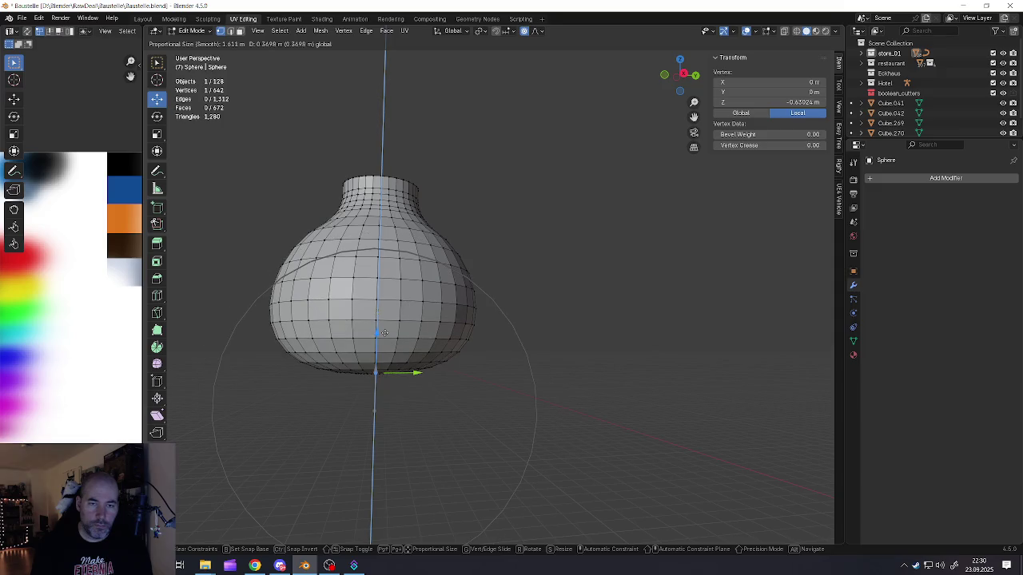
{"action": "scroll", "coordinate": [385, 331], "scroll_direction": "up", "scroll_amount": 1}
{"action": "scroll", "coordinate": [386, 331], "scroll_direction": "up", "scroll_amount": 1}
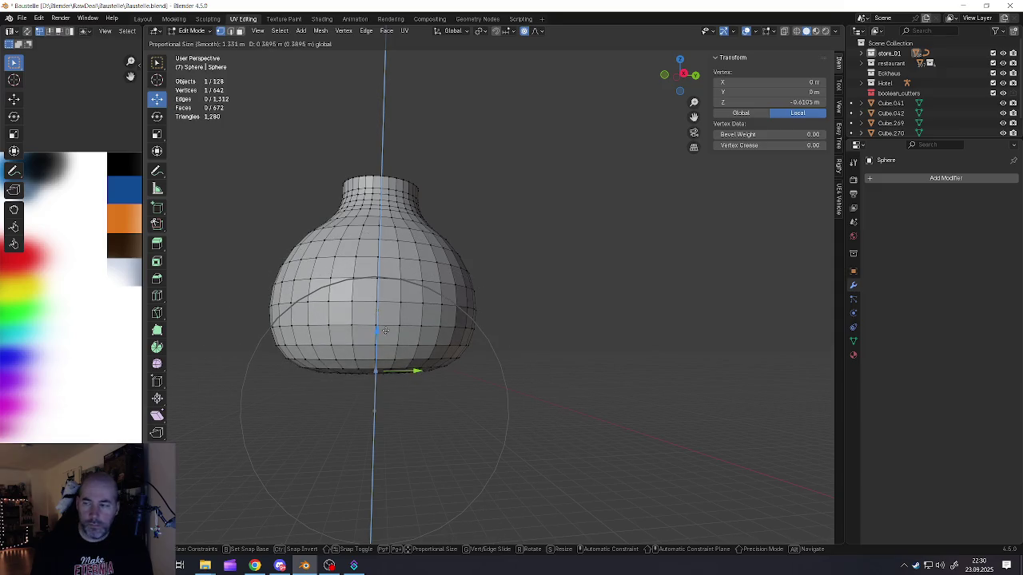
{"action": "left_click", "coordinate": [385, 330]}
{"action": "scroll", "coordinate": [385, 328], "scroll_direction": "down", "scroll_amount": 5}
{"action": "scroll", "coordinate": [387, 319], "scroll_direction": "down", "scroll_amount": 2}
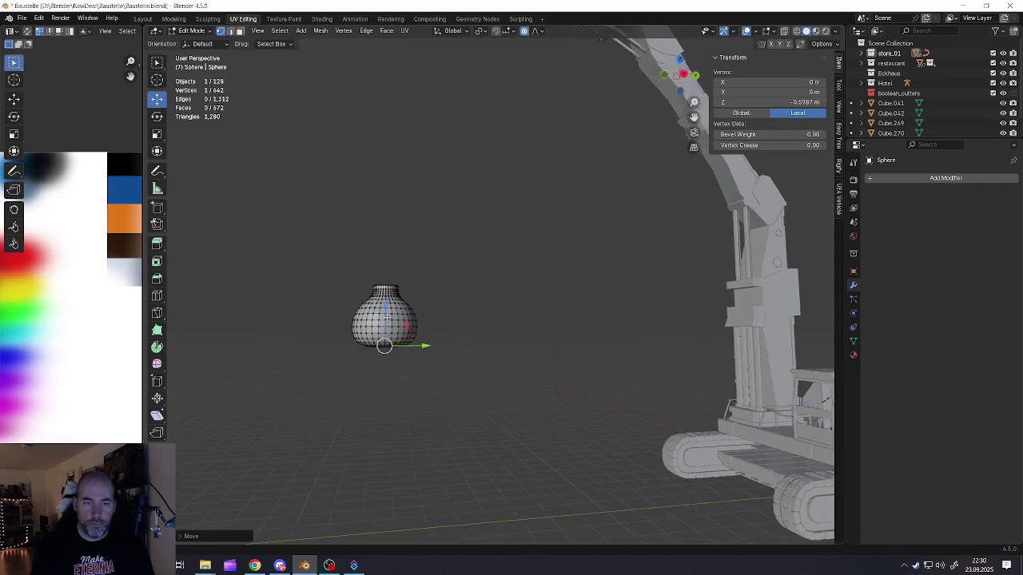
{"action": "scroll", "coordinate": [386, 317], "scroll_direction": "up", "scroll_amount": 1}
Step: Stretch the whole vase mesh taller along Z and return to Object Mode
{"action": "key", "text": "a"}
{"action": "key", "text": "s"}
{"action": "key", "text": "z"}
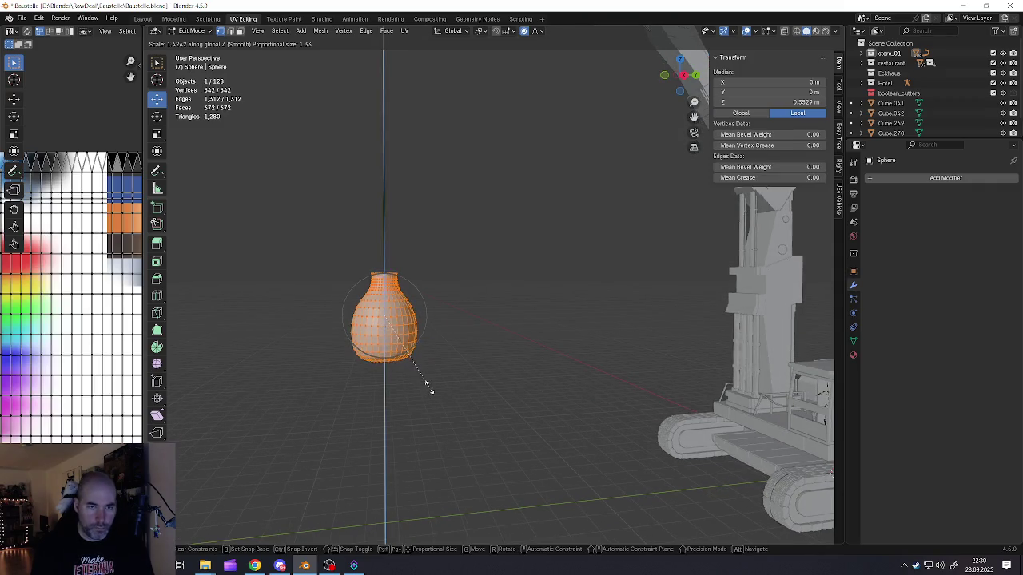
{"action": "left_click", "coordinate": [428, 387]}
{"action": "key", "text": "Tab"}
{"action": "scroll", "coordinate": [390, 319], "scroll_direction": "up", "scroll_amount": 3}
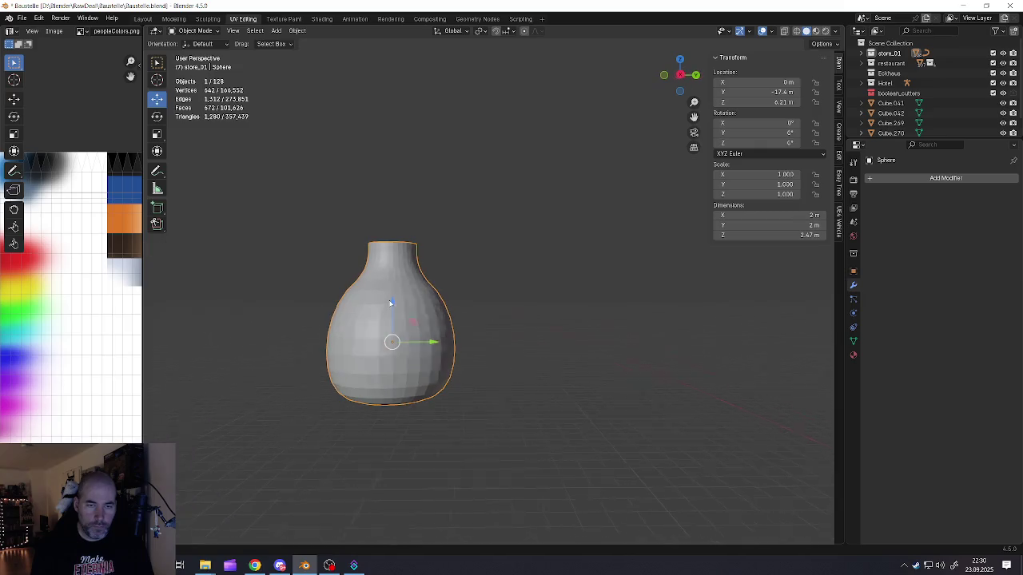
{"action": "scroll", "coordinate": [390, 312], "scroll_direction": "down", "scroll_amount": 4}
{"action": "scroll", "coordinate": [404, 331], "scroll_direction": "down", "scroll_amount": 2}
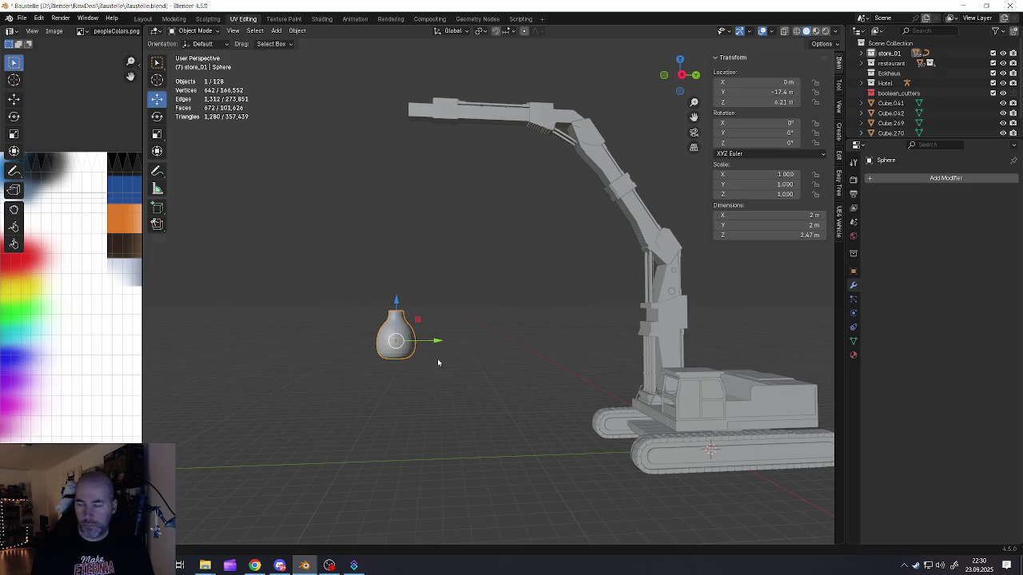
{"action": "scroll", "coordinate": [389, 336], "scroll_direction": "up", "scroll_amount": 4}
Step: Smooth the vase's vertices with the Smooth tool for a rounded, gourd-like shape
{"action": "key", "text": "Tab"}
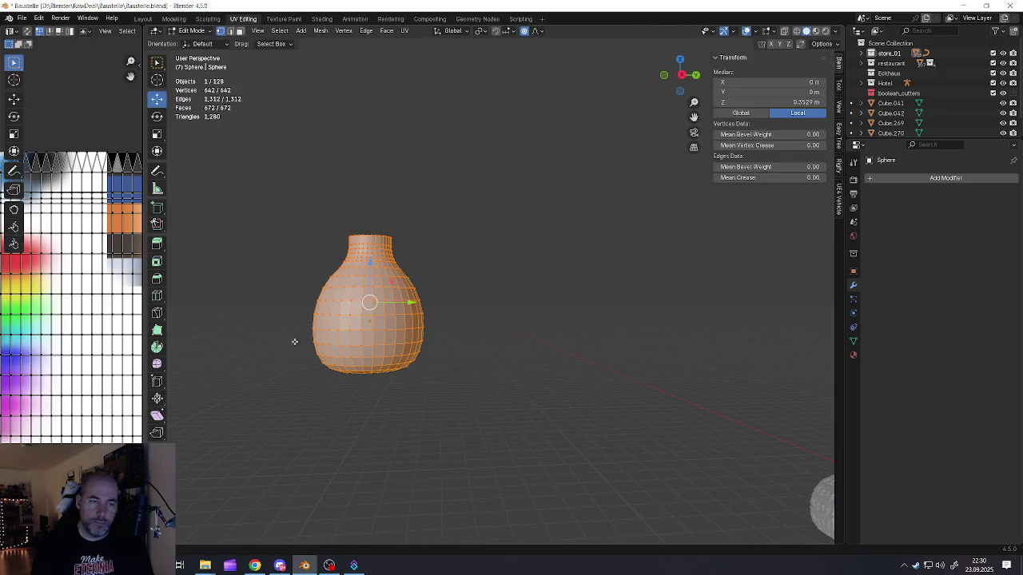
{"action": "left_click", "coordinate": [159, 365]}
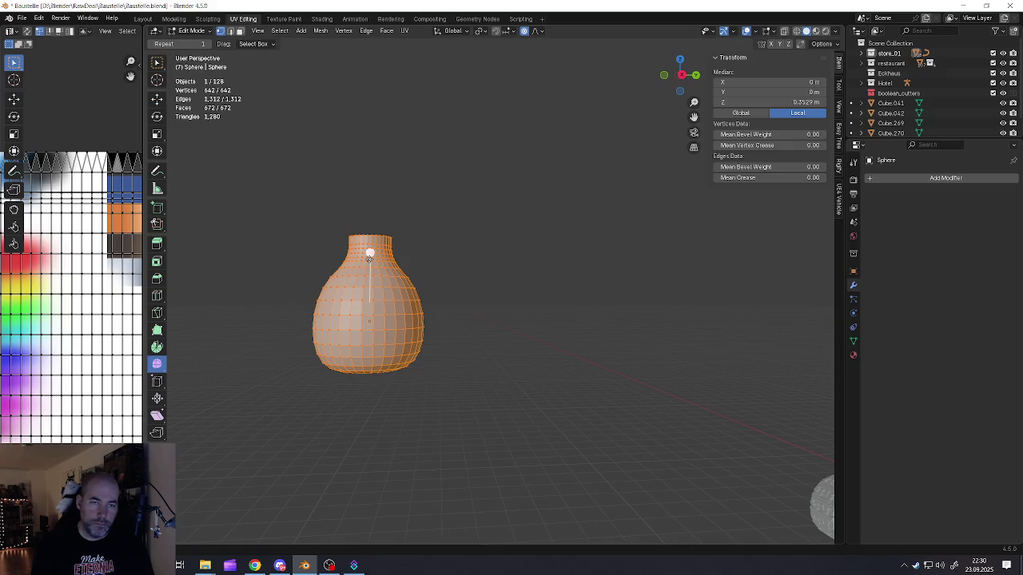
{"action": "left_click_drag", "start_coordinate": [369, 255], "coordinate": [573, 345]}
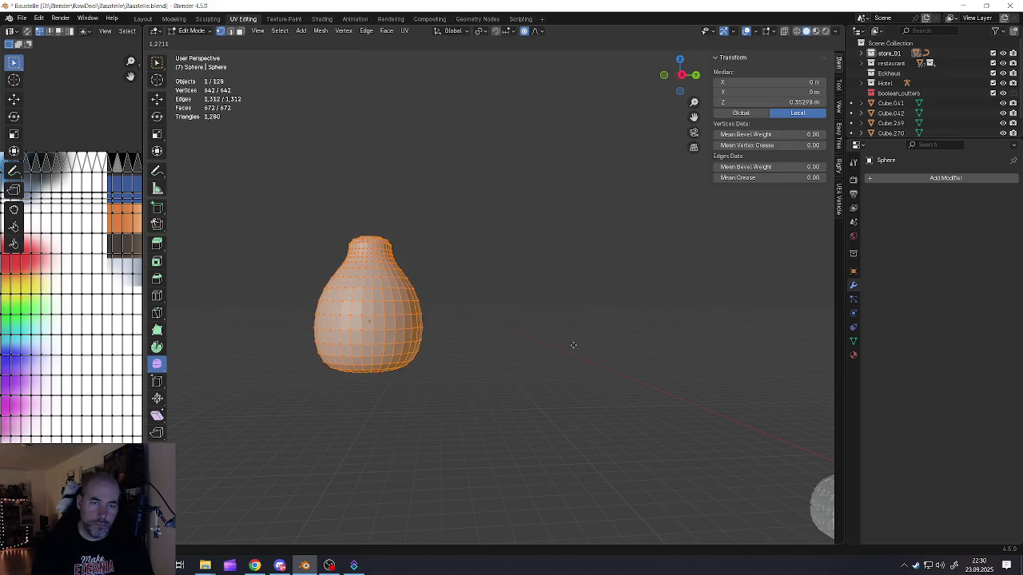
{"action": "scroll", "coordinate": [555, 313], "scroll_direction": "down", "scroll_amount": 2}
{"action": "middle_click_drag", "start_coordinate": [411, 267], "coordinate": [393, 299]}
{"action": "key", "text": "Tab"}
Step: Deselect everything and bring up the add-object menu
{"action": "scroll", "coordinate": [399, 312], "scroll_direction": "up", "scroll_amount": 2}
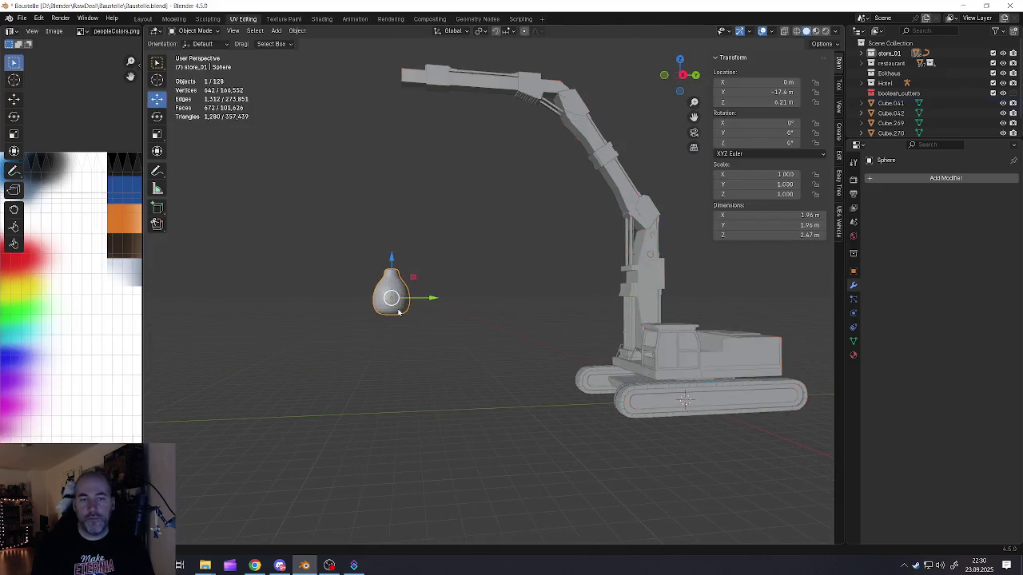
{"action": "left_click", "coordinate": [403, 328]}
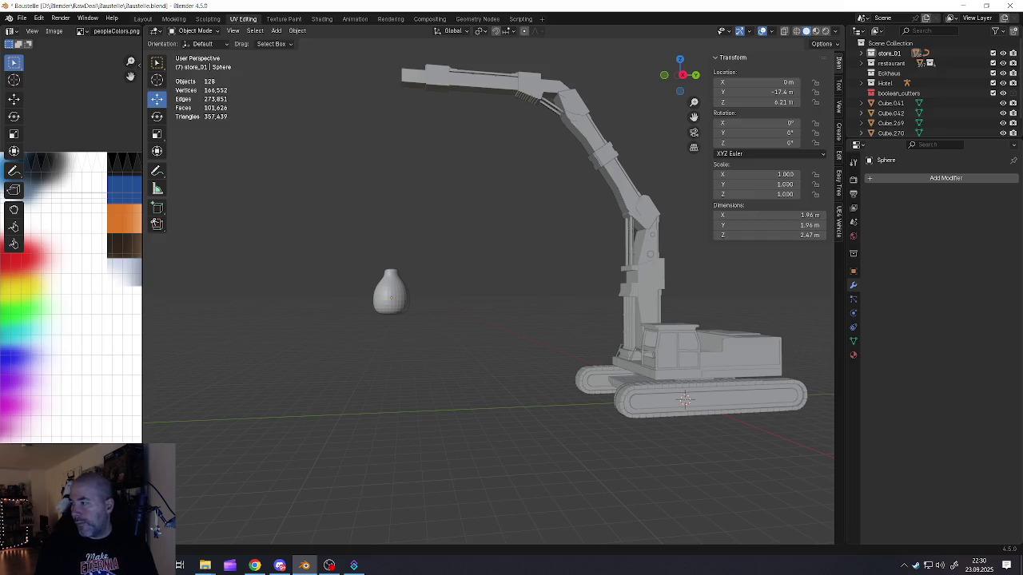
{"action": "left_click", "coordinate": [402, 311]}
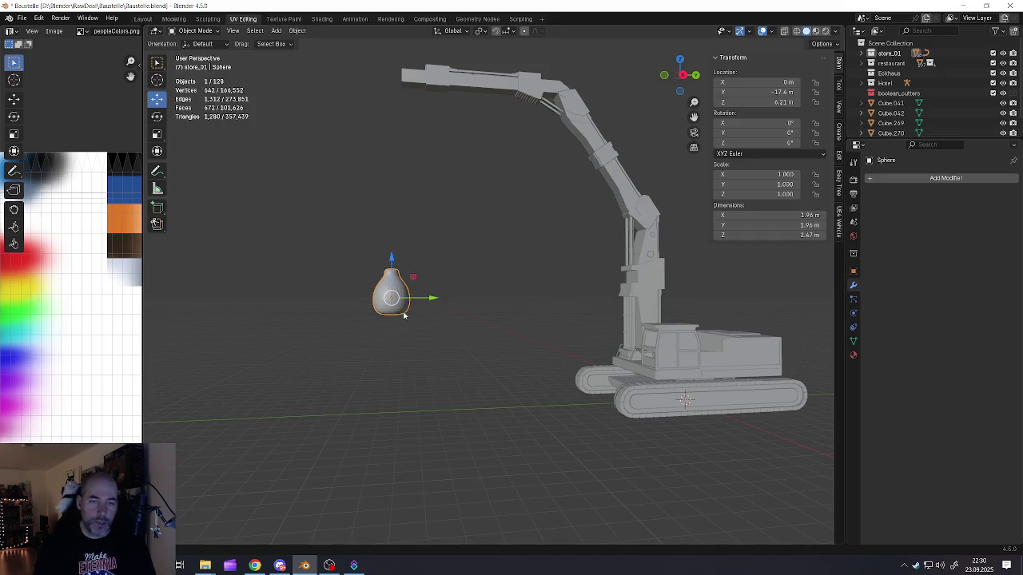
{"action": "scroll", "coordinate": [376, 356], "scroll_direction": "down", "scroll_amount": 3}
{"action": "scroll", "coordinate": [376, 356], "scroll_direction": "up", "scroll_amount": 3}
{"action": "left_click", "coordinate": [378, 349]}
{"action": "key", "text": "shift+a"}
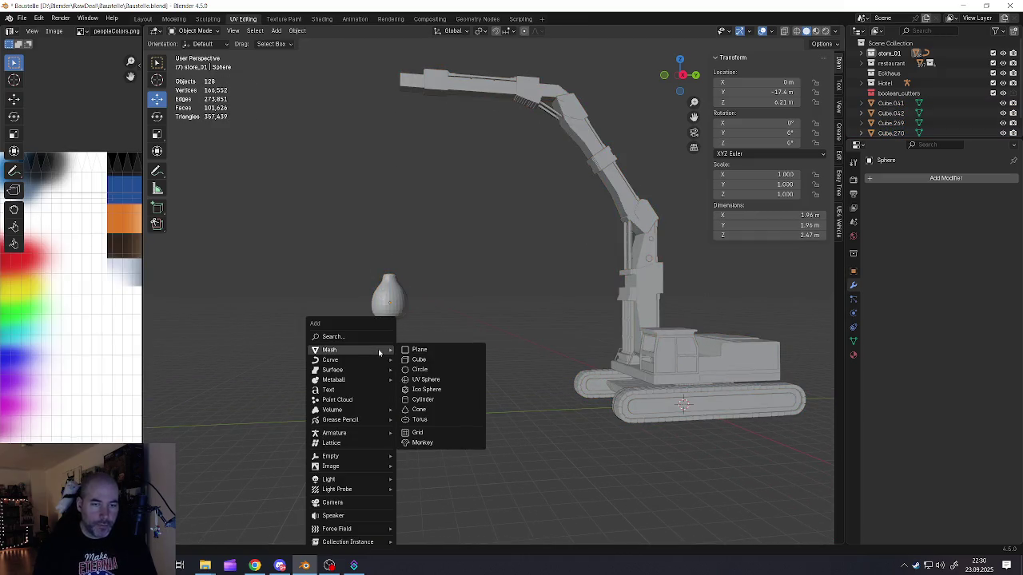
Step: Add a UV sphere, place it near the first vase, raise it along Z, and frame it
{"action": "left_click", "coordinate": [421, 383]}
{"action": "scroll", "coordinate": [416, 366], "scroll_direction": "down", "scroll_amount": 3}
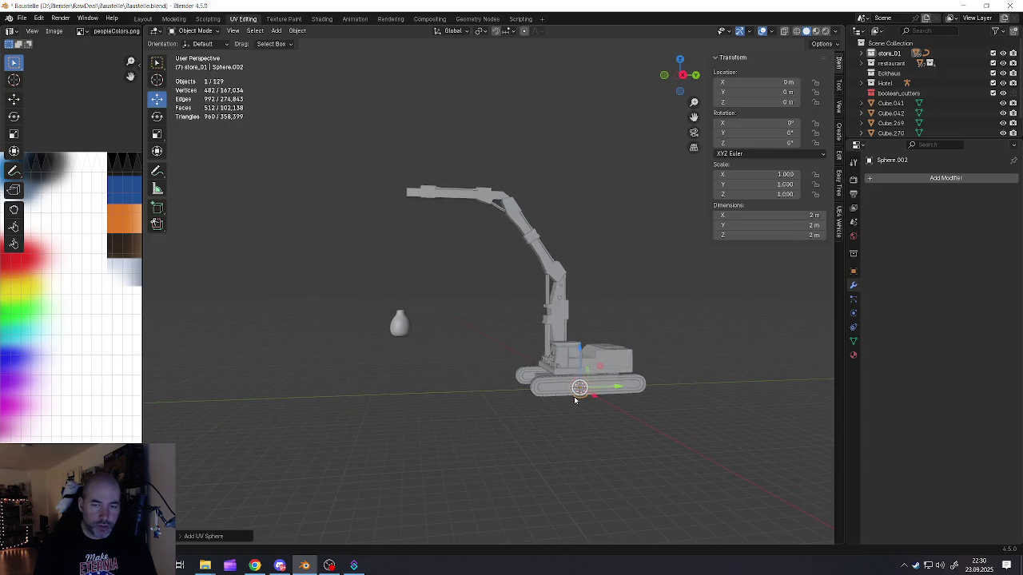
{"action": "key", "text": "g"}
{"action": "left_click", "coordinate": [469, 384]}
{"action": "key", "text": "g"}
{"action": "key", "text": "z"}
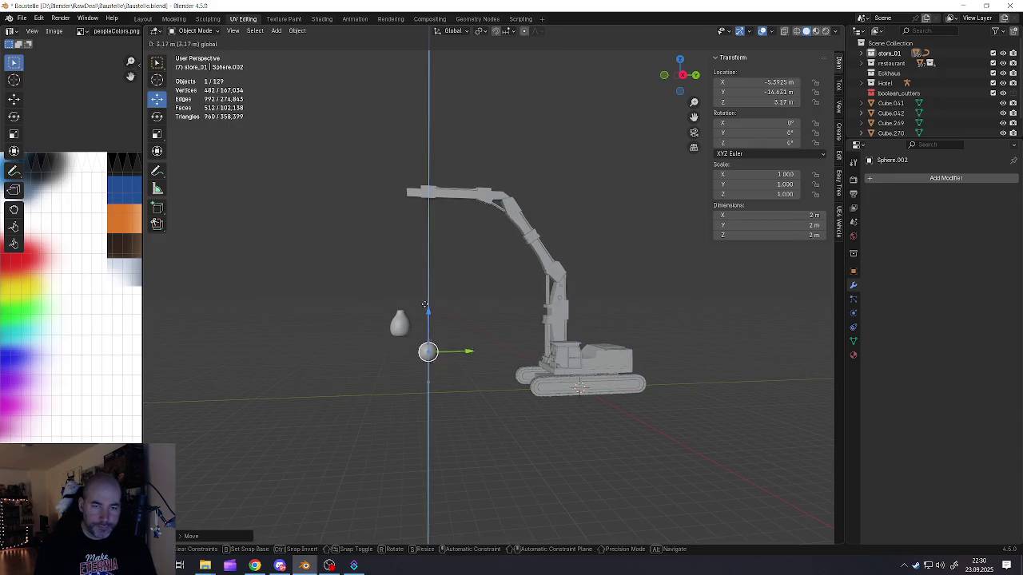
{"action": "left_click", "coordinate": [424, 291]}
{"action": "scroll", "coordinate": [436, 310], "scroll_direction": "up", "scroll_amount": 3}
{"action": "scroll", "coordinate": [435, 311], "scroll_direction": "up", "scroll_amount": 1}
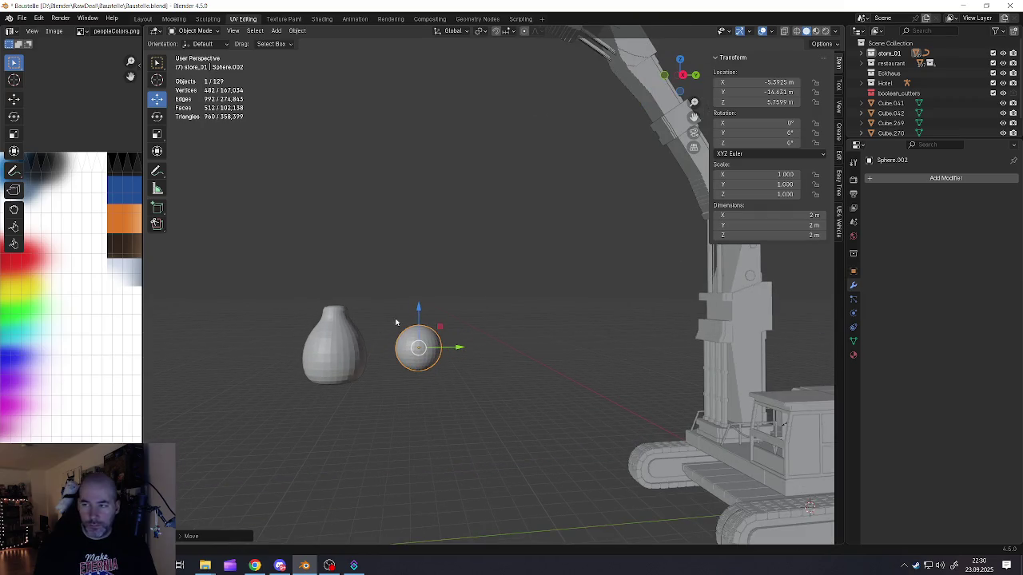
{"action": "scroll", "coordinate": [421, 339], "scroll_direction": "up", "scroll_amount": 2}
{"action": "key", "text": "KP_Decimal"}
Step: With sharp proportional falloff, pull the sphere's top vertex up into a pointed tip
{"action": "key", "text": "Tab"}
{"action": "left_click", "coordinate": [432, 305]}
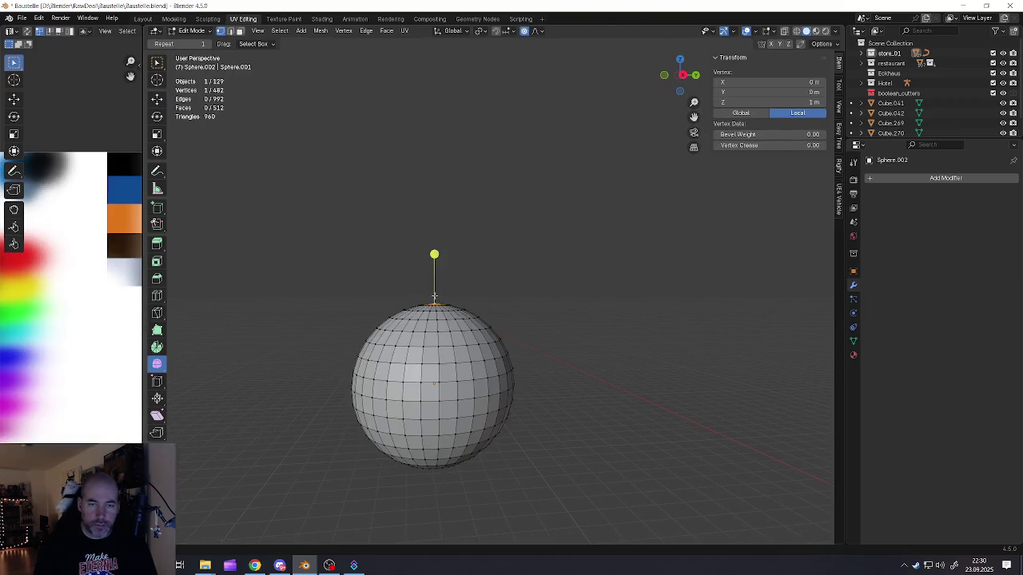
{"action": "scroll", "coordinate": [435, 305], "scroll_direction": "down", "scroll_amount": 4}
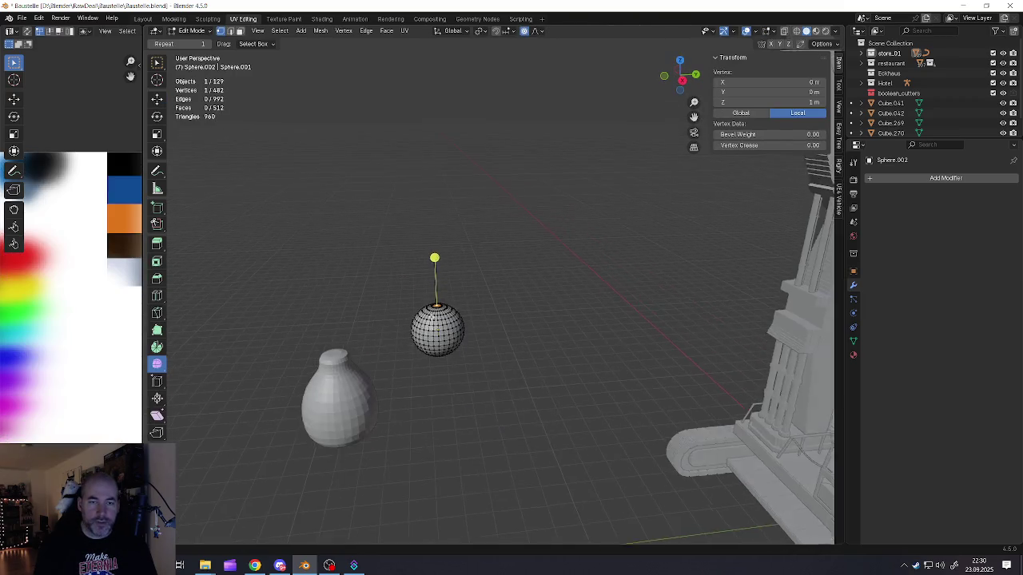
{"action": "left_click", "coordinate": [539, 31]}
{"action": "left_click", "coordinate": [515, 120]}
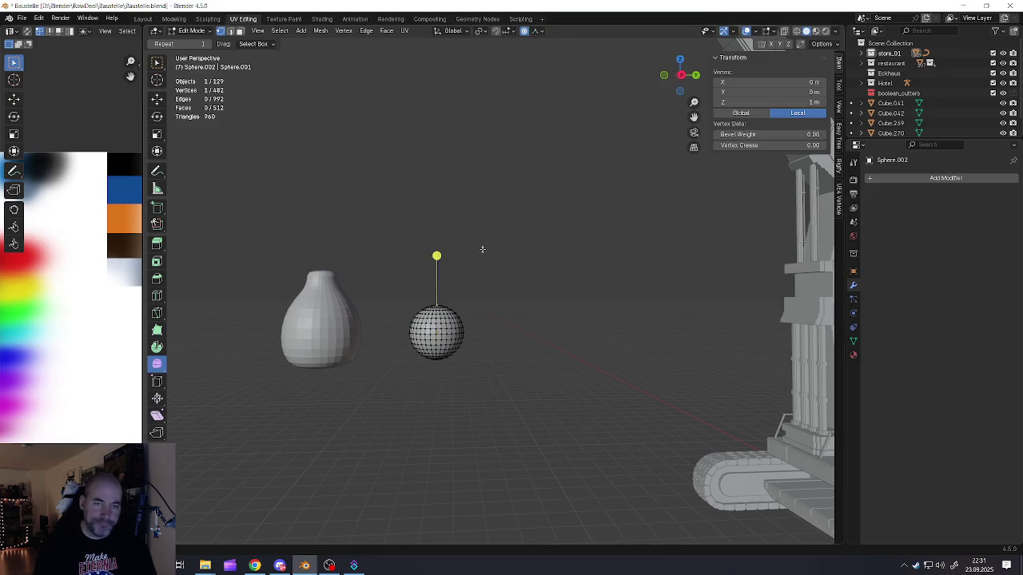
{"action": "left_click", "coordinate": [164, 101]}
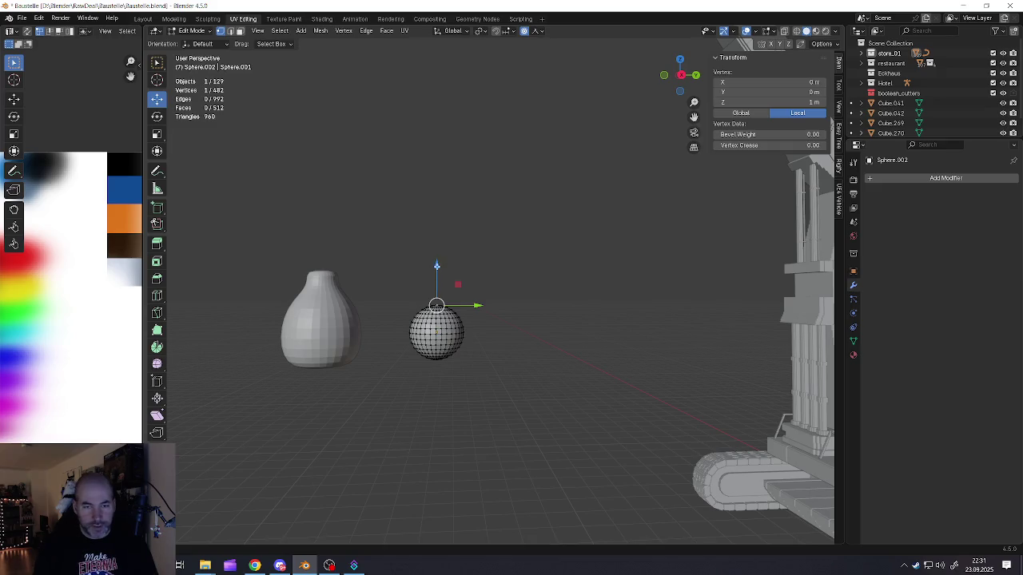
{"action": "left_click_drag", "start_coordinate": [436, 266], "coordinate": [436, 242]}
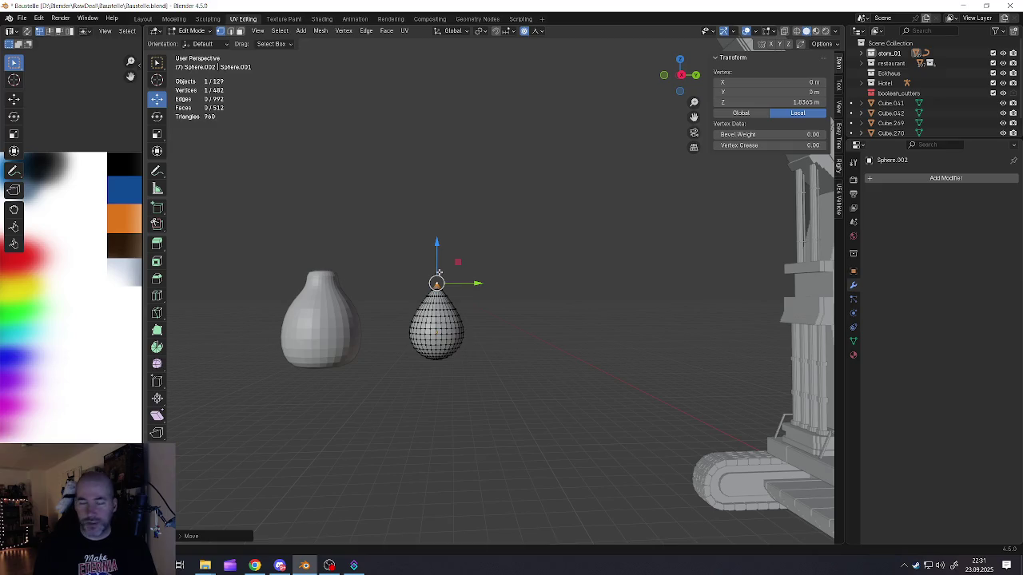
Step: Flatten the pointed tip and its surrounding vertex ring by scaling along Z
{"action": "scroll", "coordinate": [438, 276], "scroll_direction": "up", "scroll_amount": 4}
{"action": "scroll", "coordinate": [440, 278], "scroll_direction": "up", "scroll_amount": 2}
{"action": "scroll", "coordinate": [442, 280], "scroll_direction": "up", "scroll_amount": 1}
{"action": "left_click", "coordinate": [443, 330], "text": "alt"}
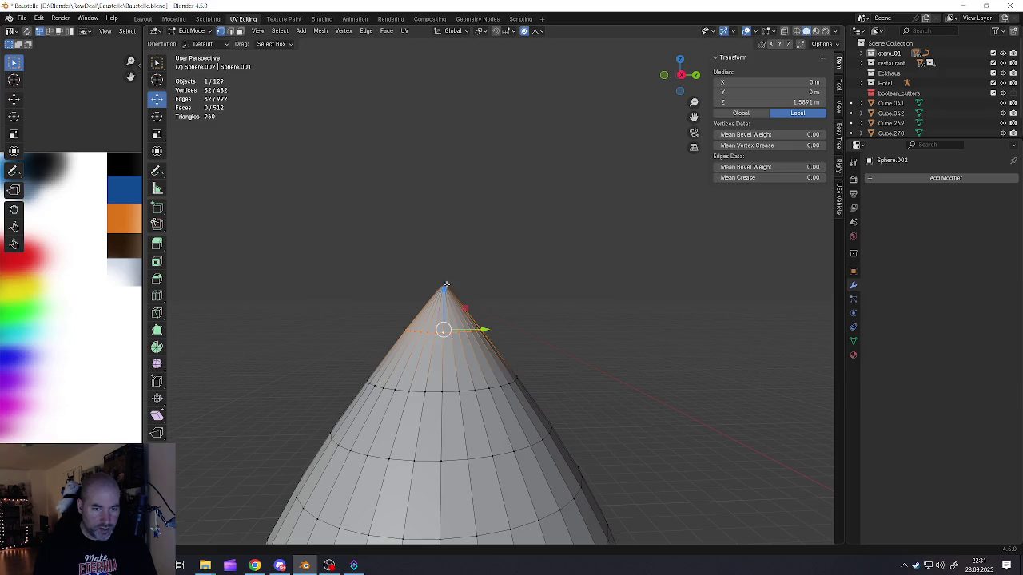
{"action": "left_click", "coordinate": [445, 284], "text": "shift"}
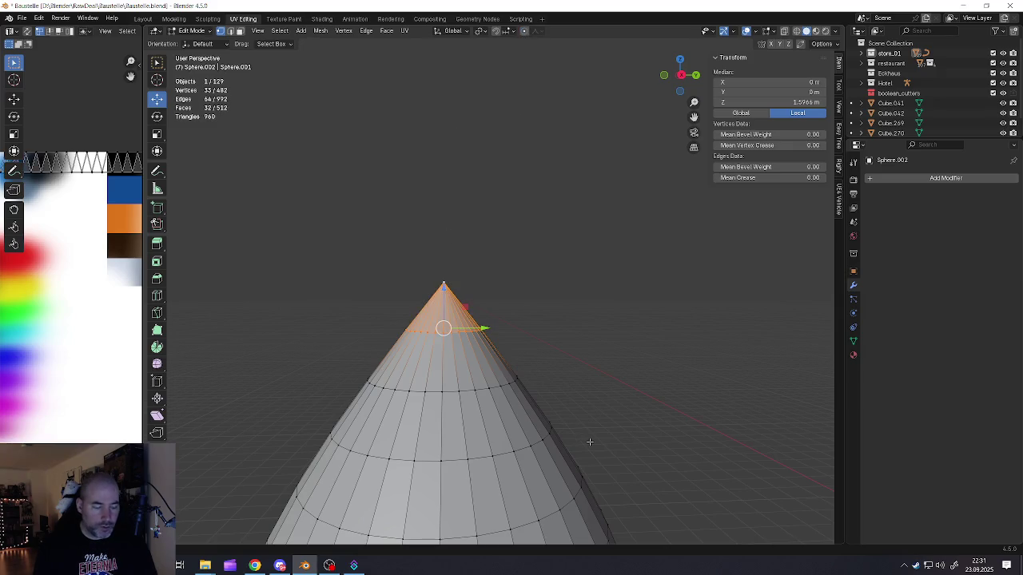
{"action": "key", "text": "s"}
{"action": "key", "text": "z"}
{"action": "left_click", "coordinate": [453, 342]}
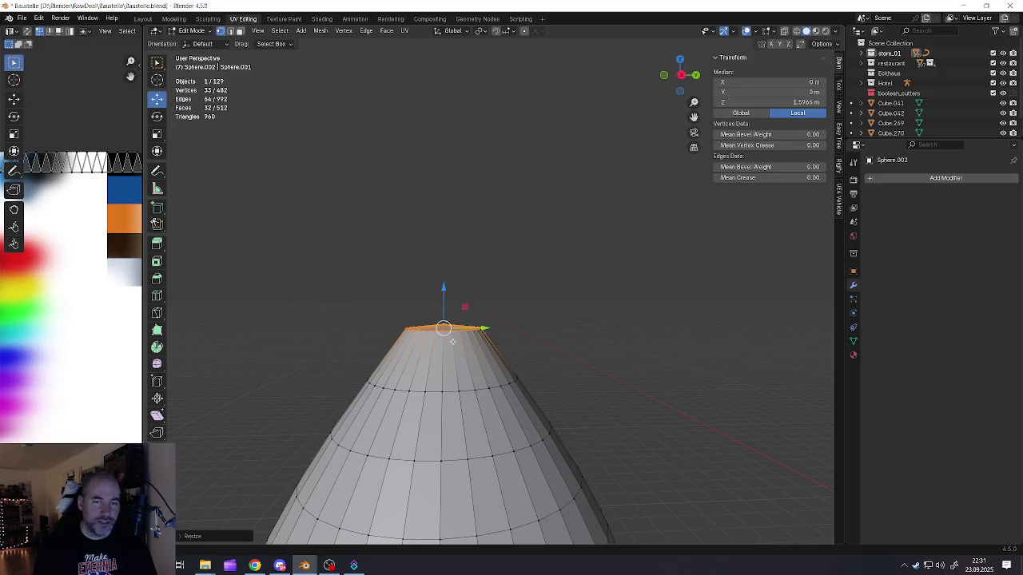
{"action": "key", "text": "s"}
{"action": "key", "text": "z"}
{"action": "key", "text": "Escape"}
{"action": "key", "text": "s"}
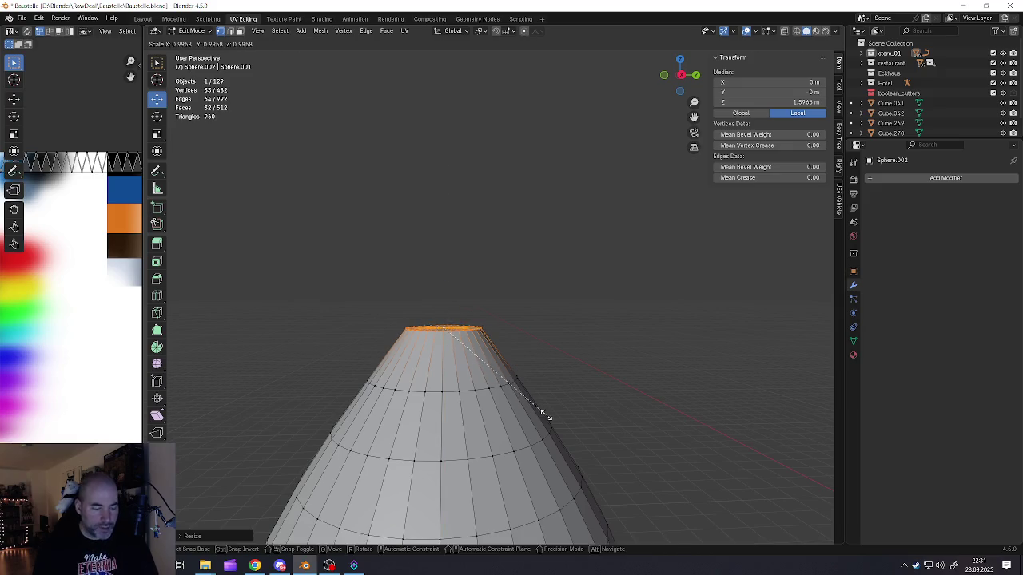
{"action": "key", "text": "Escape"}
Step: Extrude the flattened top upward into a short neck
{"action": "scroll", "coordinate": [458, 343], "scroll_direction": "down", "scroll_amount": 4}
{"action": "scroll", "coordinate": [458, 343], "scroll_direction": "down", "scroll_amount": 2}
{"action": "scroll", "coordinate": [458, 344], "scroll_direction": "up", "scroll_amount": 3}
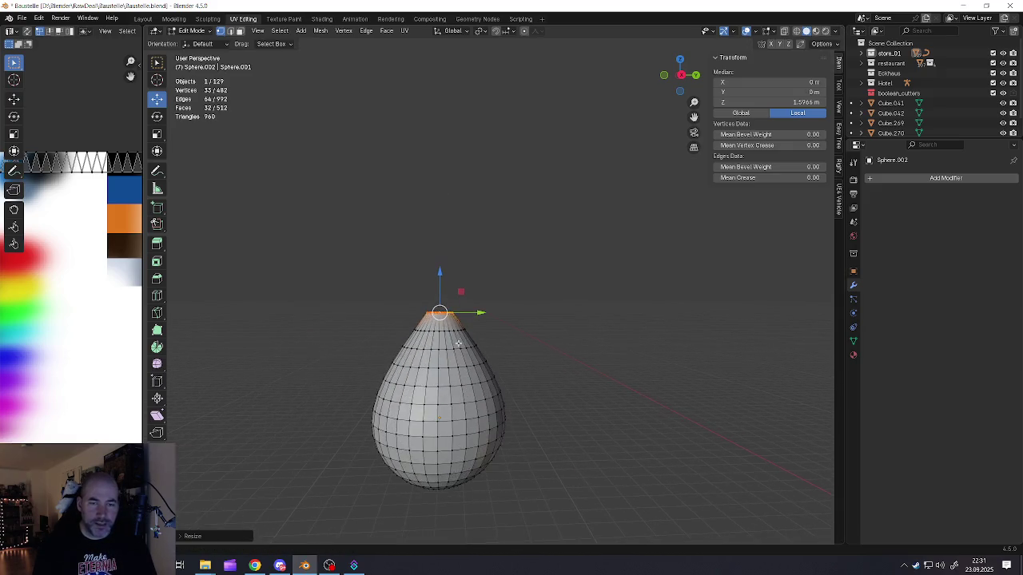
{"action": "scroll", "coordinate": [458, 344], "scroll_direction": "up", "scroll_amount": 2}
{"action": "scroll", "coordinate": [458, 344], "scroll_direction": "up", "scroll_amount": 2}
{"action": "key", "text": "e"}
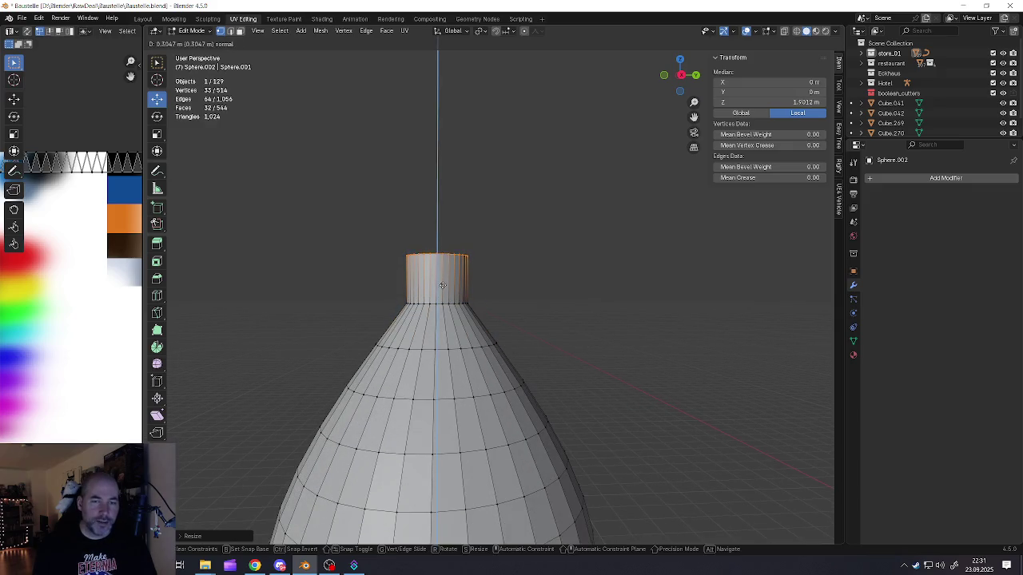
{"action": "left_click", "coordinate": [444, 277]}
Step: Bevel the loop where neck meets body into a band, then return to Object Mode
{"action": "left_click", "coordinate": [441, 305], "text": "alt"}
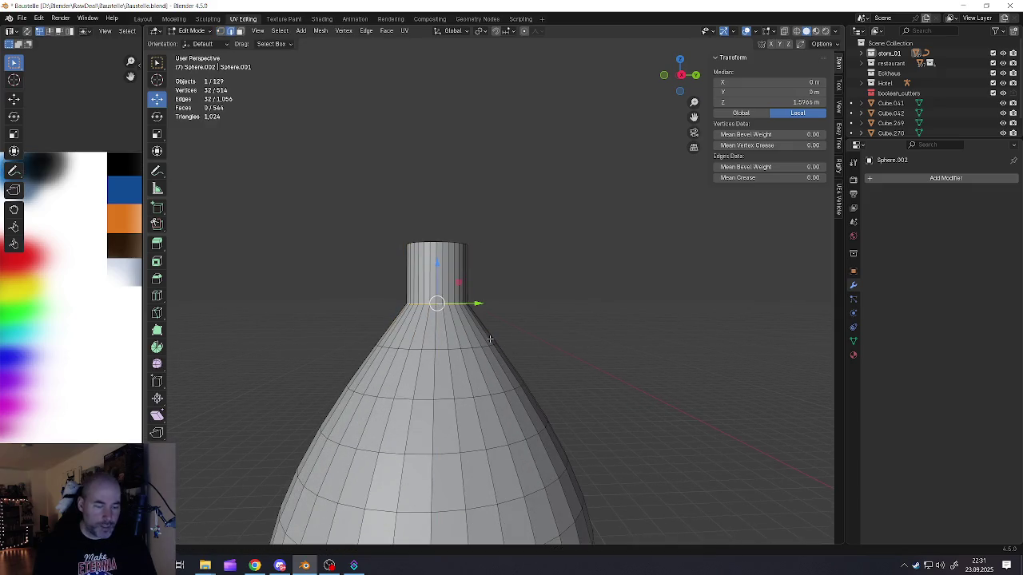
{"action": "key", "text": "ctrl+b"}
{"action": "left_click", "coordinate": [519, 349]}
{"action": "scroll", "coordinate": [477, 342], "scroll_direction": "down", "scroll_amount": 5}
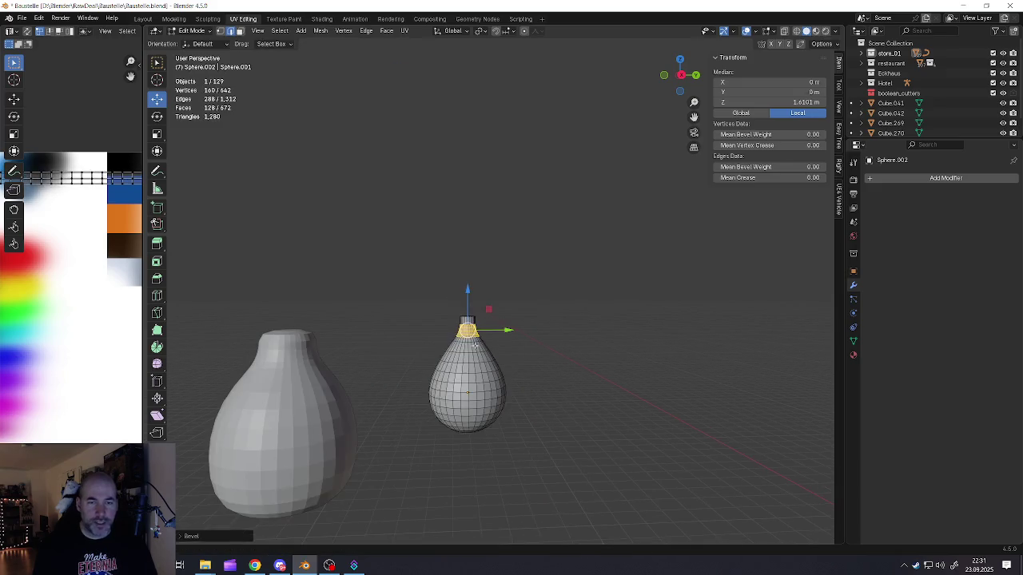
{"action": "key", "text": "Tab"}
{"action": "scroll", "coordinate": [477, 351], "scroll_direction": "down", "scroll_amount": 3}
{"action": "middle_click_drag", "start_coordinate": [479, 366], "coordinate": [472, 382]}
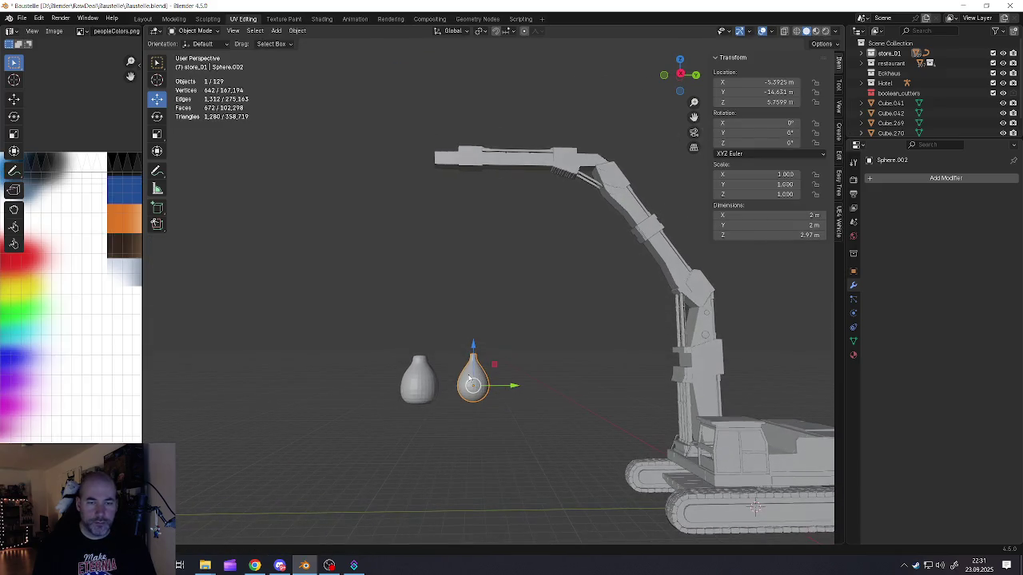
Step: Scale the new vase to 1.096 and move it along X beside the first vase
{"action": "scroll", "coordinate": [471, 386], "scroll_direction": "up", "scroll_amount": 5}
{"action": "scroll", "coordinate": [479, 369], "scroll_direction": "down", "scroll_amount": 5}
{"action": "key", "text": "s"}
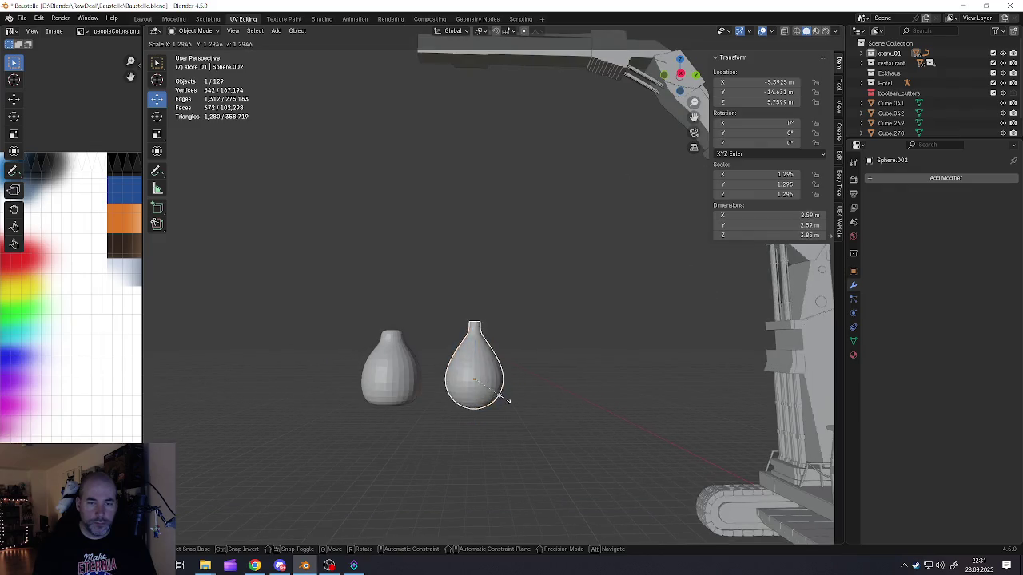
{"action": "left_click", "coordinate": [511, 382]}
{"action": "mouse_move", "coordinate": [514, 381]}
{"action": "middle_mouse_down"}
{"action": "mouse_move", "coordinate": [566, 411]}
{"action": "mouse_move", "coordinate": [527, 400]}
{"action": "middle_mouse_up"}
{"action": "key", "text": "g"}
{"action": "key", "text": "x"}
{"action": "left_click", "coordinate": [563, 409]}
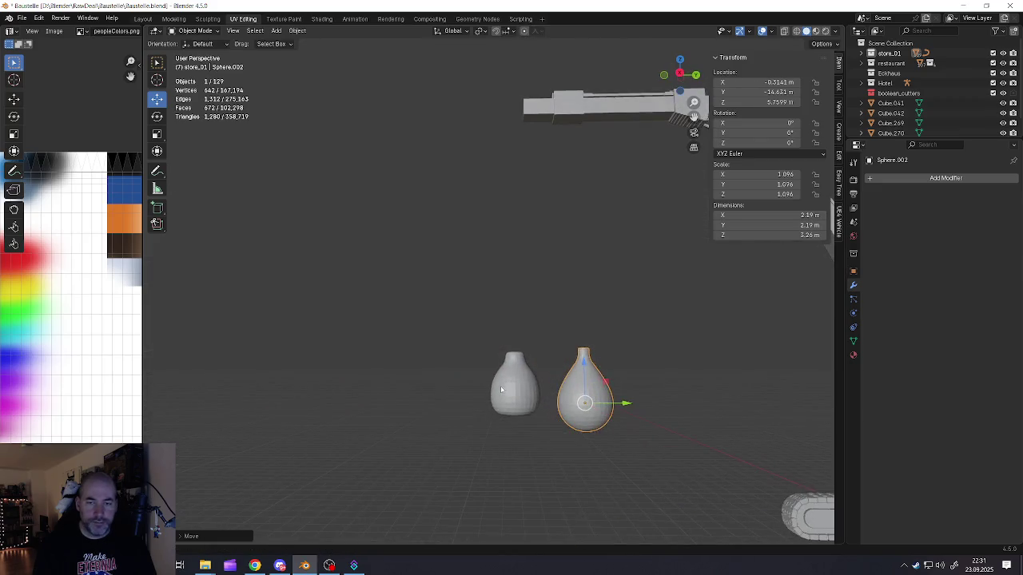
Step: Move both vases along Y, then reselect the new vase in Edit Mode
{"action": "left_click", "coordinate": [517, 385], "text": "shift"}
{"action": "key", "text": "g"}
{"action": "key", "text": "y"}
{"action": "left_click", "coordinate": [414, 404]}
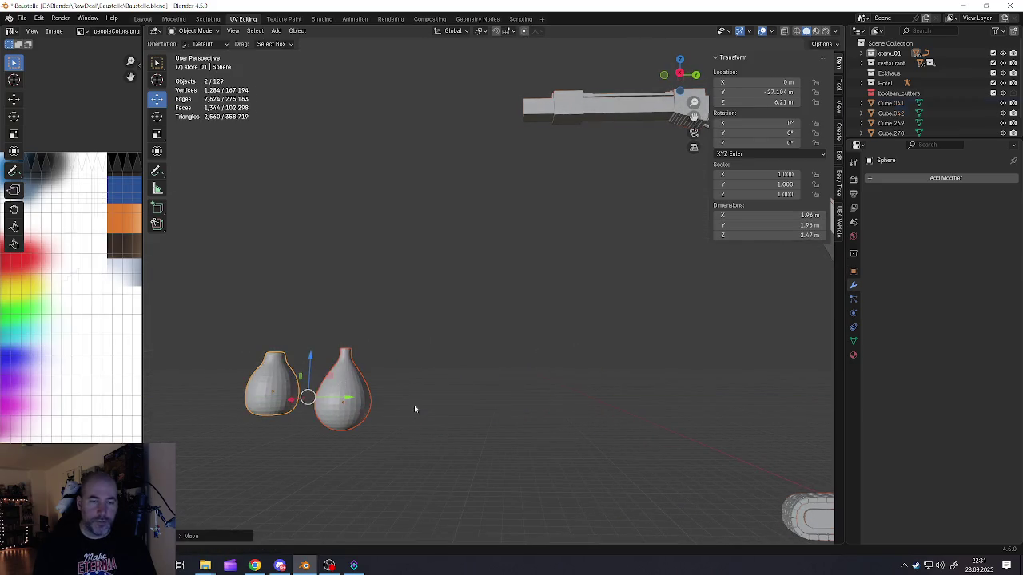
{"action": "scroll", "coordinate": [423, 391], "scroll_direction": "down", "scroll_amount": 3}
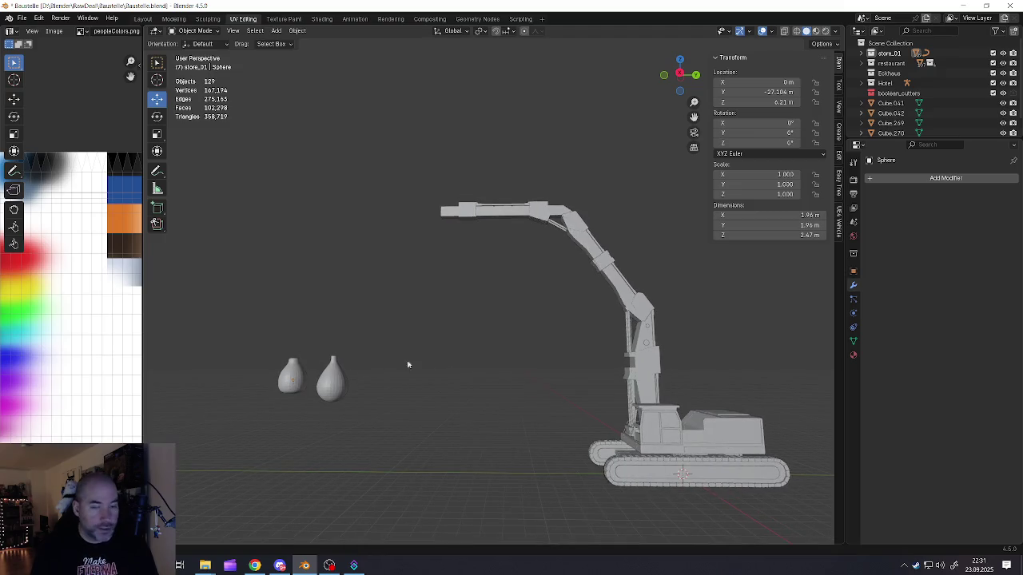
{"action": "scroll", "coordinate": [318, 365], "scroll_direction": "up", "scroll_amount": 8}
{"action": "left_click", "coordinate": [348, 372]}
{"action": "key", "text": "Tab"}
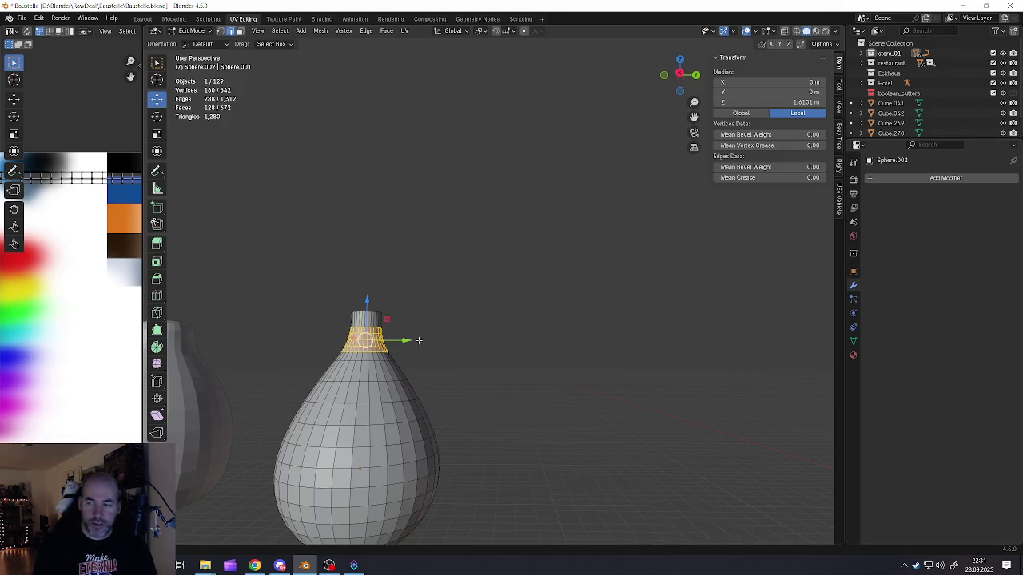
Step: Select the top ring of neck faces on the right vase and lower it slightly
{"action": "scroll", "coordinate": [366, 332], "scroll_direction": "up", "scroll_amount": 2}
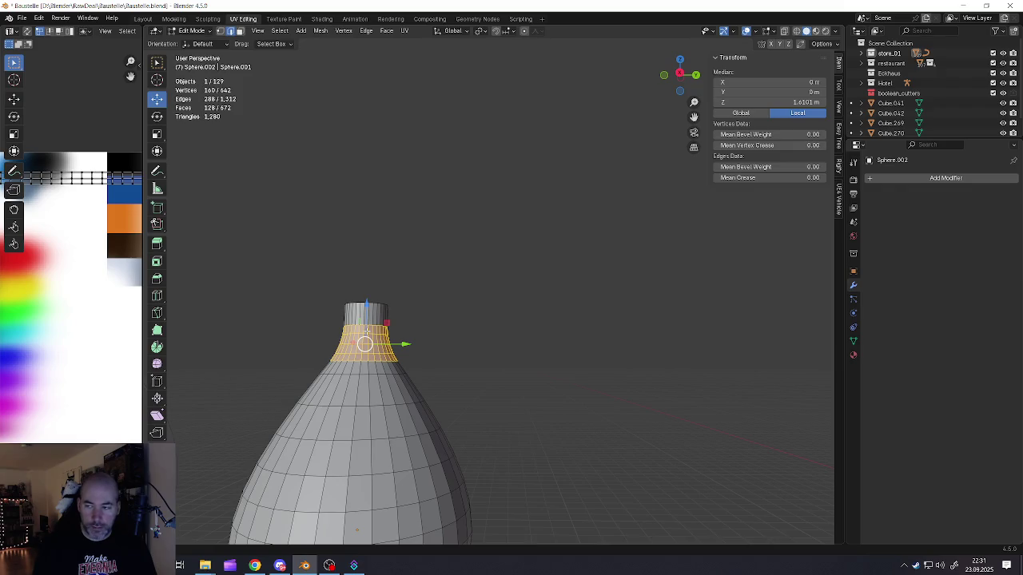
{"action": "middle_click_drag", "start_coordinate": [366, 330], "coordinate": [361, 306]}
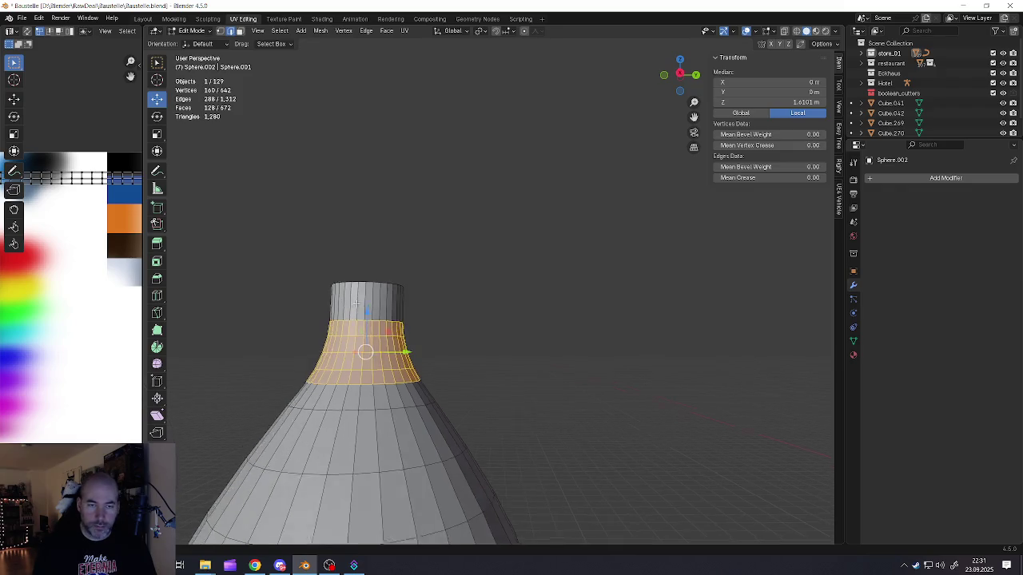
{"action": "left_click", "coordinate": [362, 306], "text": "alt"}
{"action": "key", "text": "3"}
{"action": "left_click", "coordinate": [365, 304], "text": "alt"}
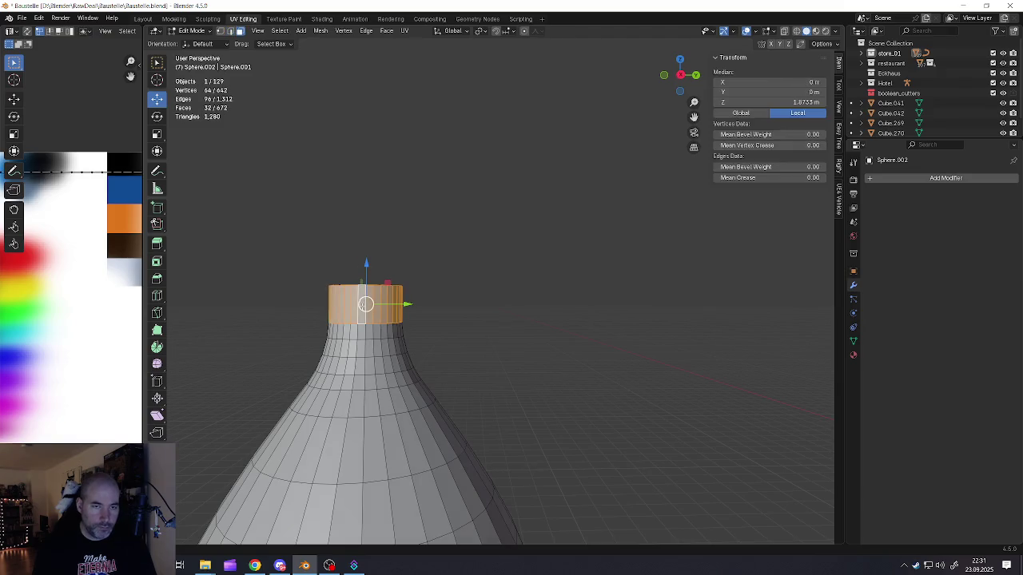
{"action": "left_click_drag", "start_coordinate": [367, 265], "coordinate": [367, 272]}
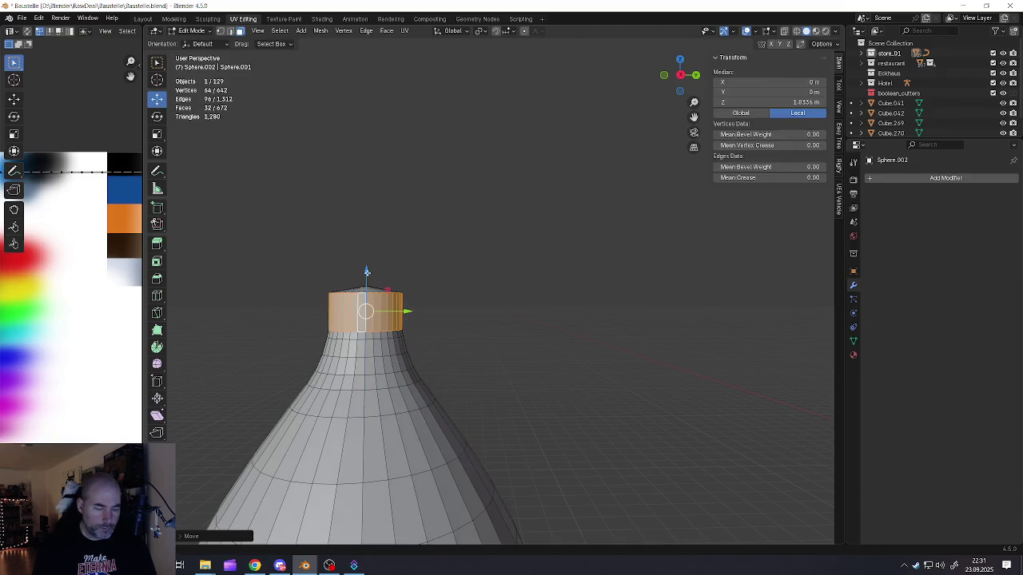
Step: Select the whole top cap and dissolve it into a single flat face
{"action": "middle_click_drag", "start_coordinate": [368, 304], "coordinate": [365, 287]}
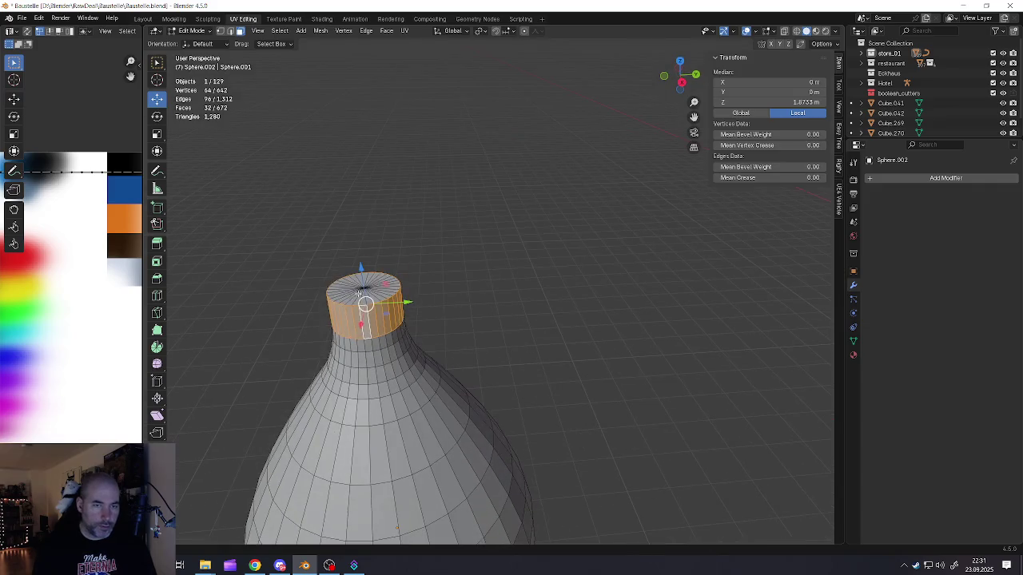
{"action": "key", "text": "1"}
{"action": "left_click", "coordinate": [364, 286]}
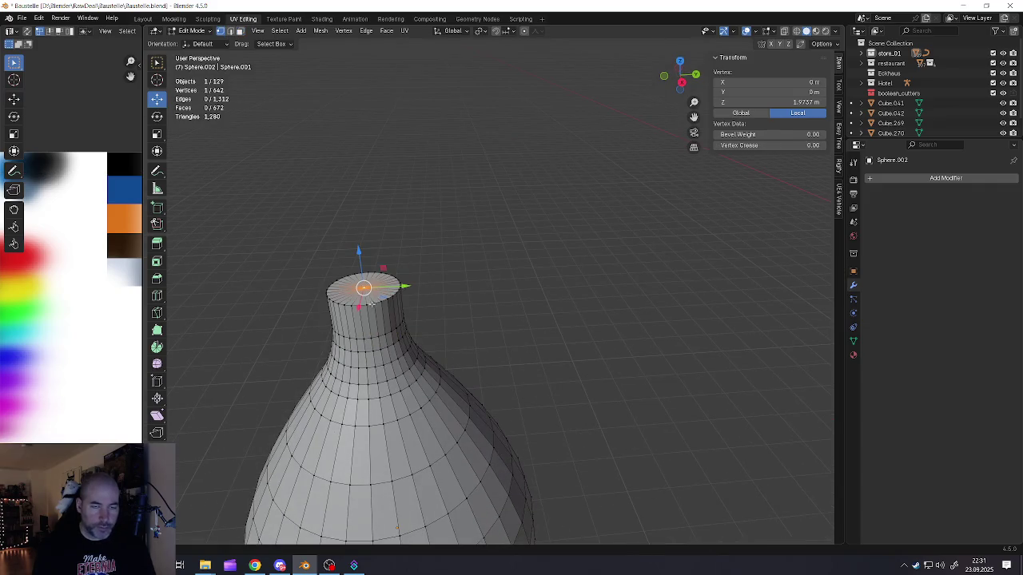
{"action": "key", "text": "ctrl+KP_Add"}
{"action": "middle_click_drag", "start_coordinate": [370, 301], "coordinate": [370, 290]}
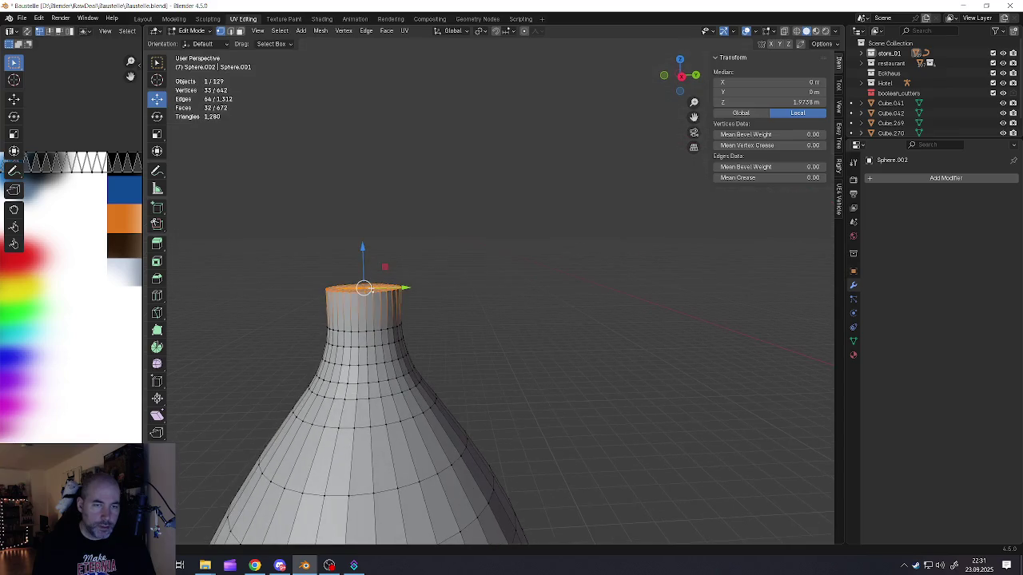
{"action": "right_click", "coordinate": [368, 306]}
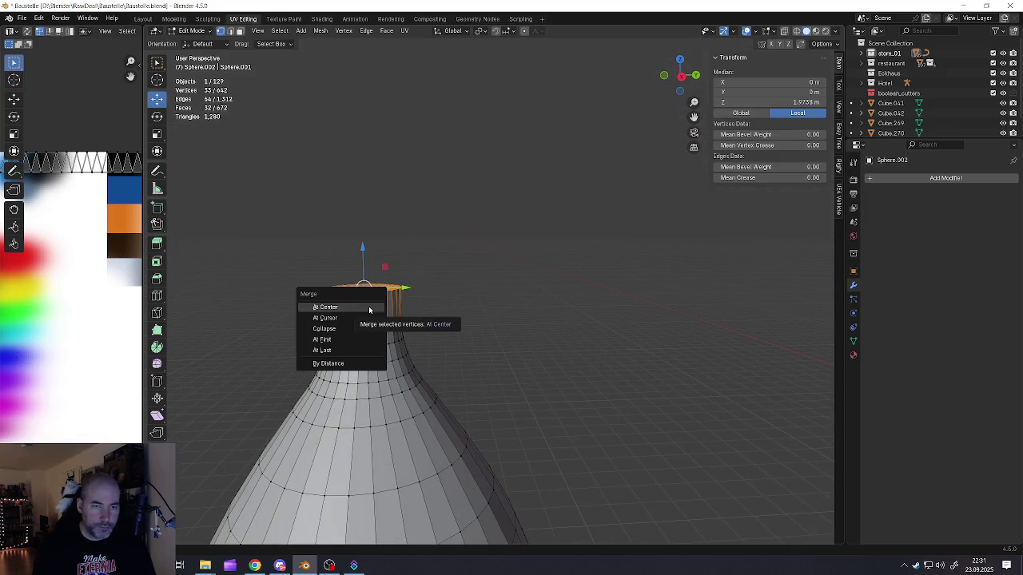
{"action": "right_click", "coordinate": [379, 310]}
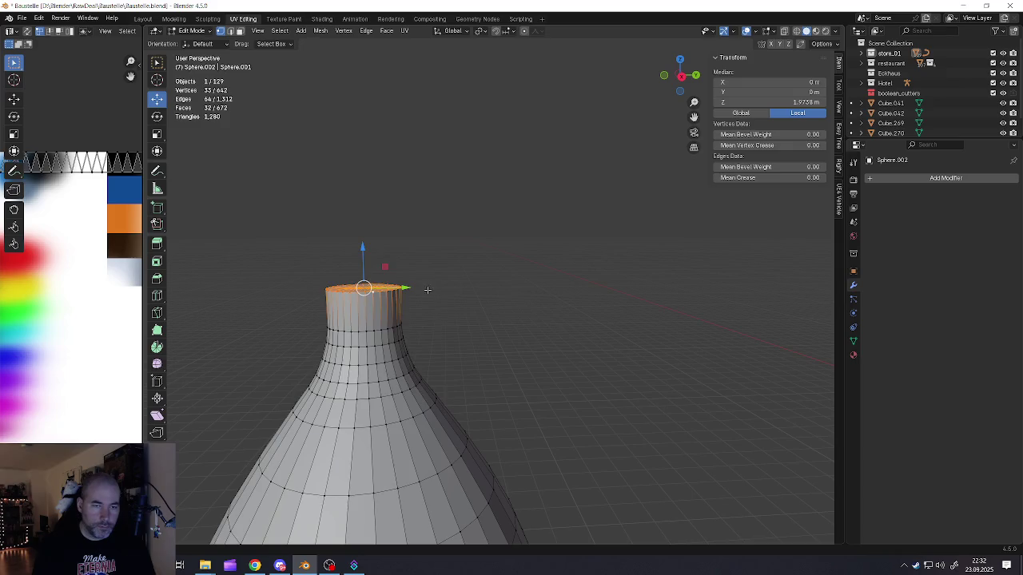
{"action": "key", "text": "x"}
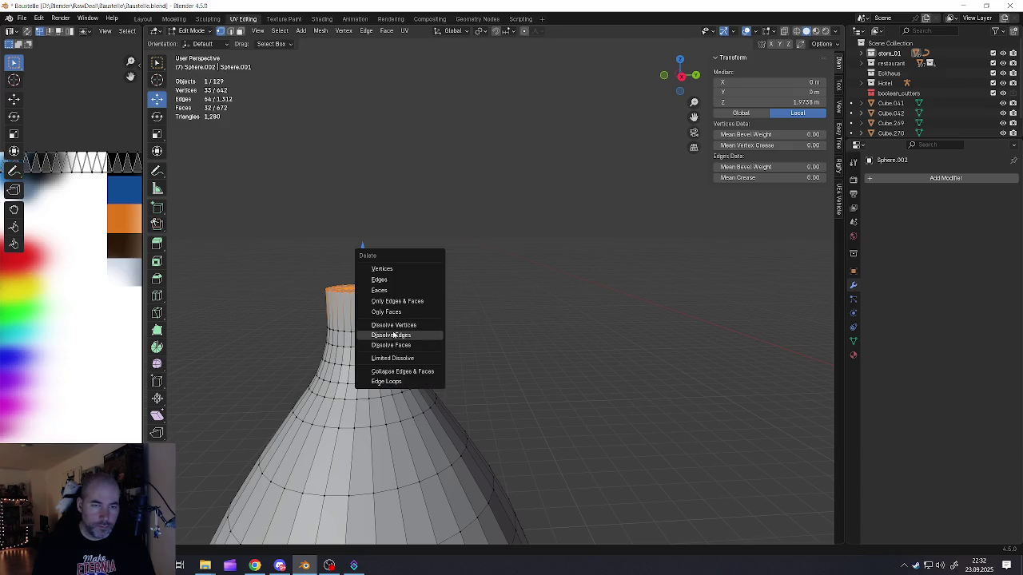
{"action": "left_click", "coordinate": [391, 345]}
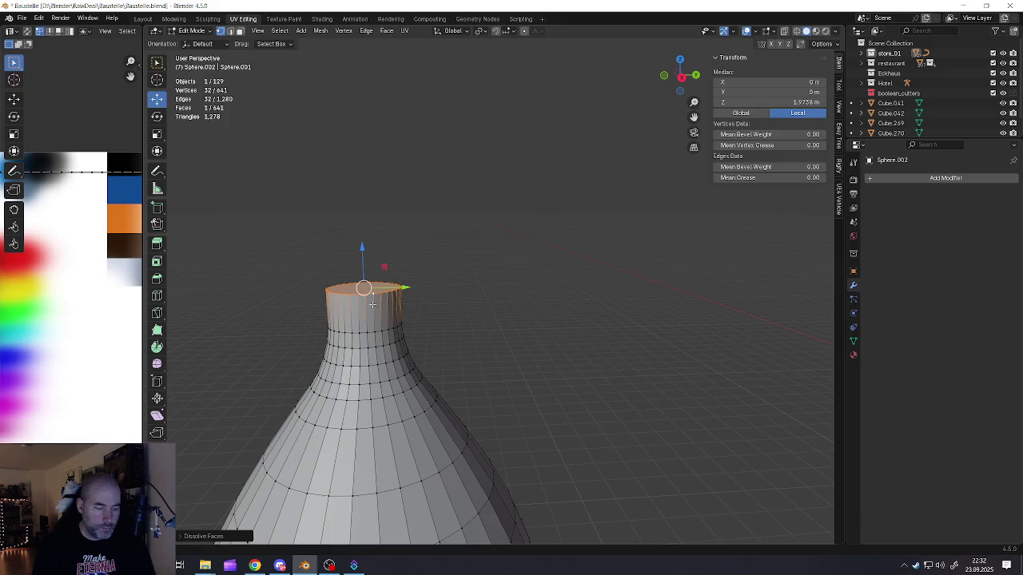
Step: Extrude the neck-top face ring and fatten it outward into a thicker rim
{"action": "left_click", "coordinate": [364, 306], "text": "alt"}
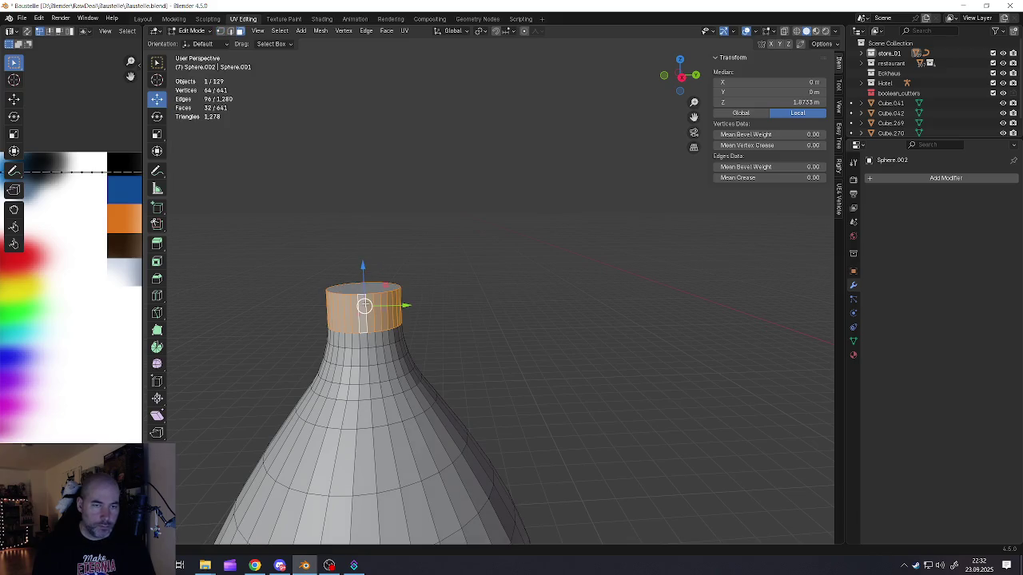
{"action": "key", "text": "e"}
{"action": "right_click", "coordinate": [407, 322]}
{"action": "key", "text": "alt+s"}
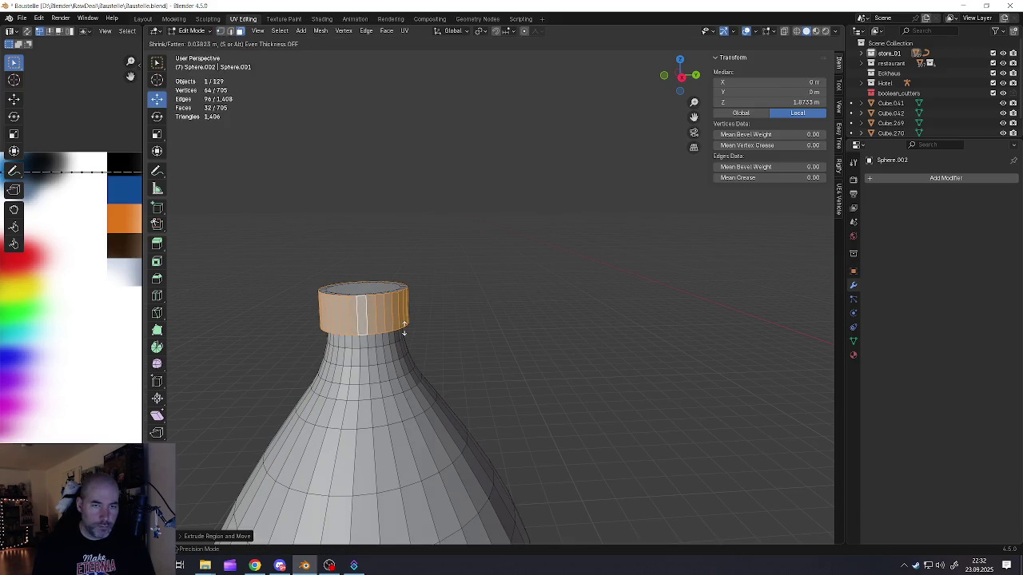
{"action": "left_click", "coordinate": [404, 327]}
{"action": "key", "text": "Tab"}
{"action": "scroll", "coordinate": [375, 344], "scroll_direction": "down", "scroll_amount": 5}
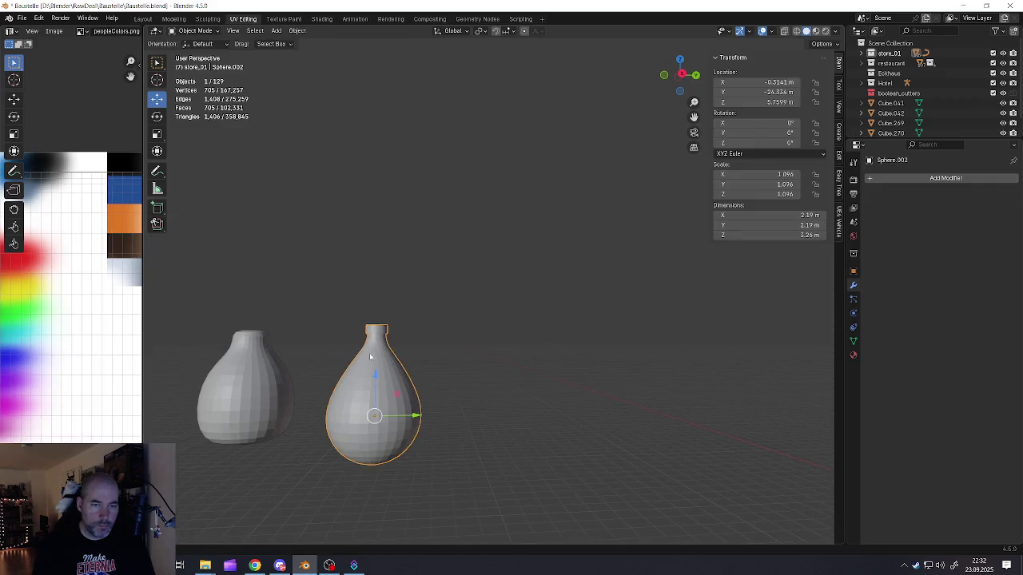
Step: Select both vases and move them together farther along the Y axis
{"action": "scroll", "coordinate": [371, 359], "scroll_direction": "down", "scroll_amount": 3}
{"action": "scroll", "coordinate": [408, 363], "scroll_direction": "up", "scroll_amount": 1}
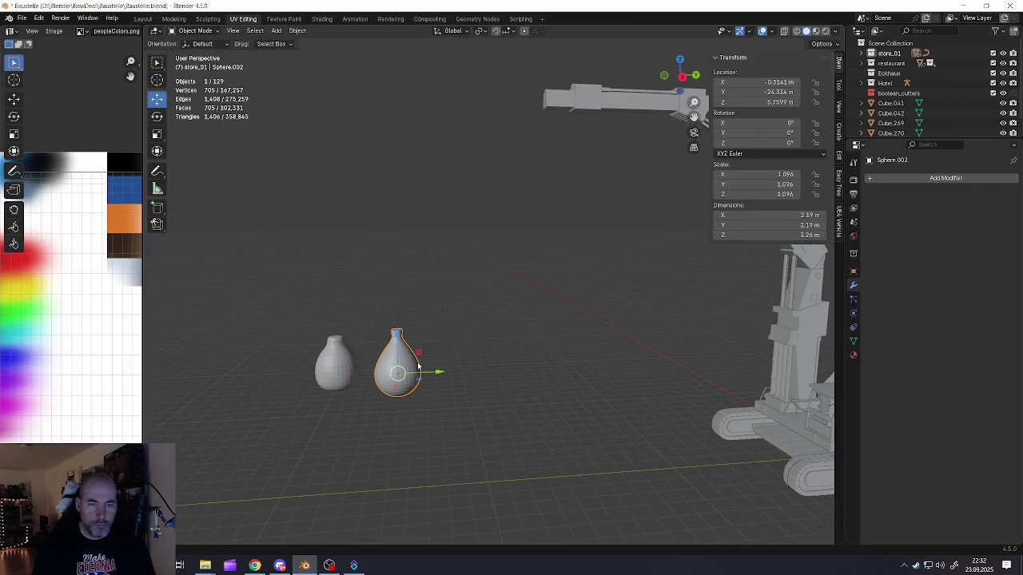
{"action": "left_click", "coordinate": [421, 362]}
{"action": "left_click", "coordinate": [404, 364]}
{"action": "left_click", "coordinate": [340, 364], "text": "shift"}
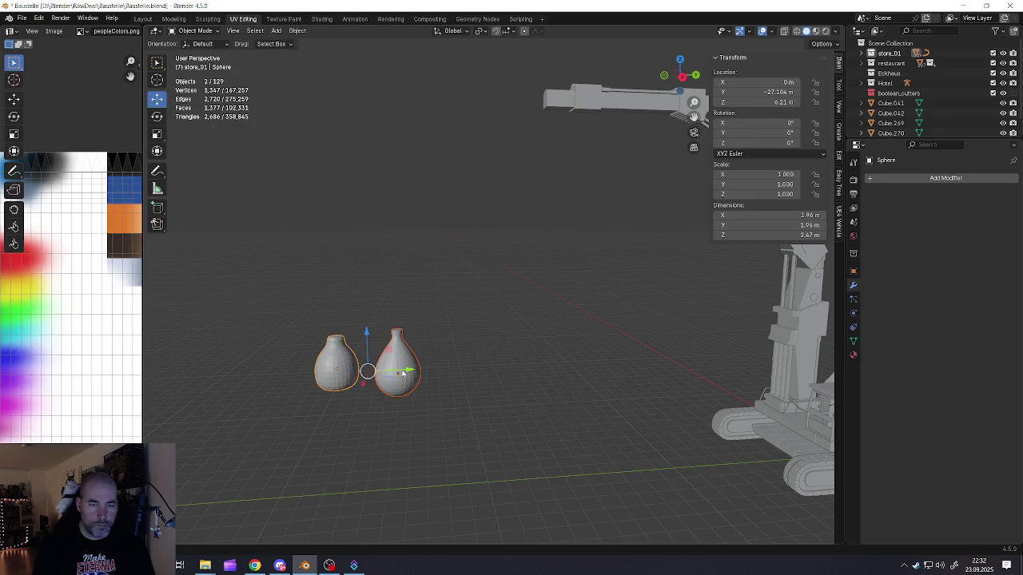
{"action": "left_click_drag", "start_coordinate": [404, 373], "coordinate": [312, 374]}
{"action": "left_click", "coordinate": [380, 371]}
{"action": "key", "text": "shift+a"}
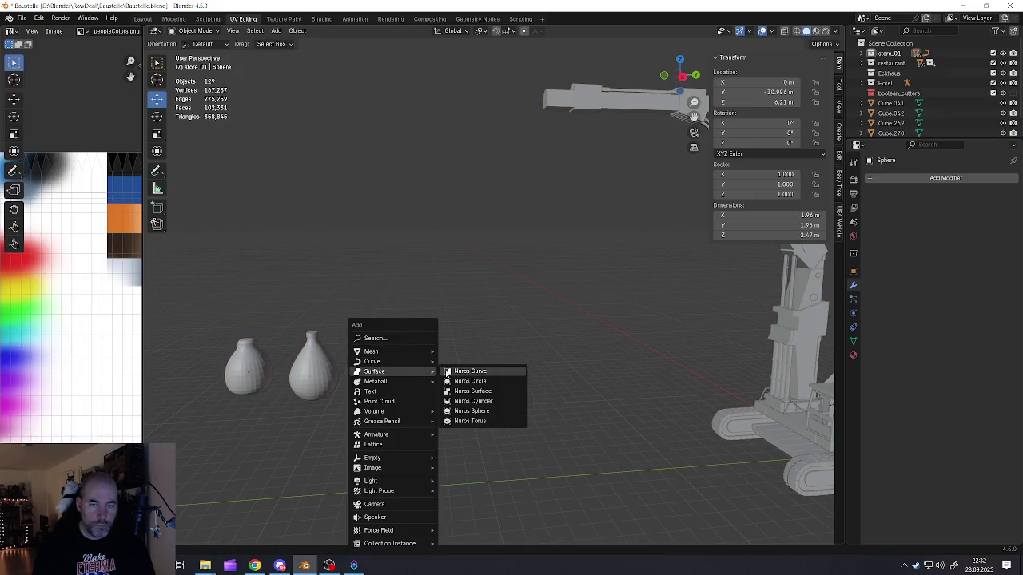
{"action": "mouse_move", "coordinate": [372, 352]}
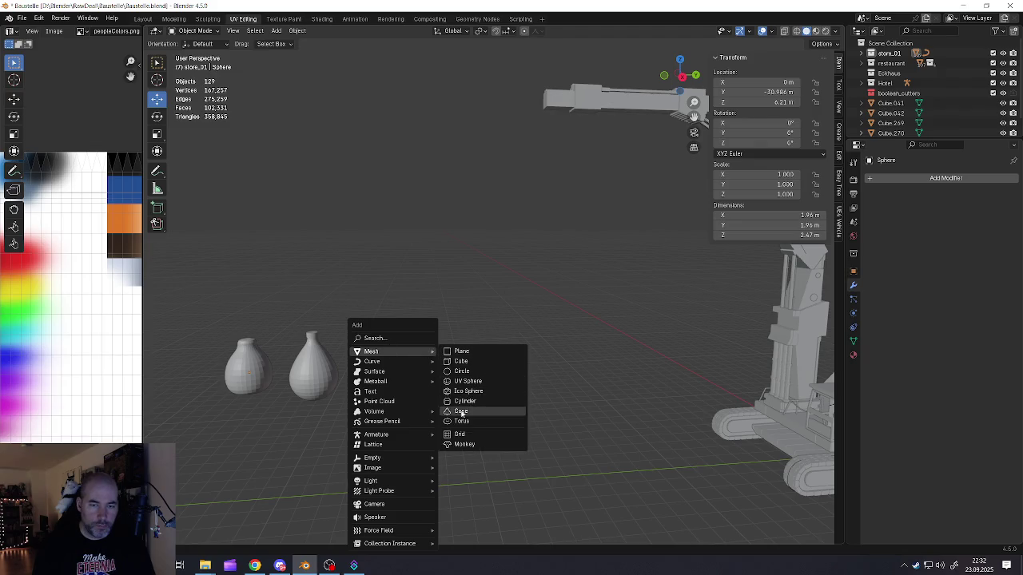
Step: Add a UV sphere, move it along Y, raise it, and scale it to 1.349
{"action": "left_click", "coordinate": [462, 382]}
{"action": "mouse_move", "coordinate": [532, 384]}
{"action": "middle_mouse_down"}
{"action": "mouse_move", "coordinate": [616, 387]}
{"action": "mouse_move", "coordinate": [559, 391]}
{"action": "middle_mouse_up"}
{"action": "key", "text": "g"}
{"action": "key", "text": "y"}
{"action": "left_click", "coordinate": [515, 400]}
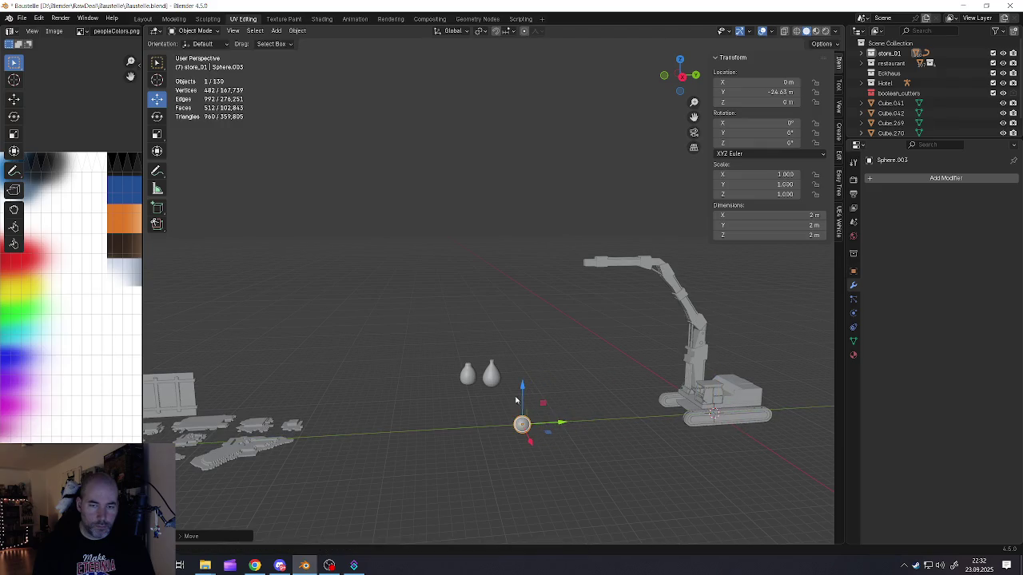
{"action": "key", "text": "g"}
{"action": "key", "text": "z"}
{"action": "left_click", "coordinate": [520, 340]}
{"action": "scroll", "coordinate": [520, 344], "scroll_direction": "up", "scroll_amount": 8}
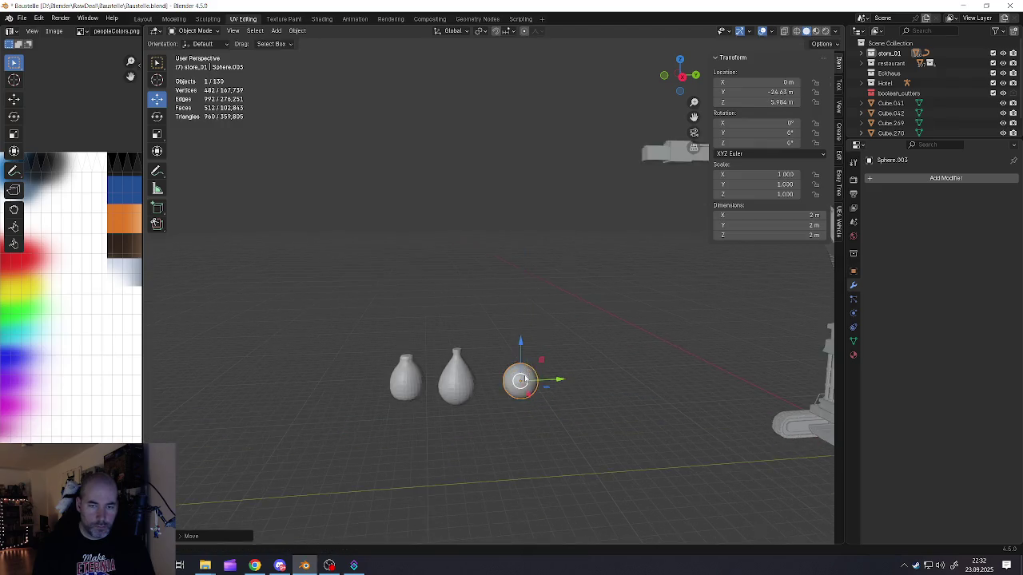
{"action": "key", "text": "s"}
{"action": "left_click", "coordinate": [595, 412]}
{"action": "scroll", "coordinate": [560, 375], "scroll_direction": "up", "scroll_amount": 3}
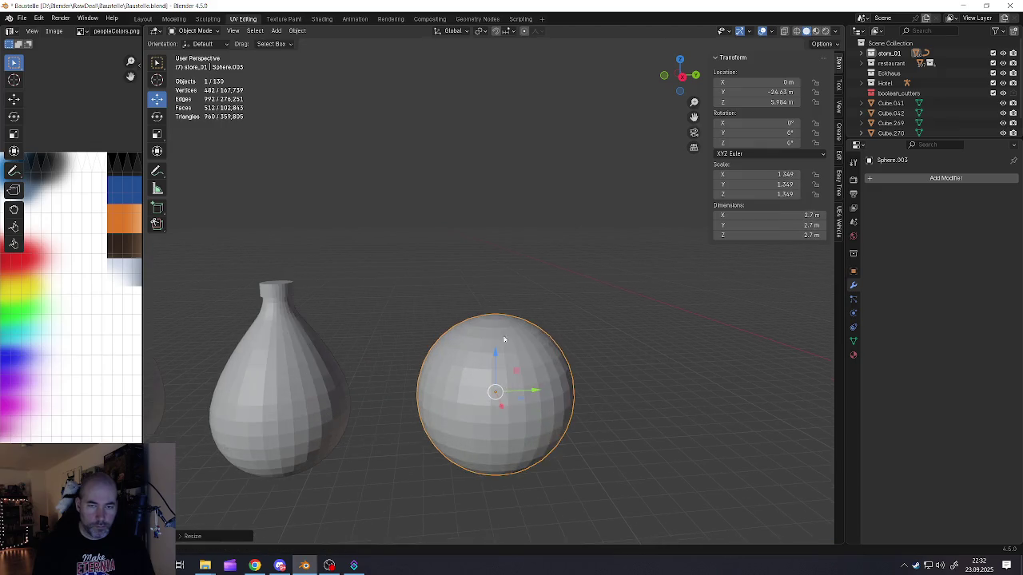
Step: Select the sphere's top cap and extrude it upward into a short stub
{"action": "key", "text": "Tab"}
{"action": "scroll", "coordinate": [497, 324], "scroll_direction": "up", "scroll_amount": 3}
{"action": "left_click", "coordinate": [487, 306]}
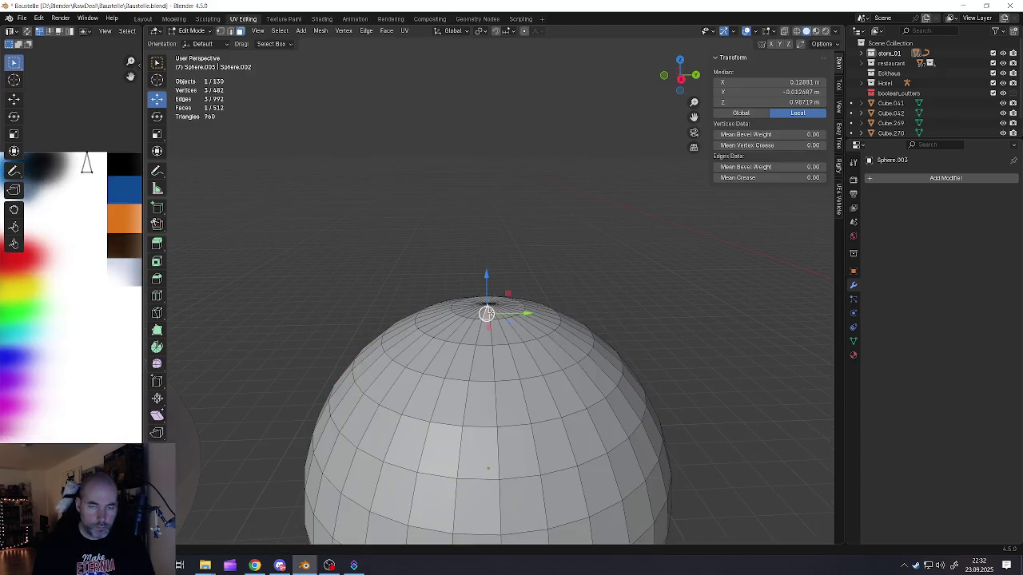
{"action": "left_click", "coordinate": [489, 307], "text": "alt"}
{"action": "left_click", "coordinate": [489, 307]}
{"action": "key", "text": "1"}
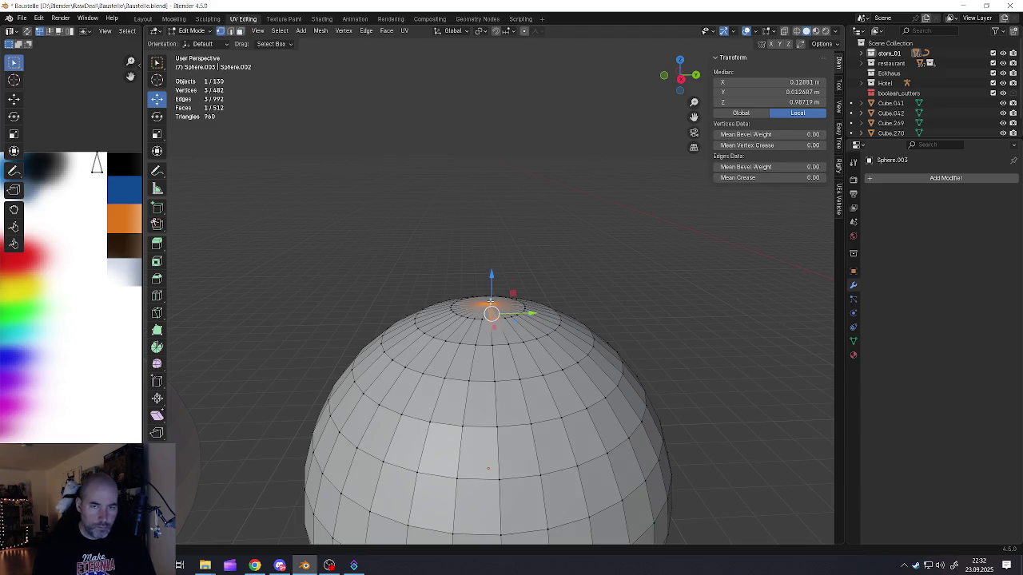
{"action": "left_click", "coordinate": [482, 319], "text": "alt"}
{"action": "left_click", "coordinate": [482, 319]}
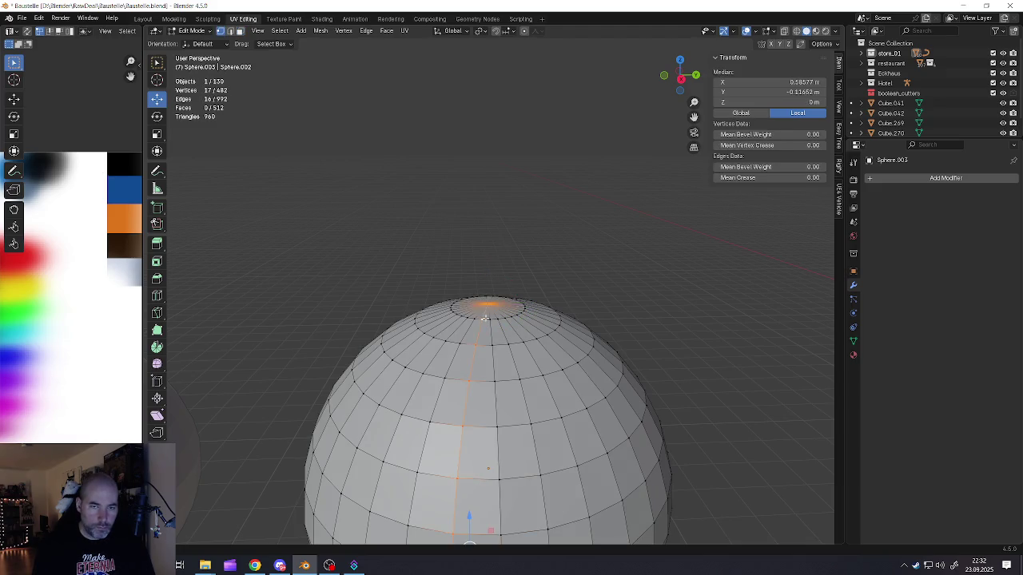
{"action": "key", "text": "ctrl+KP_Add"}
{"action": "key", "text": "e"}
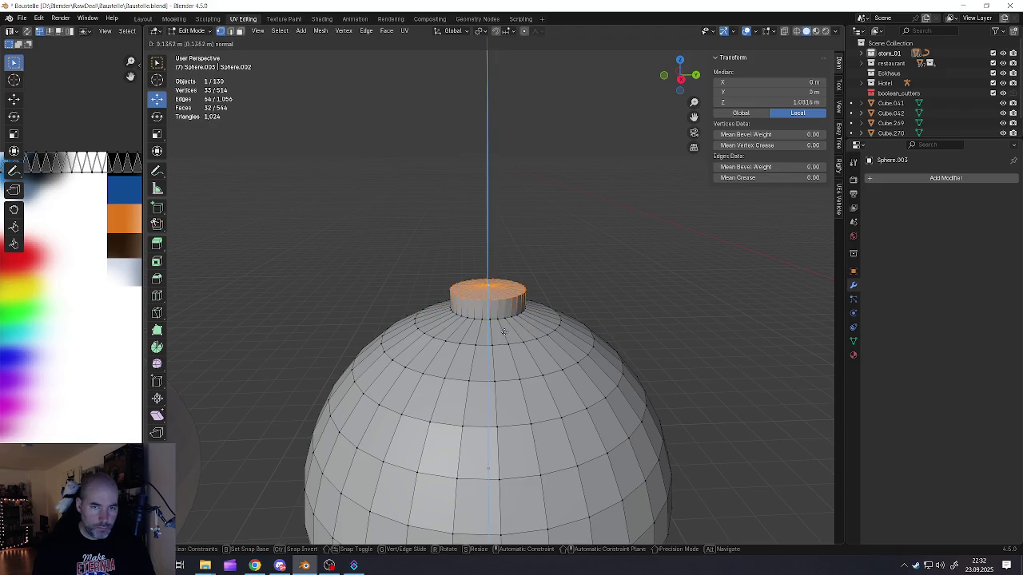
{"action": "left_click", "coordinate": [499, 331]}
{"action": "key", "text": "Tab"}
Step: Raise the sphere slightly higher and deselect everything
{"action": "scroll", "coordinate": [499, 330], "scroll_direction": "down", "scroll_amount": 5}
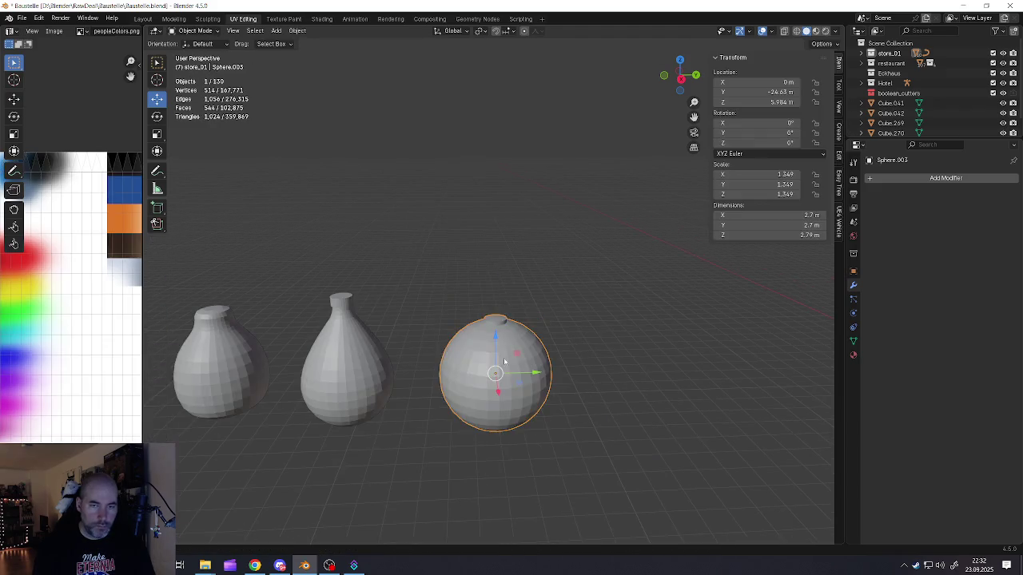
{"action": "scroll", "coordinate": [501, 346], "scroll_direction": "down", "scroll_amount": 2}
{"action": "left_click_drag", "start_coordinate": [497, 322], "coordinate": [497, 310]}
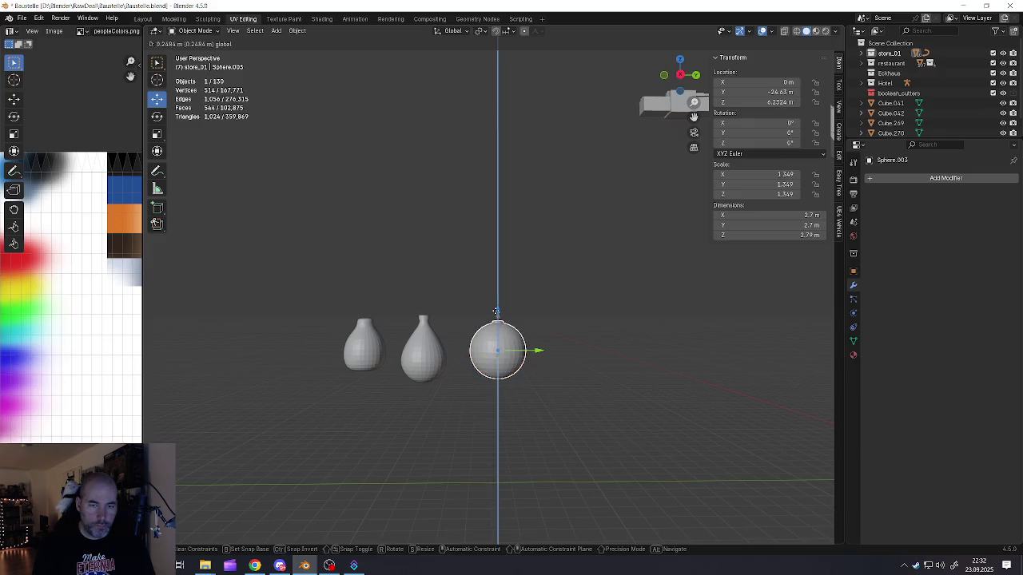
{"action": "scroll", "coordinate": [503, 367], "scroll_direction": "down", "scroll_amount": 4}
{"action": "key", "text": "alt+a"}
{"action": "scroll", "coordinate": [510, 378], "scroll_direction": "up", "scroll_amount": 3}
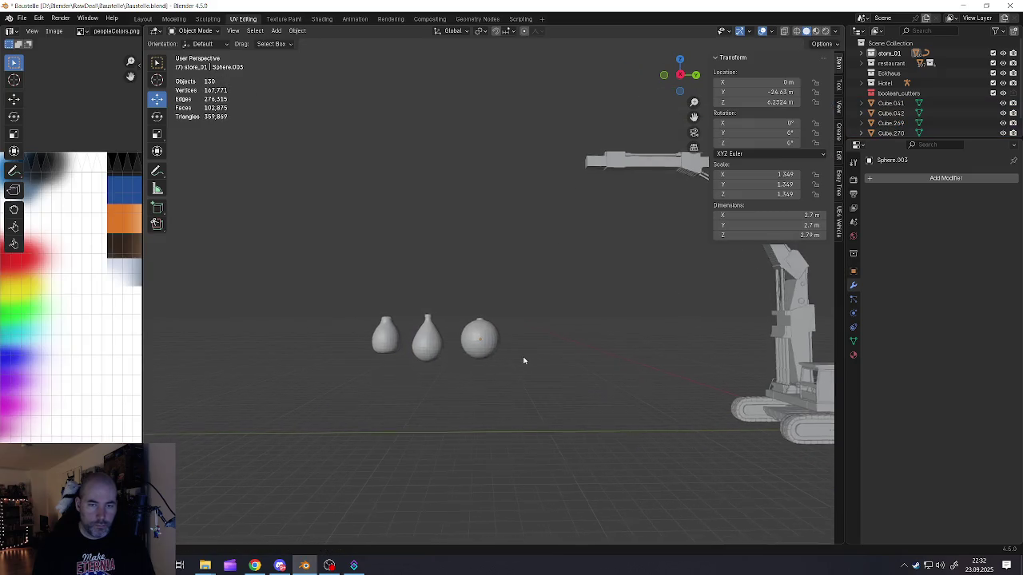
{"action": "scroll", "coordinate": [478, 366], "scroll_direction": "up", "scroll_amount": 1}
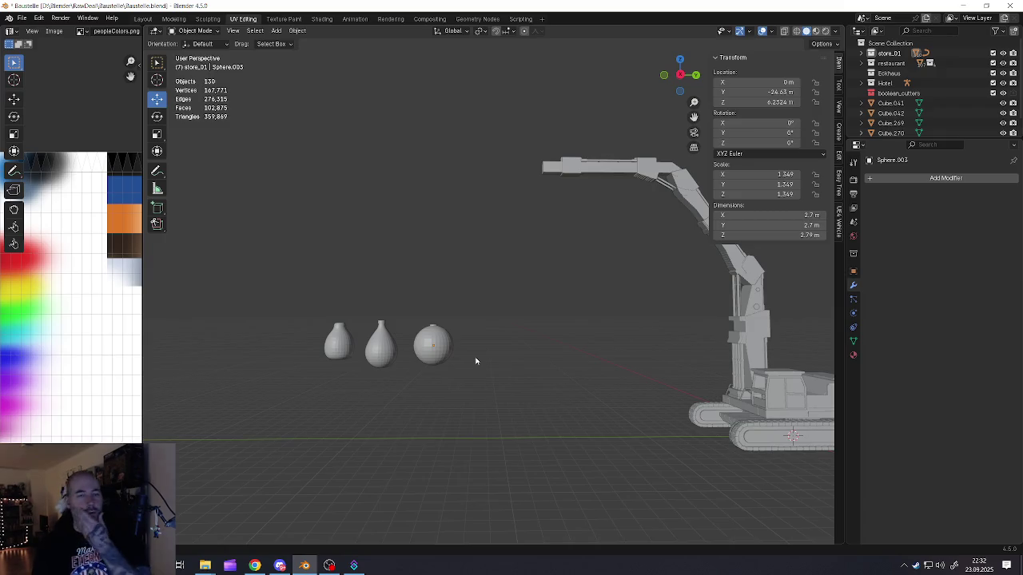
{"action": "middle_click_drag", "start_coordinate": [571, 360], "coordinate": [435, 365], "text": "shift"}
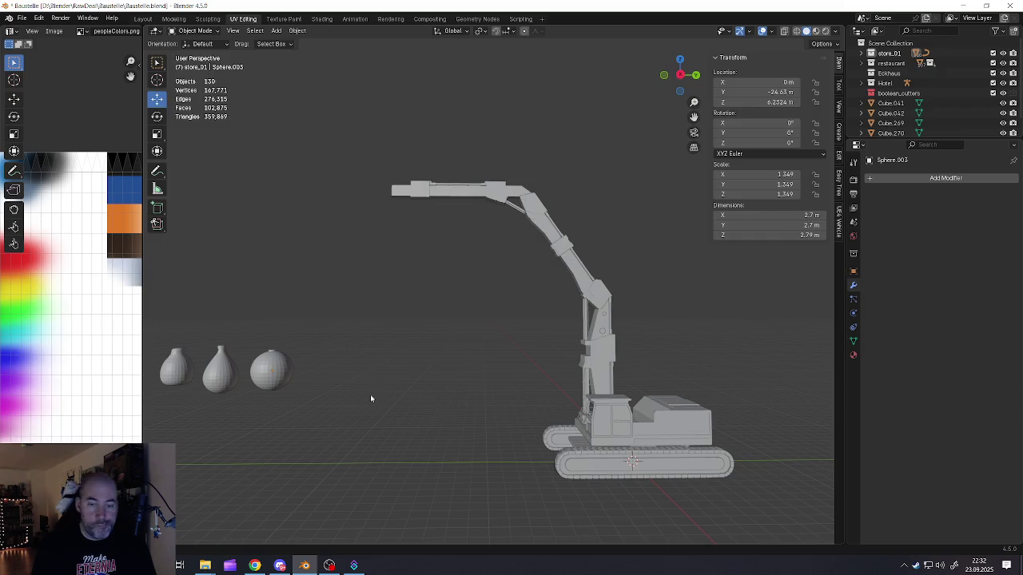
{"action": "key", "text": "shift+a"}
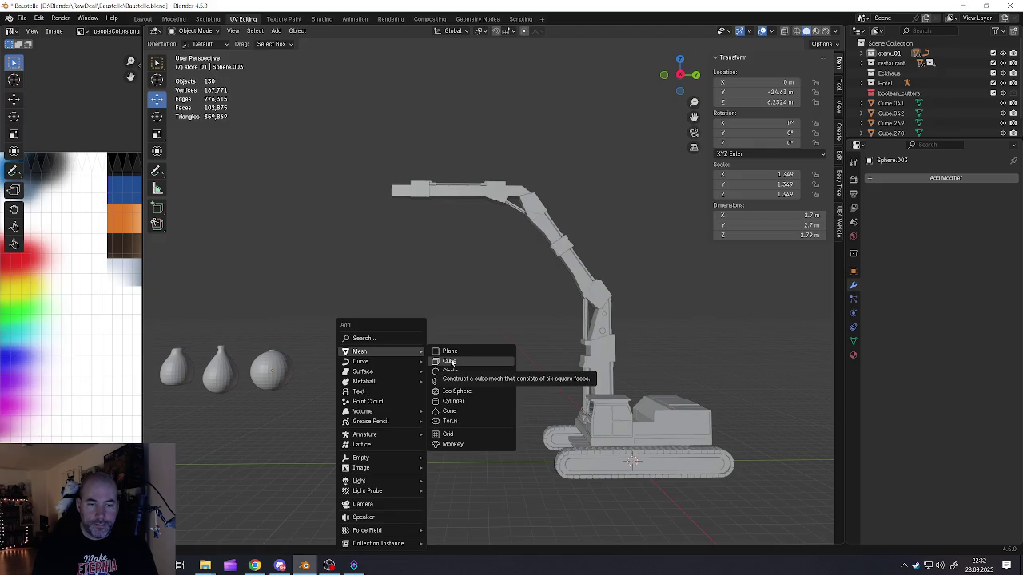
Step: Add a cube and place it beside the vases, raised to about 8.62 m
{"action": "left_click", "coordinate": [450, 362]}
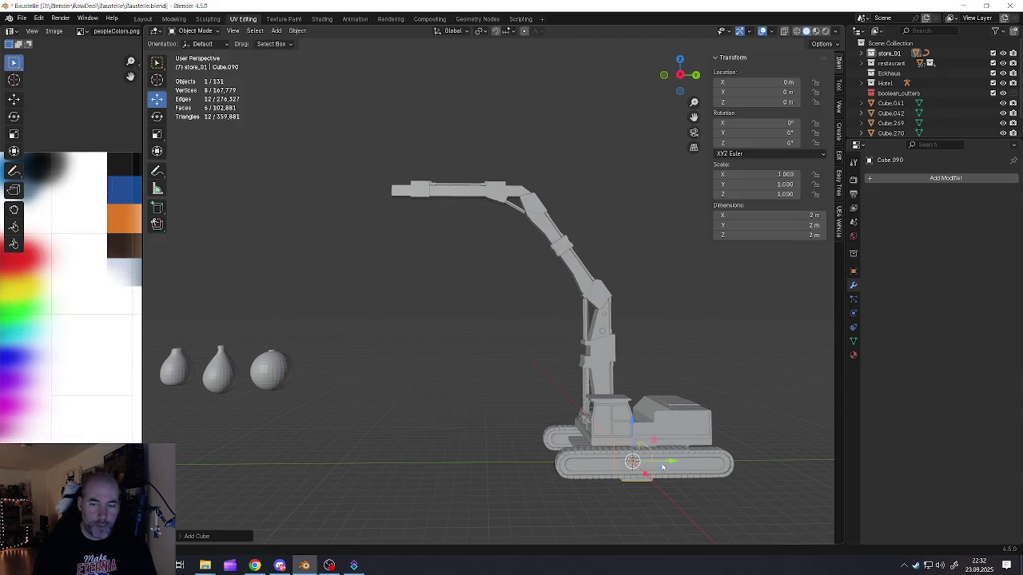
{"action": "left_click_drag", "start_coordinate": [663, 468], "coordinate": [428, 458]}
{"action": "left_click_drag", "start_coordinate": [403, 417], "coordinate": [404, 295]}
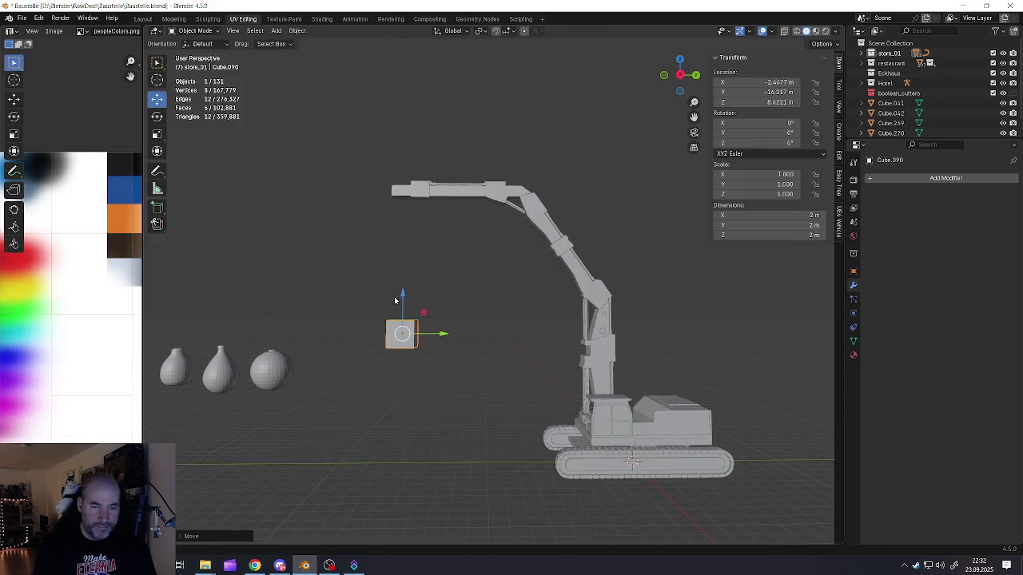
{"action": "scroll", "coordinate": [411, 343], "scroll_direction": "up", "scroll_amount": 3}
Step: Zoom in on the cube, enter Edit Mode and switch to face selection
{"action": "middle_click_drag", "start_coordinate": [415, 355], "coordinate": [476, 391]}
{"action": "scroll", "coordinate": [646, 373], "scroll_direction": "up", "scroll_amount": 3}
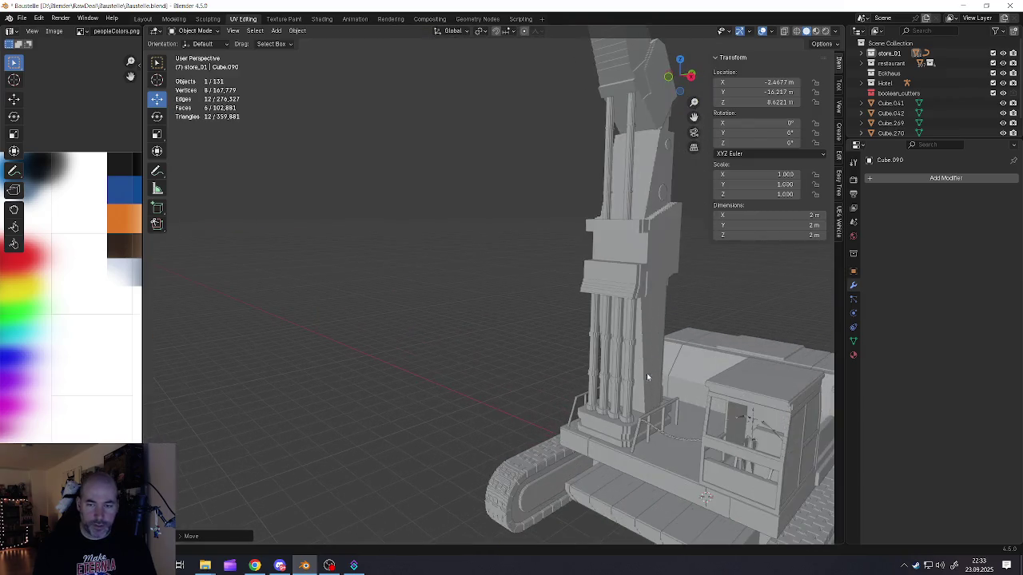
{"action": "scroll", "coordinate": [668, 441], "scroll_direction": "up", "scroll_amount": 3}
{"action": "scroll", "coordinate": [663, 443], "scroll_direction": "up", "scroll_amount": 3}
{"action": "scroll", "coordinate": [575, 435], "scroll_direction": "up", "scroll_amount": 2}
{"action": "scroll", "coordinate": [587, 433], "scroll_direction": "up", "scroll_amount": 2}
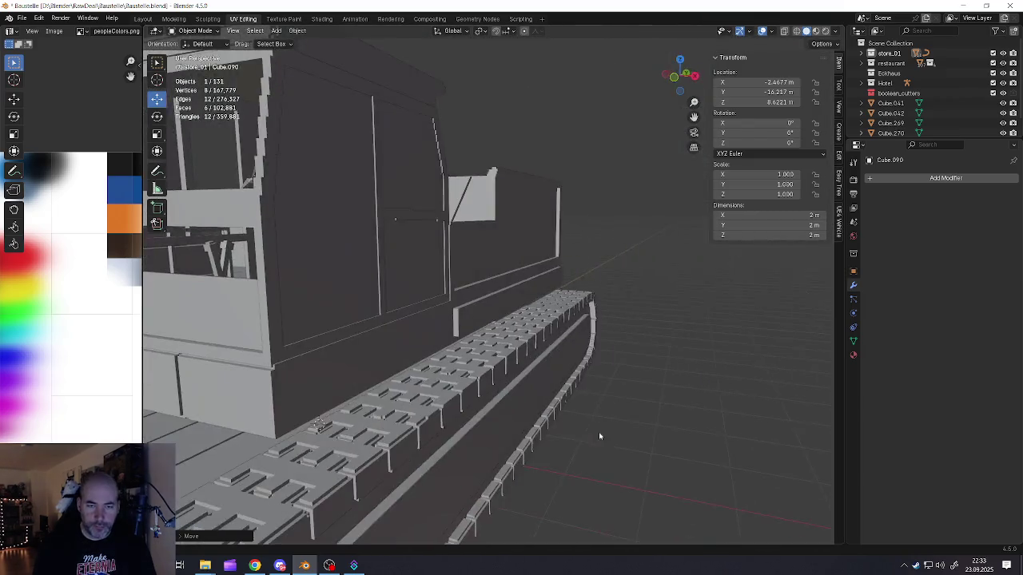
{"action": "scroll", "coordinate": [599, 431], "scroll_direction": "up", "scroll_amount": 2}
{"action": "scroll", "coordinate": [556, 424], "scroll_direction": "up", "scroll_amount": 2}
{"action": "scroll", "coordinate": [551, 427], "scroll_direction": "down", "scroll_amount": 3}
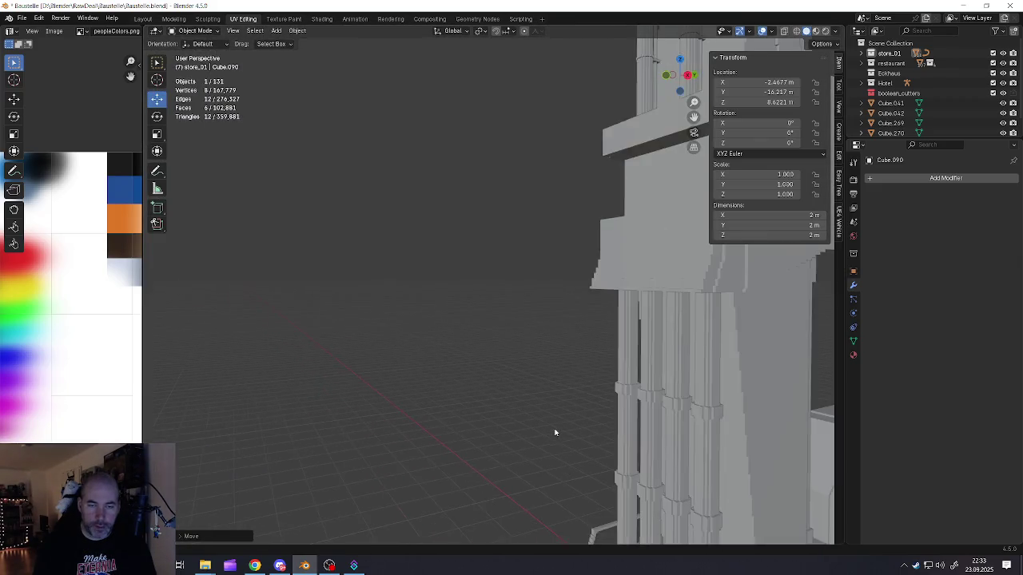
{"action": "scroll", "coordinate": [551, 426], "scroll_direction": "down", "scroll_amount": 4}
{"action": "scroll", "coordinate": [532, 425], "scroll_direction": "up", "scroll_amount": 1}
{"action": "scroll", "coordinate": [495, 412], "scroll_direction": "up", "scroll_amount": 2}
{"action": "scroll", "coordinate": [436, 390], "scroll_direction": "up", "scroll_amount": 1}
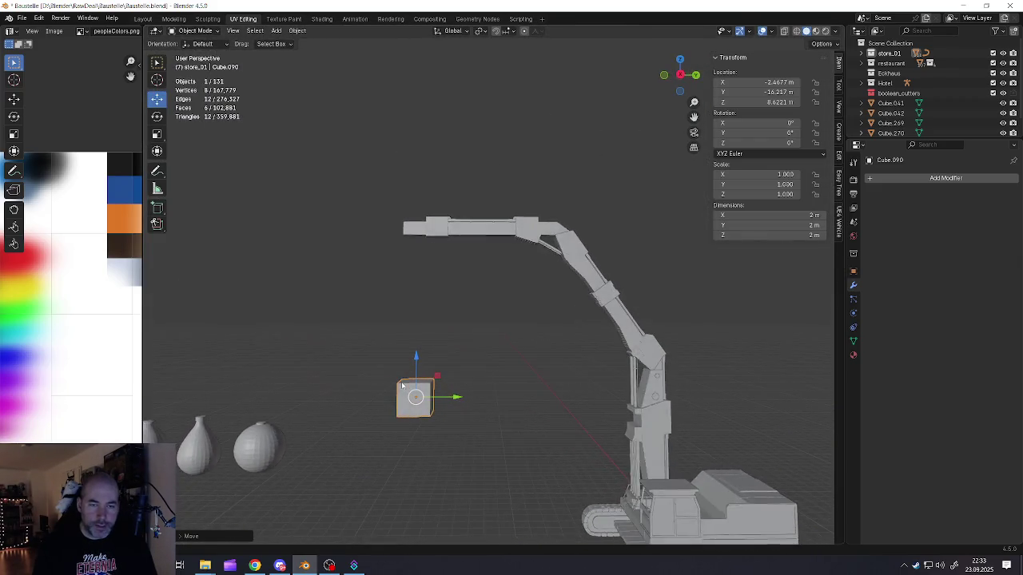
{"action": "scroll", "coordinate": [432, 385], "scroll_direction": "up", "scroll_amount": 3}
{"action": "key", "text": "Tab"}
{"action": "mouse_move", "coordinate": [430, 382]}
{"action": "middle_mouse_down"}
{"action": "mouse_move", "coordinate": [440, 369]}
{"action": "mouse_move", "coordinate": [424, 361]}
{"action": "middle_mouse_up"}
{"action": "key", "text": "3"}
{"action": "left_click", "coordinate": [442, 366], "text": "shift"}
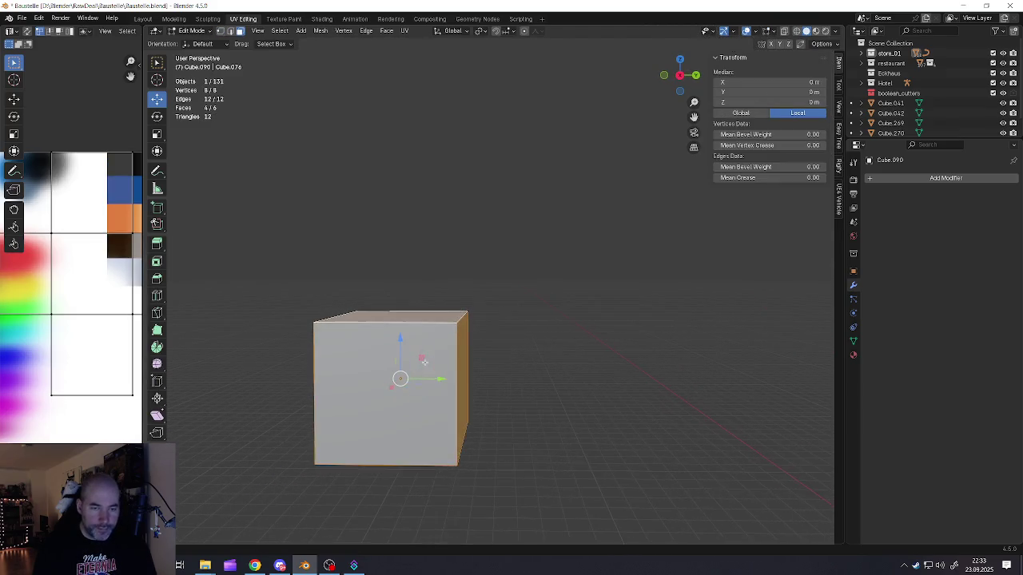
Step: Inset the cube's front face and push the frame outward with Shrink/Fatten
{"action": "left_click", "coordinate": [429, 383]}
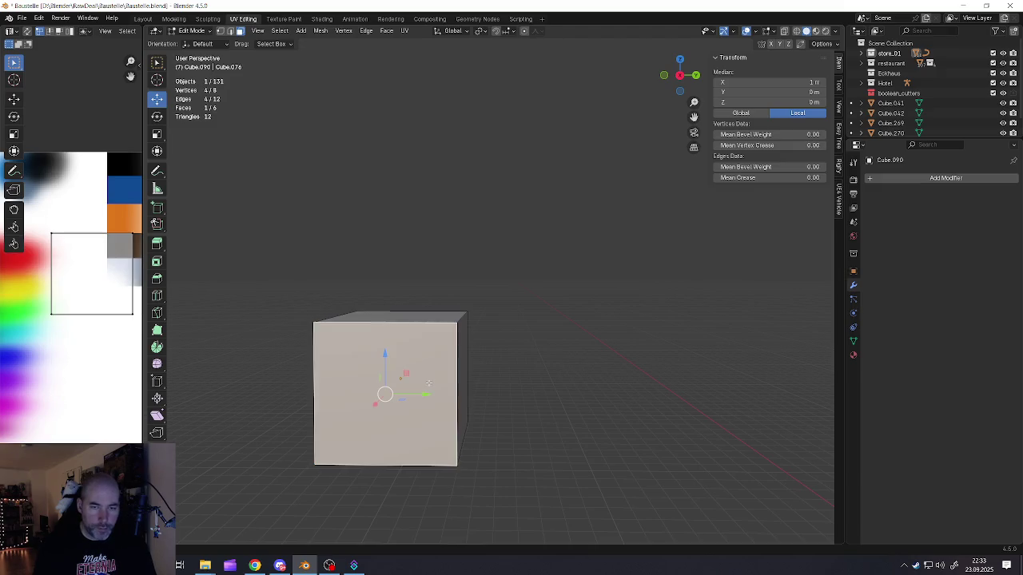
{"action": "key", "text": "ctrl+i"}
{"action": "key", "text": "e"}
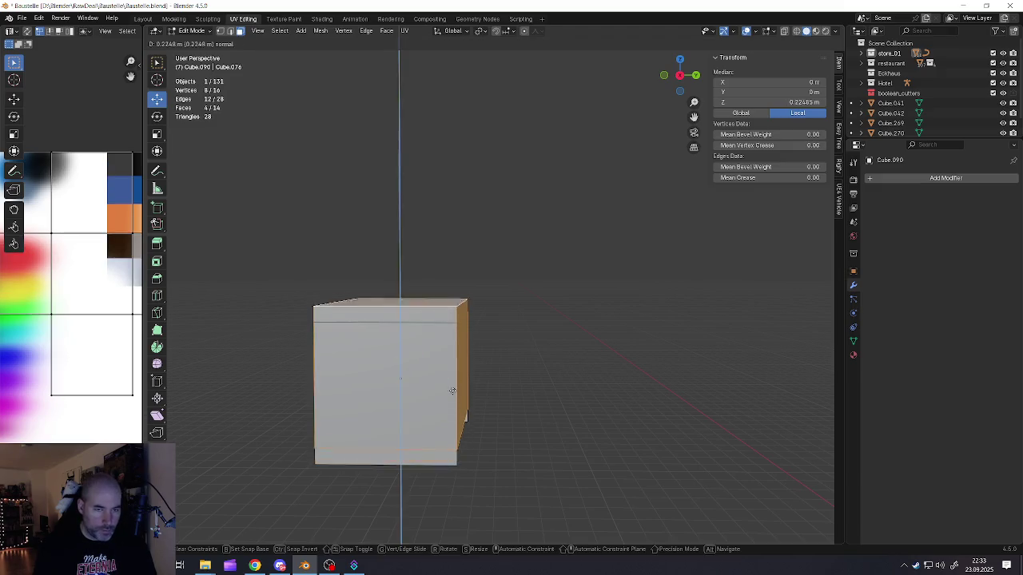
{"action": "key", "text": "Escape"}
{"action": "key", "text": "alt+s"}
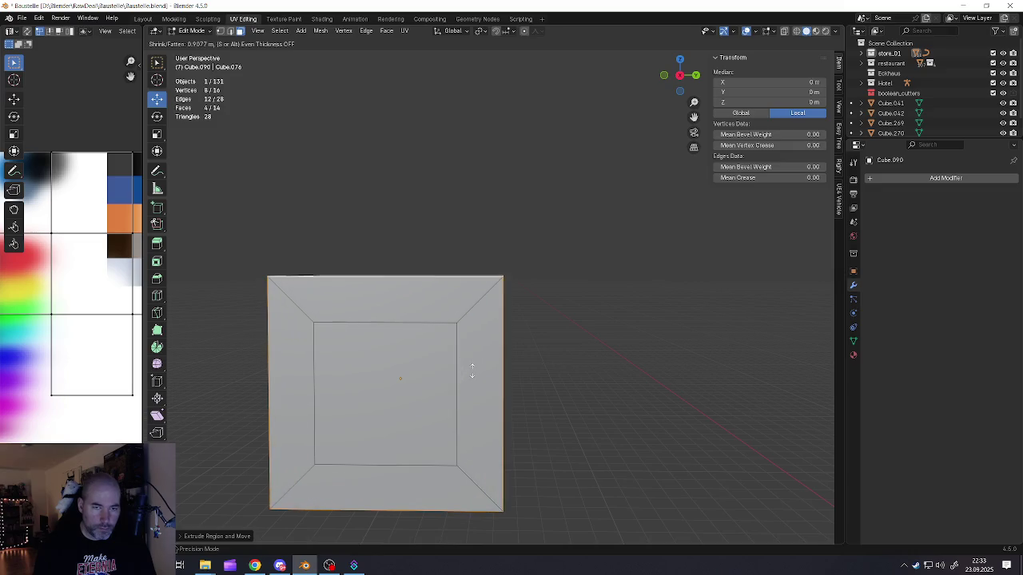
{"action": "left_click", "coordinate": [469, 372]}
Step: Delete the front and back inner faces and bridge the edge loops into inner walls
{"action": "left_click", "coordinate": [437, 377]}
{"action": "middle_click_drag", "start_coordinate": [437, 377], "coordinate": [461, 393]}
{"action": "left_click", "coordinate": [450, 392], "text": "shift"}
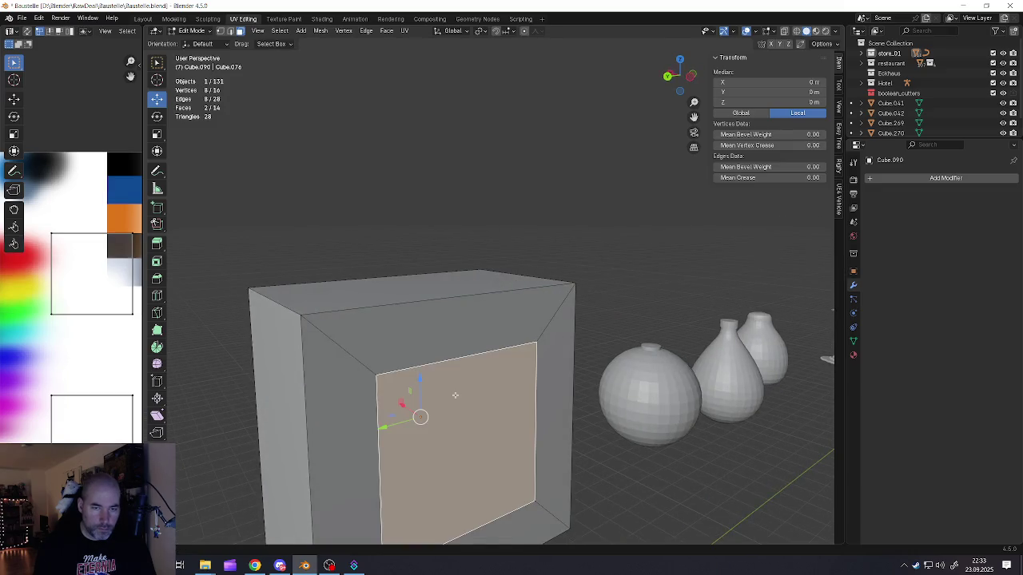
{"action": "key", "text": "x"}
{"action": "left_click", "coordinate": [405, 342]}
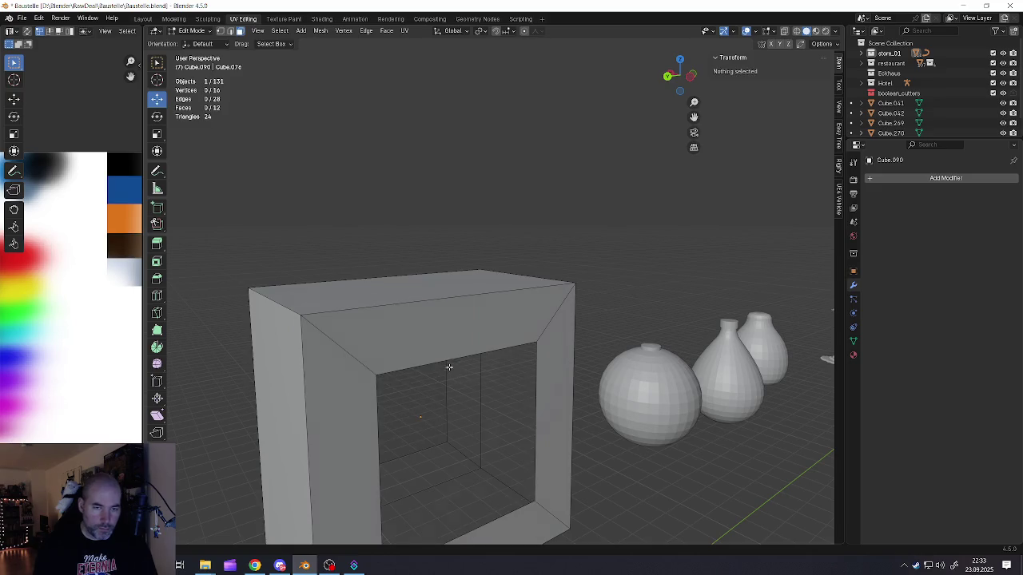
{"action": "key", "text": "2"}
{"action": "left_click", "coordinate": [440, 359], "text": "alt"}
{"action": "middle_click_drag", "start_coordinate": [408, 409], "coordinate": [539, 404]}
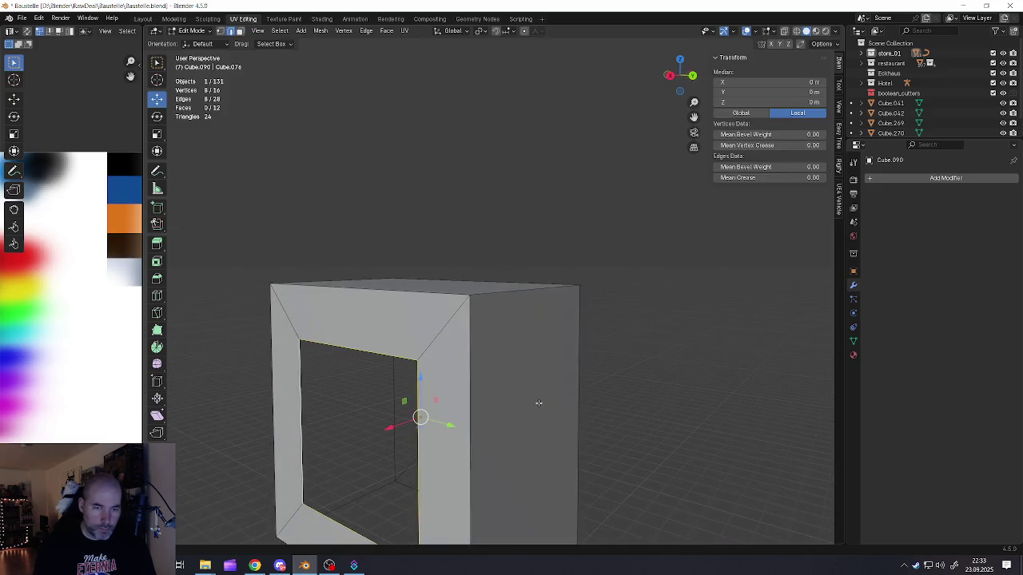
{"action": "key", "text": "ctrl+e"}
{"action": "left_click", "coordinate": [494, 405]}
Step: Scale the whole frame along X to thin it and along Z to shorten it
{"action": "scroll", "coordinate": [472, 367], "scroll_direction": "down", "scroll_amount": 1}
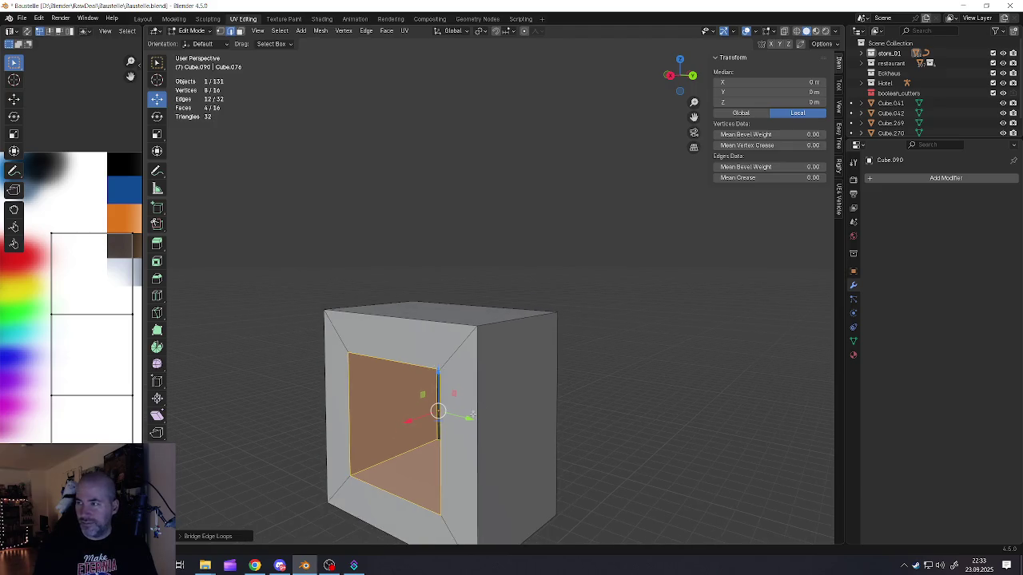
{"action": "scroll", "coordinate": [467, 352], "scroll_direction": "down", "scroll_amount": 1}
{"action": "middle_click_drag", "start_coordinate": [467, 352], "coordinate": [531, 364]}
{"action": "key", "text": "a"}
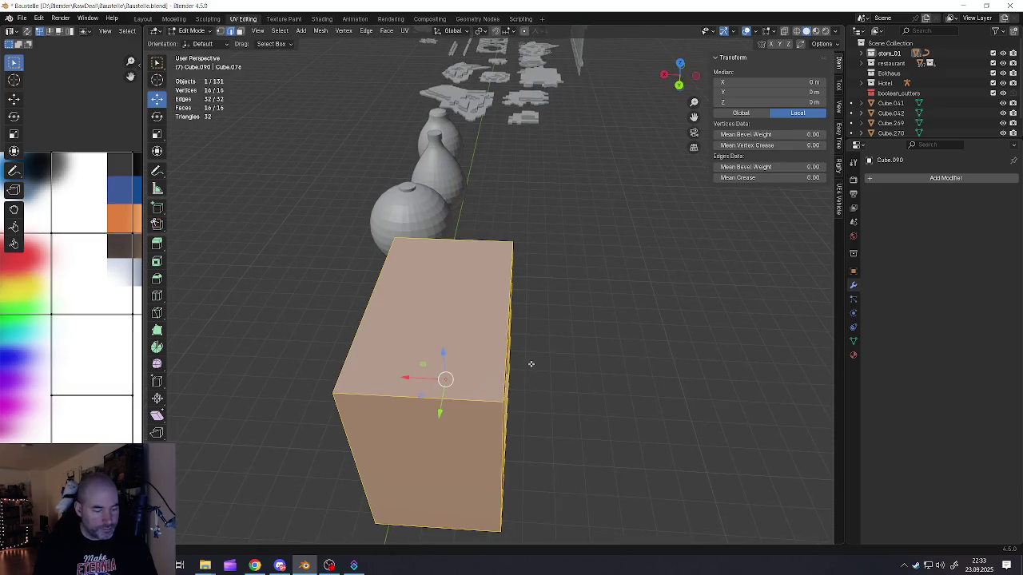
{"action": "key", "text": "s"}
{"action": "key", "text": "x"}
{"action": "left_click", "coordinate": [505, 373]}
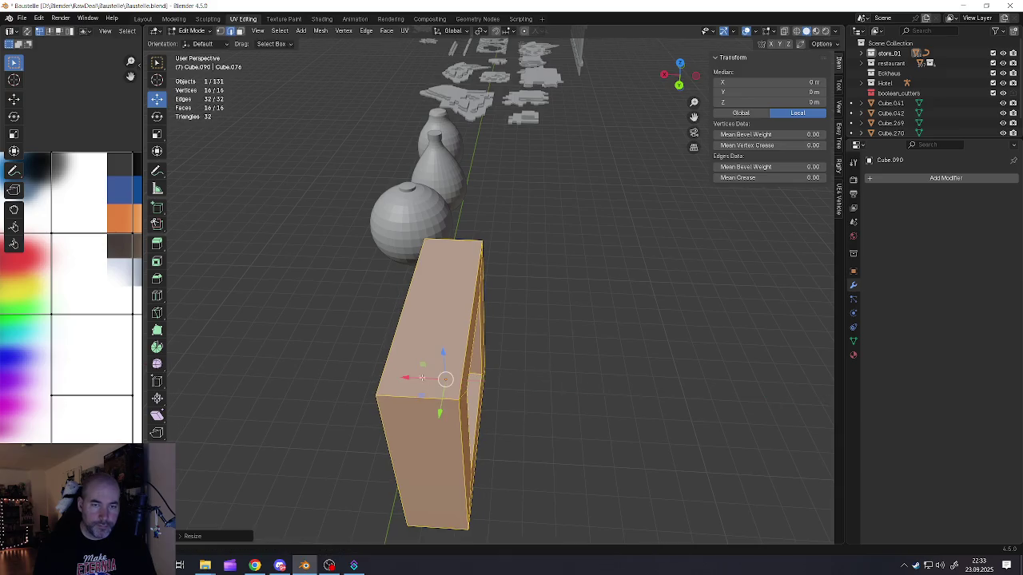
{"action": "mouse_move", "coordinate": [504, 372]}
{"action": "middle_mouse_down"}
{"action": "mouse_move", "coordinate": [537, 336]}
{"action": "mouse_move", "coordinate": [560, 376]}
{"action": "middle_mouse_up"}
{"action": "key", "text": "s"}
{"action": "key", "text": "z"}
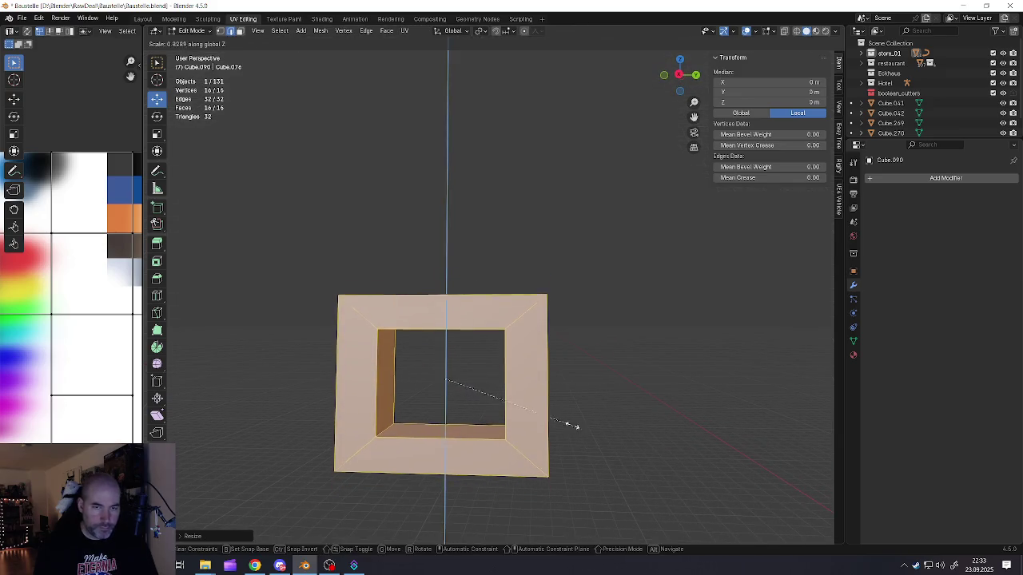
{"action": "left_click", "coordinate": [564, 415]}
{"action": "mouse_move", "coordinate": [563, 415]}
{"action": "middle_mouse_down"}
{"action": "mouse_move", "coordinate": [513, 389]}
{"action": "mouse_move", "coordinate": [530, 385]}
{"action": "middle_mouse_up"}
Step: Duplicate the link, turn the copy 90 degrees and slide it along Y
{"action": "key", "text": "shift+d"}
{"action": "right_click", "coordinate": [564, 397]}
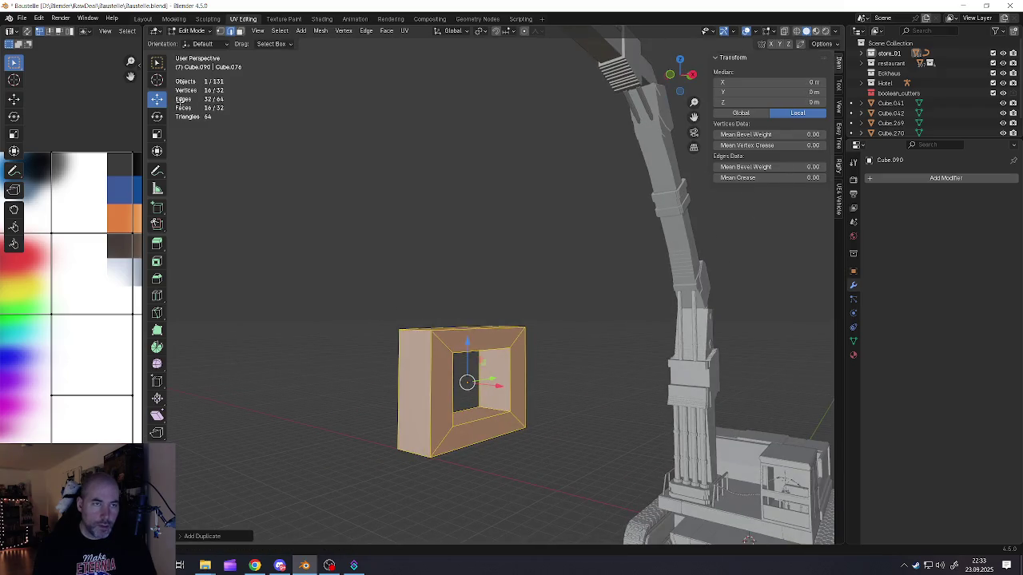
{"action": "left_click", "coordinate": [154, 119]}
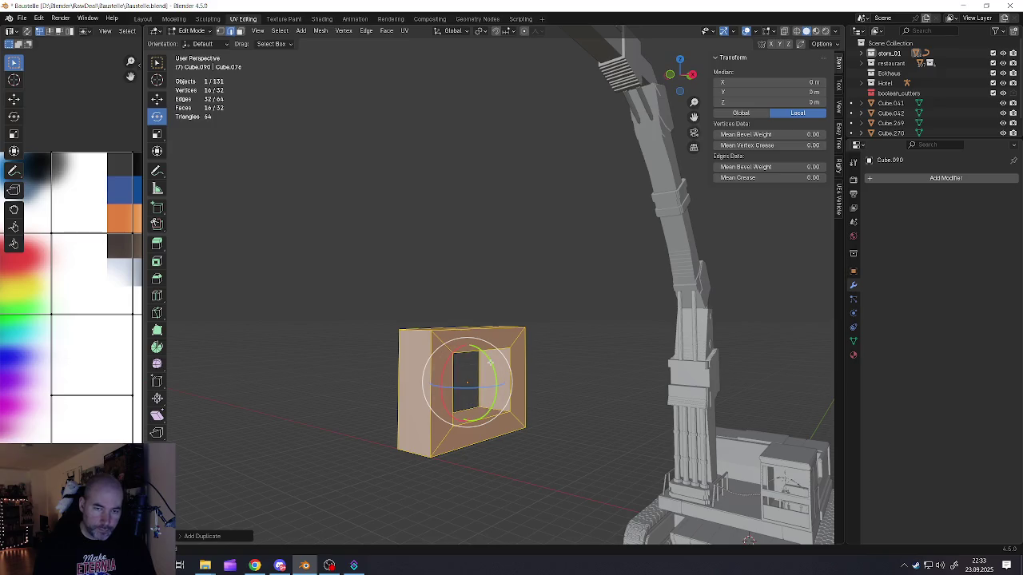
{"action": "left_click_drag", "start_coordinate": [490, 362], "coordinate": [489, 412]}
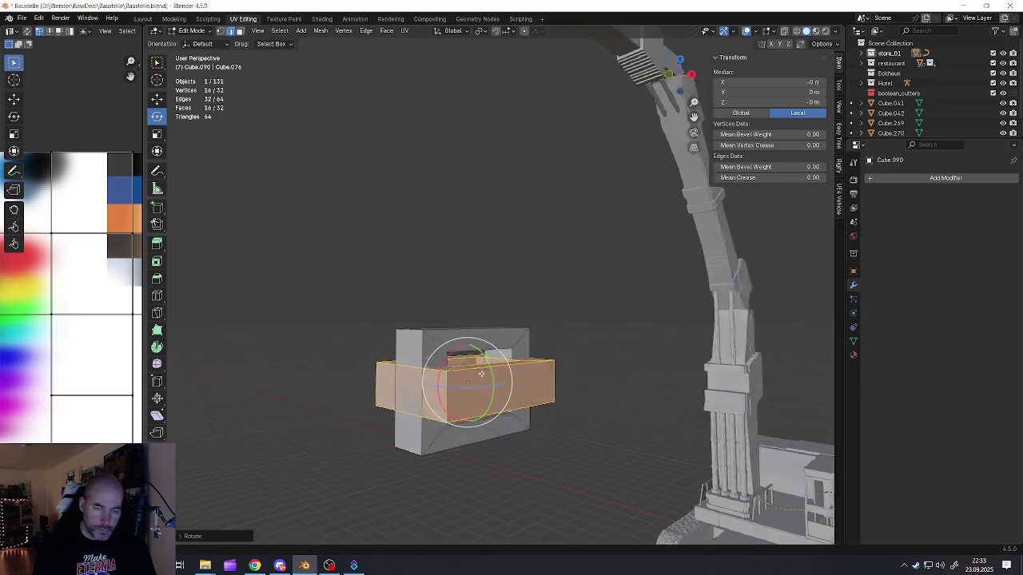
{"action": "middle_click_drag", "start_coordinate": [489, 412], "coordinate": [191, 174]}
{"action": "left_click", "coordinate": [158, 100]}
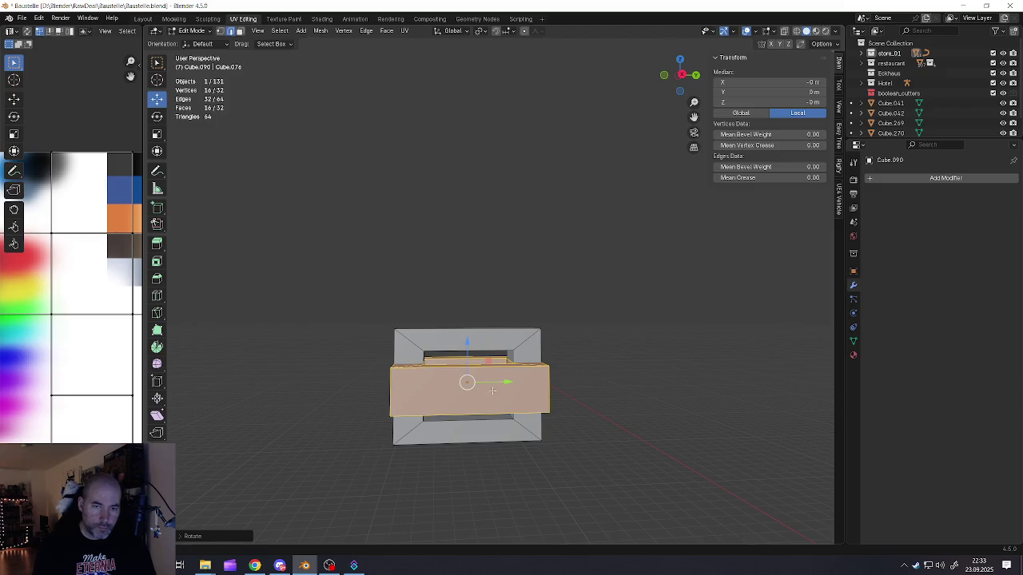
{"action": "left_click_drag", "start_coordinate": [492, 389], "coordinate": [415, 383]}
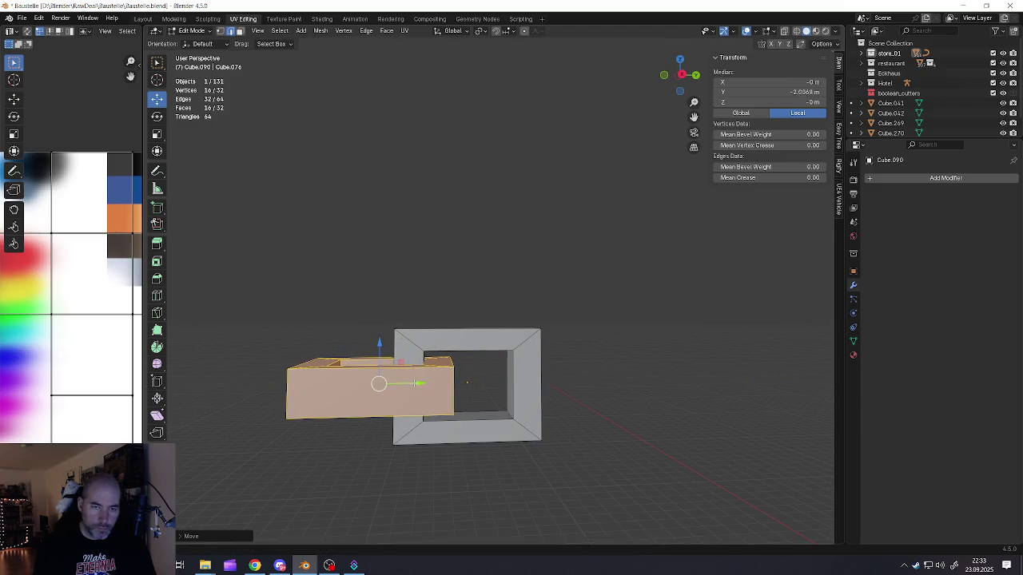
{"action": "scroll", "coordinate": [414, 384], "scroll_direction": "down", "scroll_amount": 4}
Step: Scale the chain piece to 0.106, rotate it 90° on X, and apply rotation and scale
{"action": "key", "text": "Tab"}
{"action": "scroll", "coordinate": [434, 393], "scroll_direction": "up", "scroll_amount": 3}
{"action": "key", "text": "s"}
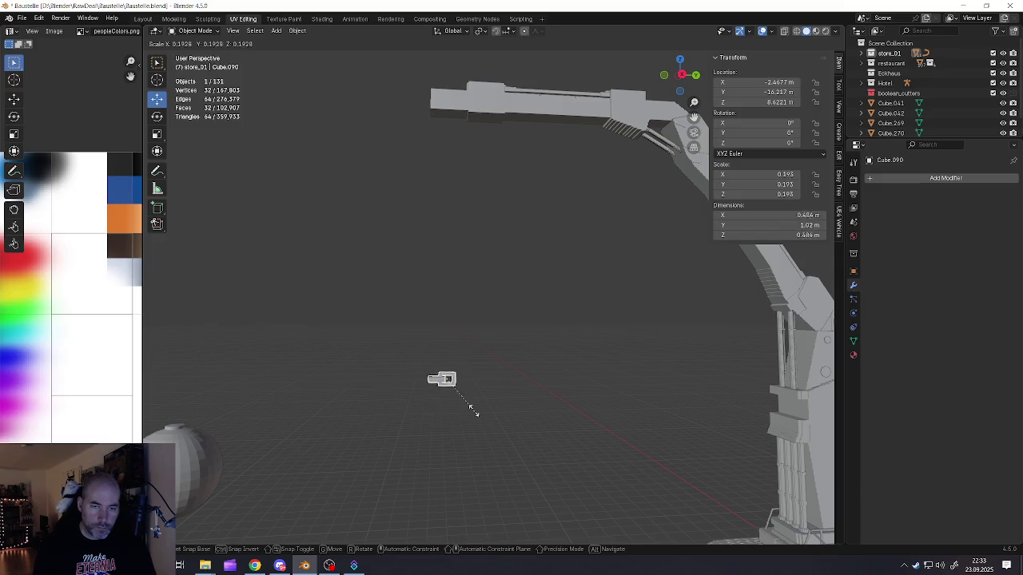
{"action": "left_click", "coordinate": [464, 400]}
{"action": "left_click", "coordinate": [158, 116]}
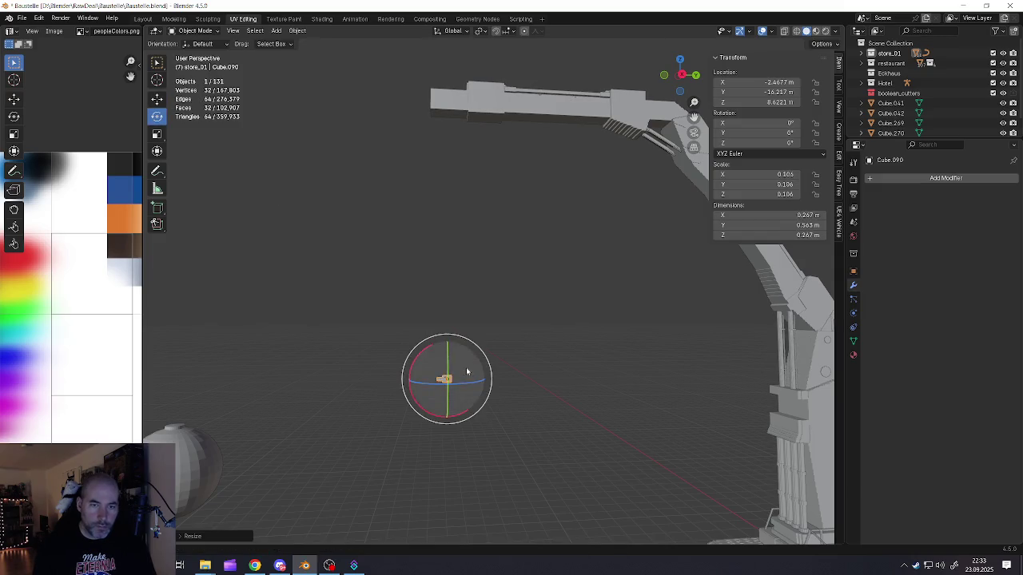
{"action": "left_click_drag", "start_coordinate": [441, 359], "coordinate": [438, 400]}
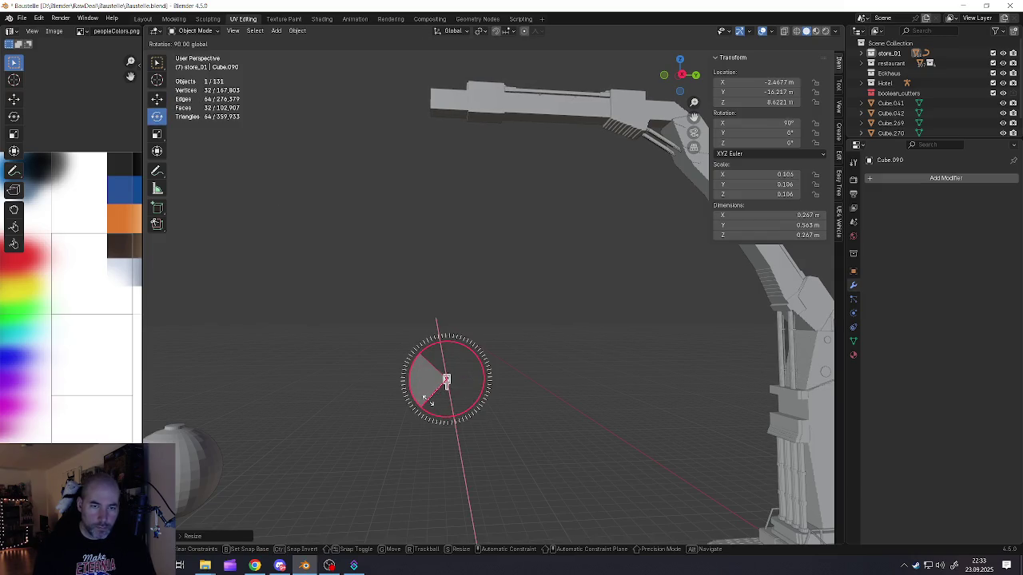
{"action": "middle_click_drag", "start_coordinate": [430, 403], "coordinate": [487, 360]}
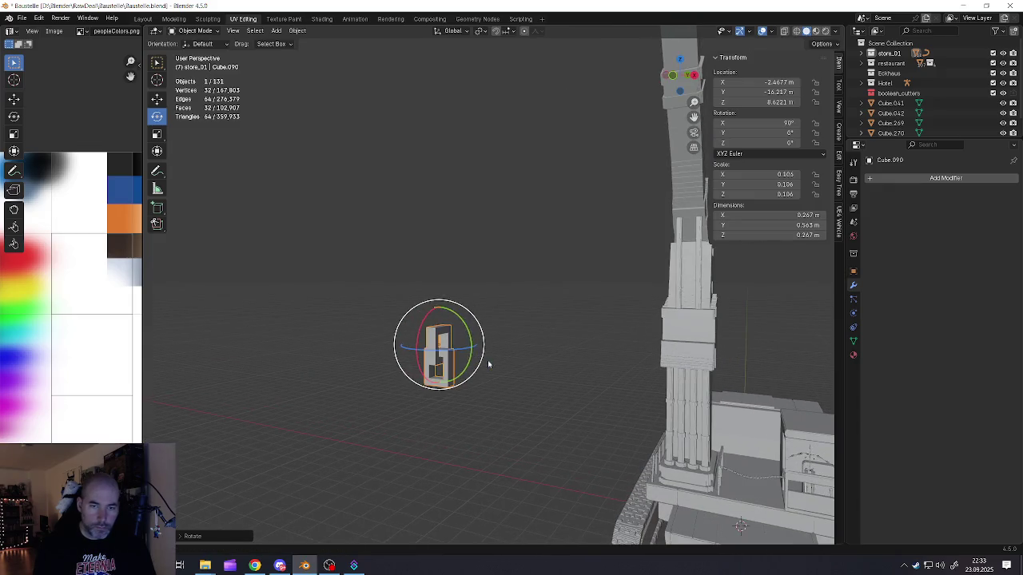
{"action": "key", "text": "ctrl+a"}
{"action": "left_click", "coordinate": [588, 336]}
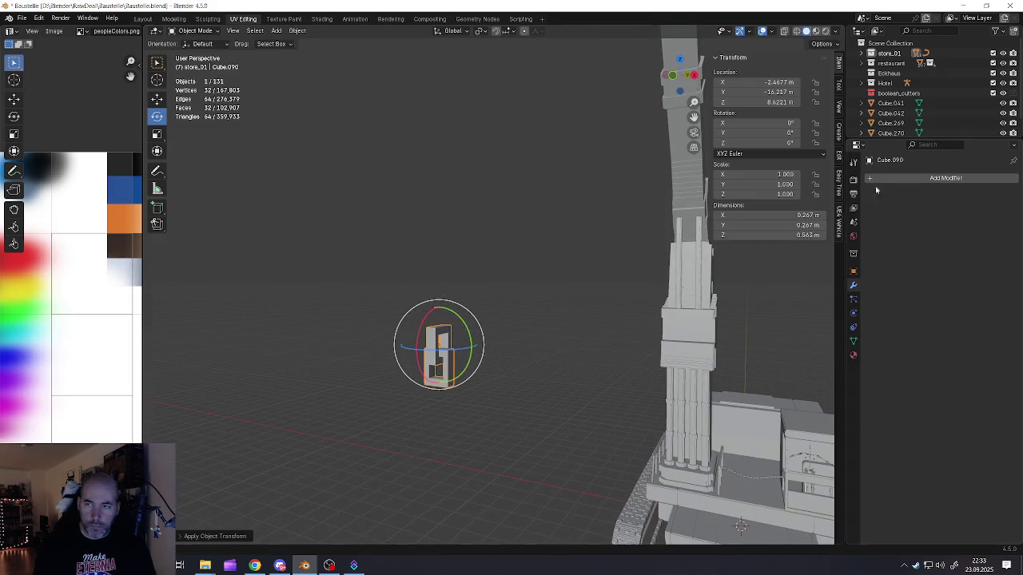
Step: Add an Array modifier to the chain link, discarding a trial Bevel modifier
{"action": "left_click", "coordinate": [875, 179]}
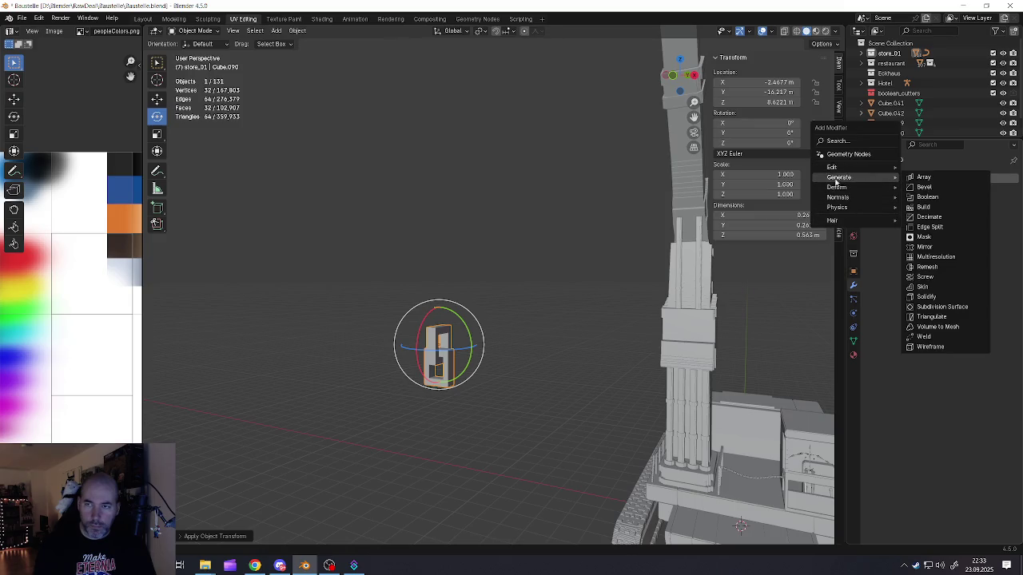
{"action": "left_click", "coordinate": [923, 187]}
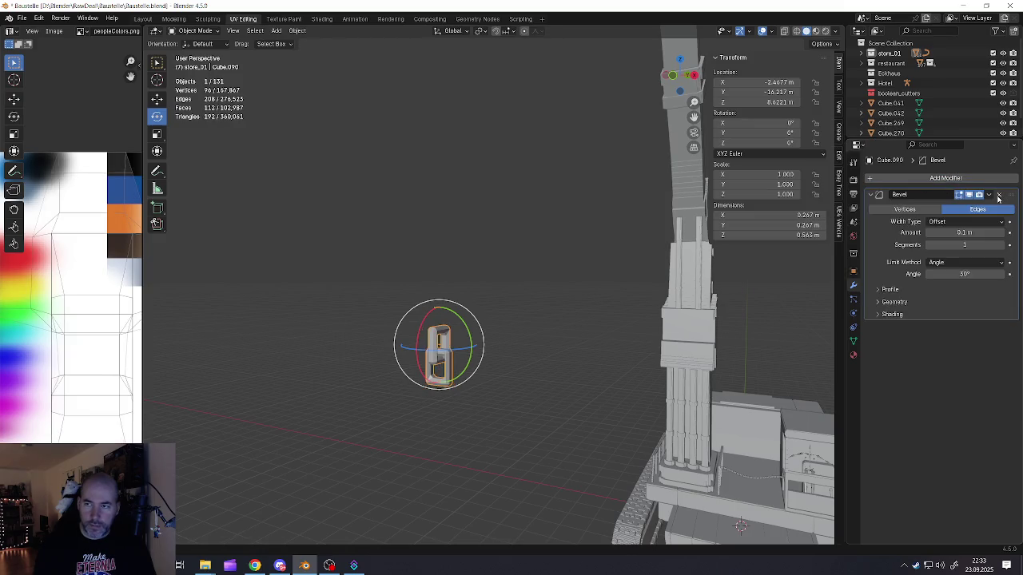
{"action": "left_click", "coordinate": [998, 196]}
{"action": "left_click", "coordinate": [939, 178]}
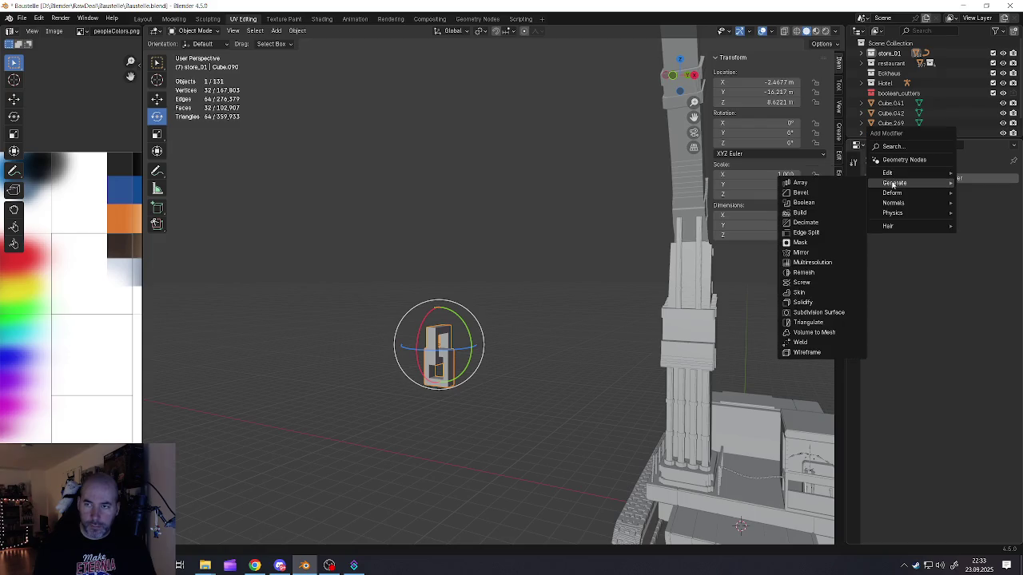
{"action": "left_click", "coordinate": [803, 183]}
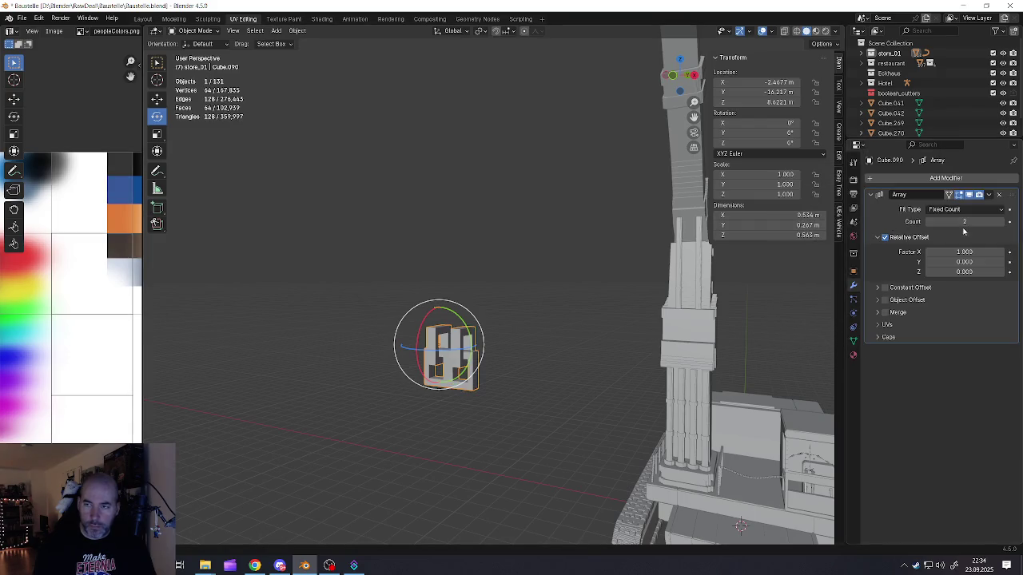
Step: Set the array's relative offset to X 0 and Z 0.750 so the links overlap
{"action": "left_click", "coordinate": [964, 252]}
{"action": "type", "text": "0"}
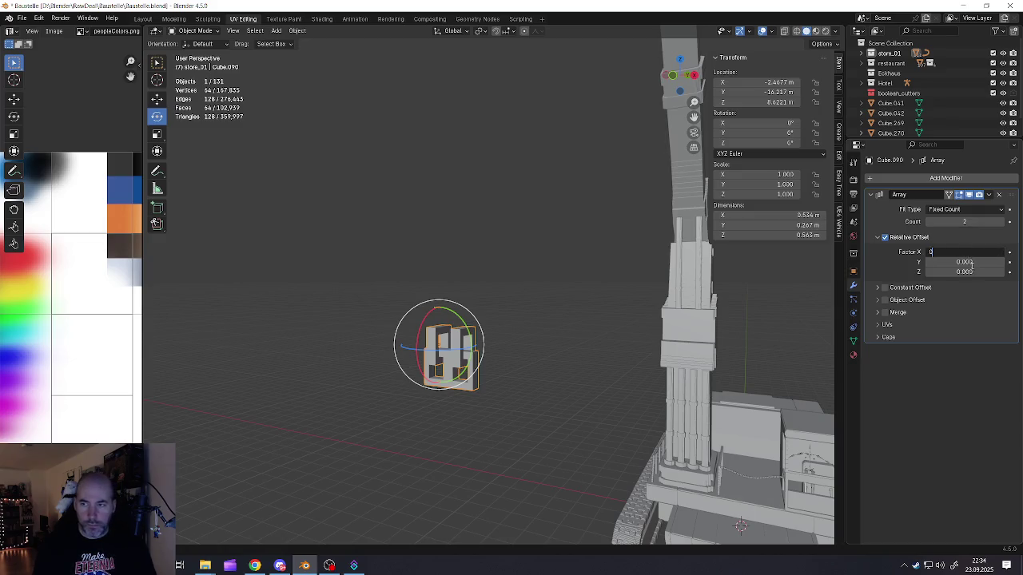
{"action": "key", "text": "Tab"}
{"action": "key", "text": "Tab"}
{"action": "type", "text": "1"}
{"action": "key", "text": "Tab"}
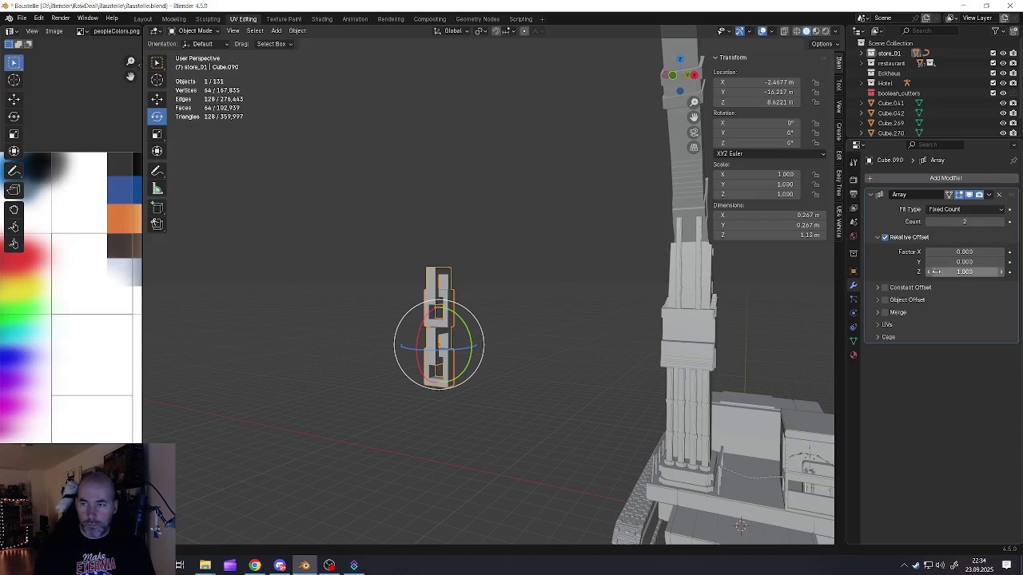
{"action": "left_click_drag", "start_coordinate": [964, 271], "coordinate": [920, 271]}
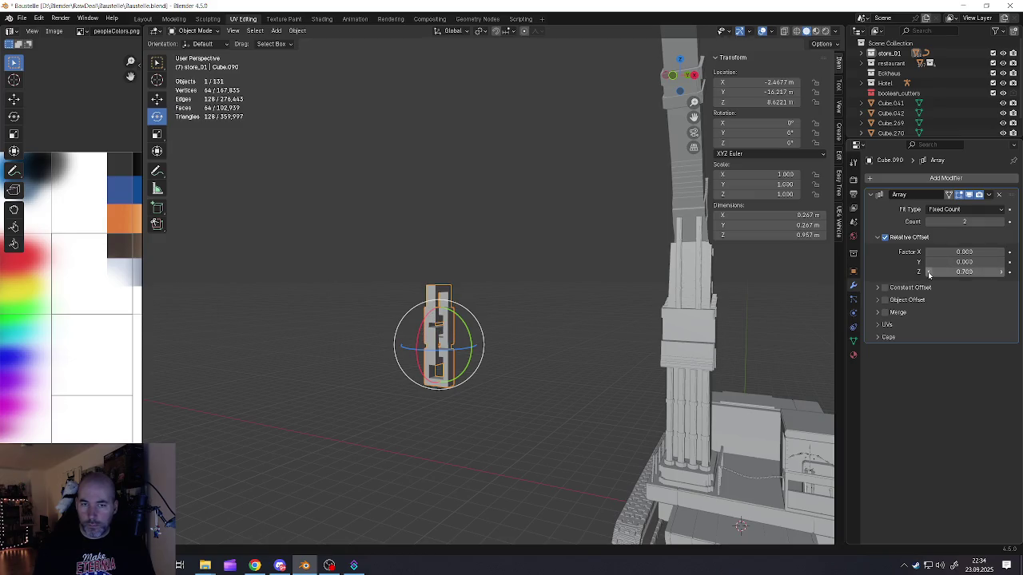
{"action": "scroll", "coordinate": [440, 332], "scroll_direction": "up", "scroll_amount": 4}
{"action": "scroll", "coordinate": [430, 343], "scroll_direction": "up", "scroll_amount": 1}
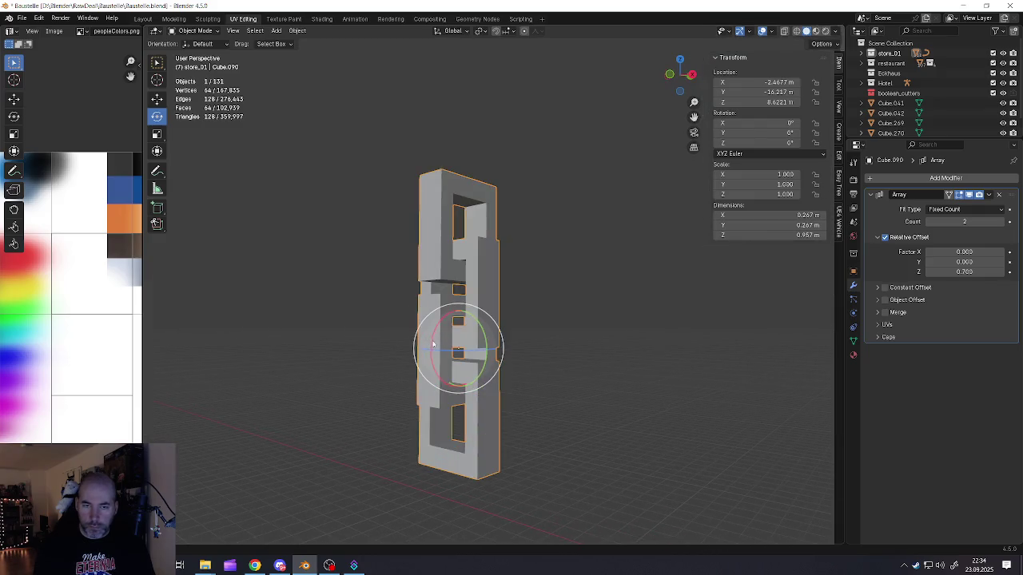
{"action": "scroll", "coordinate": [443, 343], "scroll_direction": "up", "scroll_amount": 2}
{"action": "scroll", "coordinate": [448, 343], "scroll_direction": "up", "scroll_amount": 1}
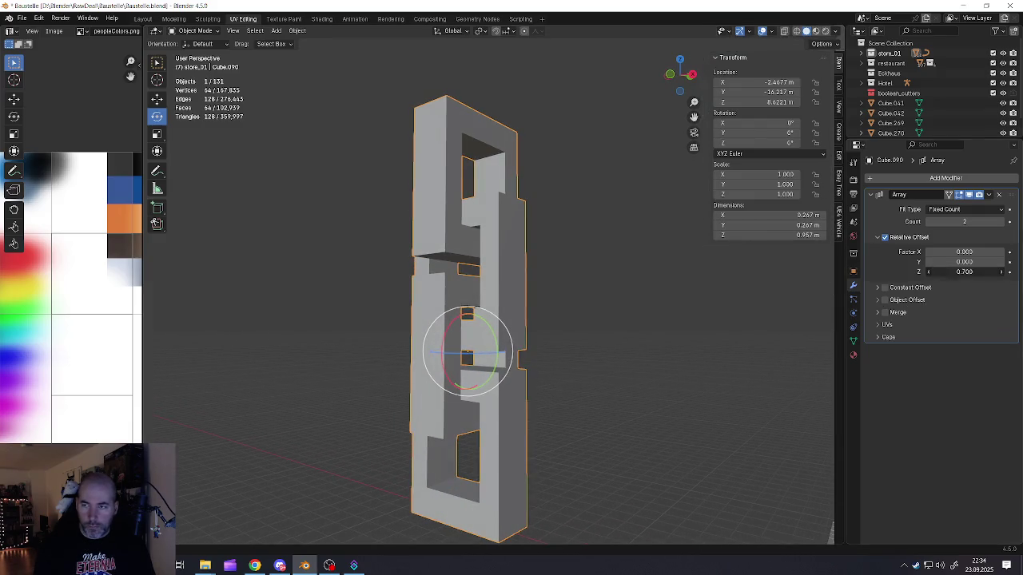
{"action": "type", "text": "5"}
{"action": "key", "text": "Tab"}
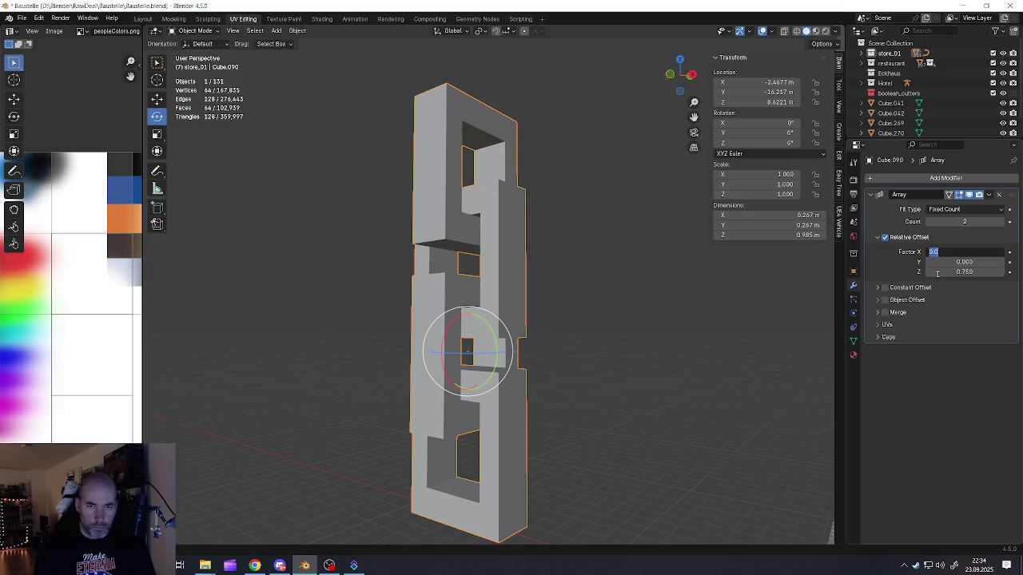
{"action": "key", "text": "Return"}
{"action": "scroll", "coordinate": [529, 305], "scroll_direction": "down", "scroll_amount": 2}
{"action": "scroll", "coordinate": [543, 295], "scroll_direction": "down", "scroll_amount": 3}
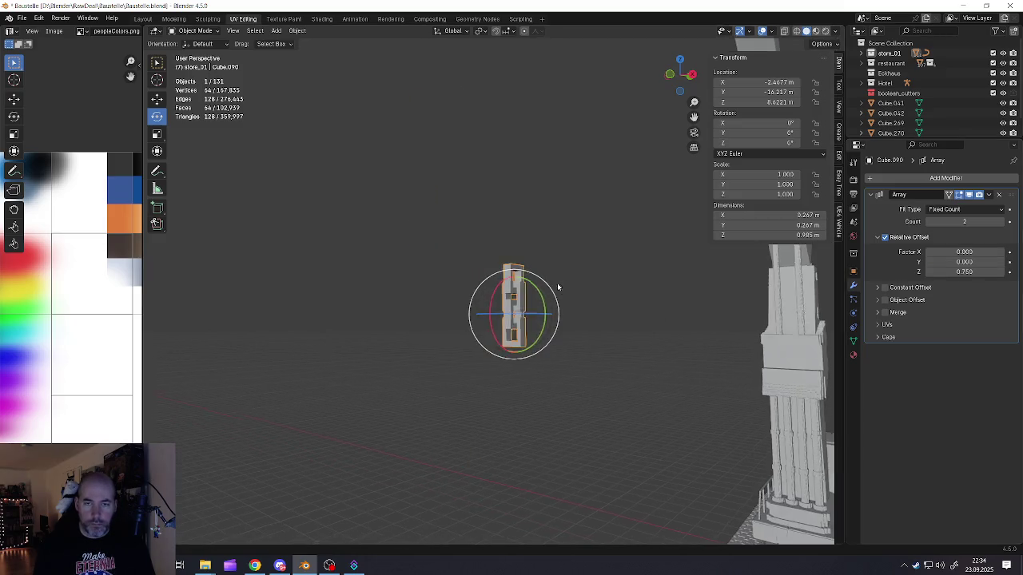
{"action": "scroll", "coordinate": [557, 283], "scroll_direction": "down", "scroll_amount": 2}
{"action": "scroll", "coordinate": [533, 289], "scroll_direction": "down", "scroll_amount": 2}
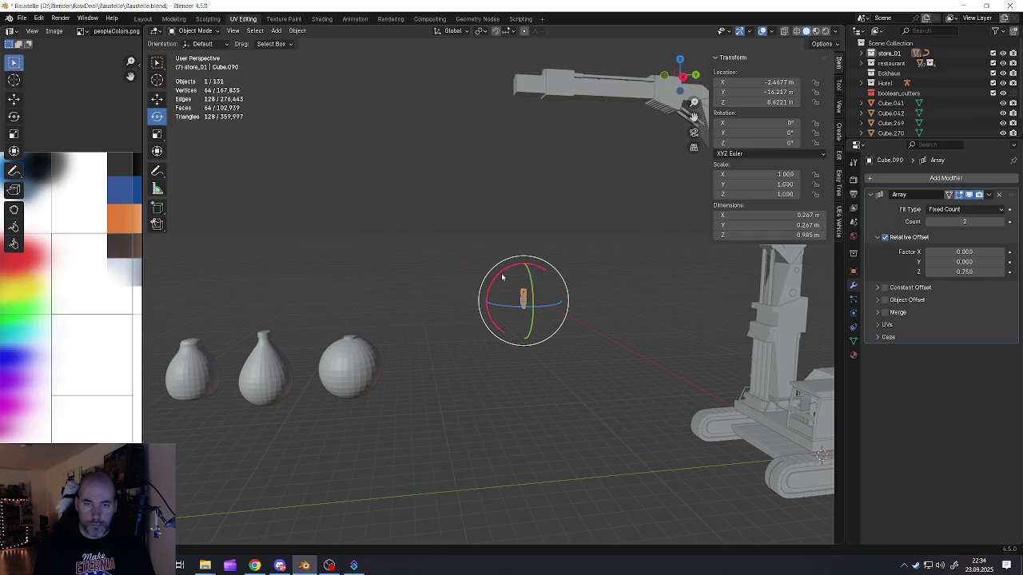
Step: Flip the chain link -180° around the X axis
{"action": "left_click_drag", "start_coordinate": [502, 276], "coordinate": [571, 344]}
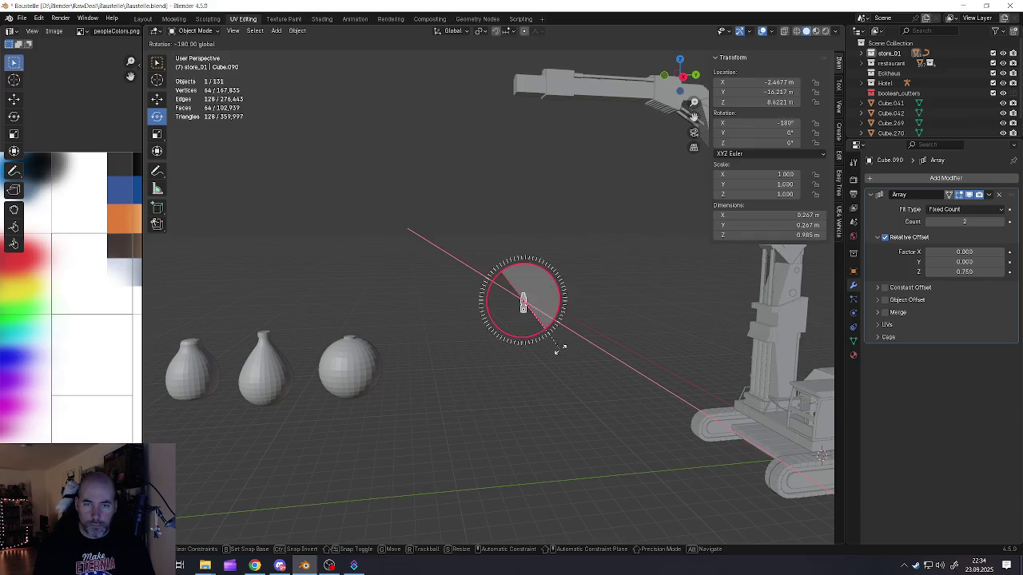
{"action": "left_click_drag", "start_coordinate": [563, 350], "coordinate": [552, 283]}
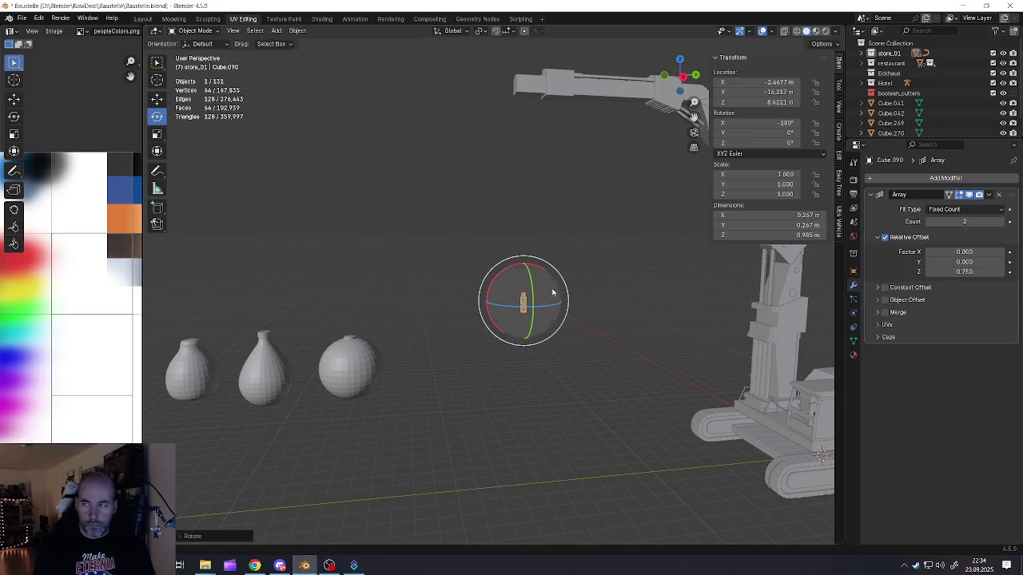
{"action": "scroll", "coordinate": [551, 275], "scroll_direction": "up", "scroll_amount": 2}
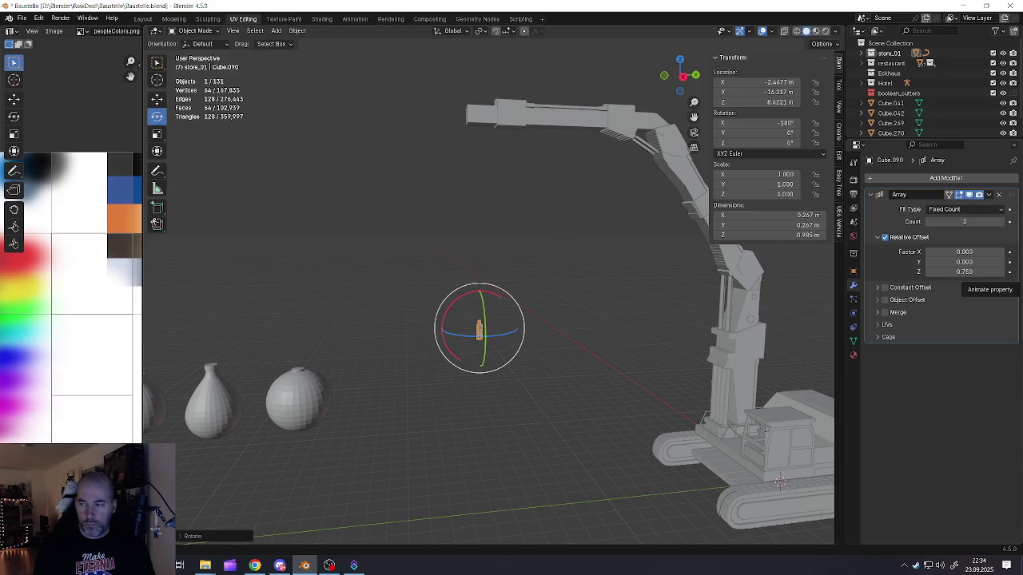
Step: Increase the array count to 28 and raise the chain up to the boom tip
{"action": "key", "text": "alt+Tab"}
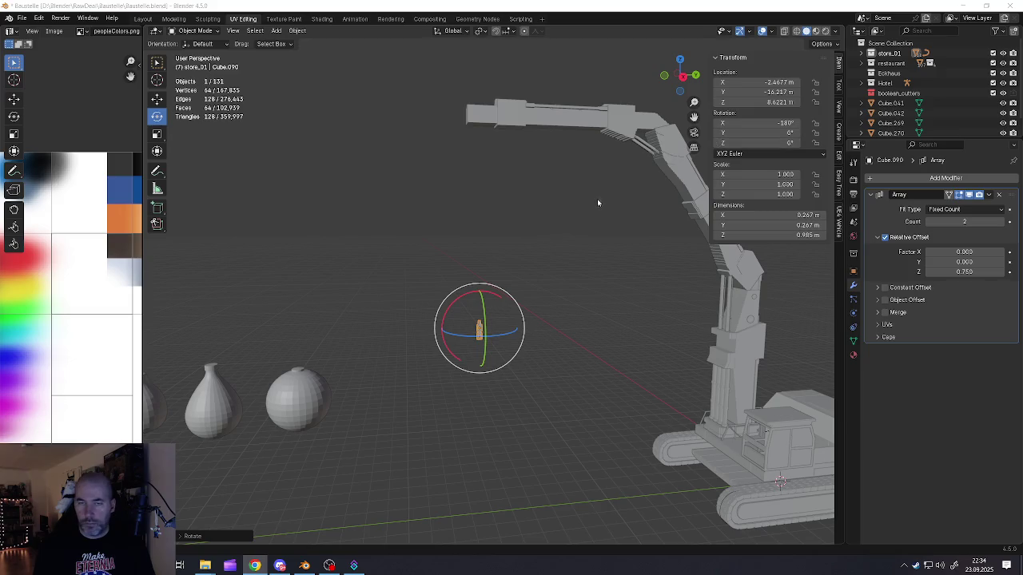
{"action": "scroll", "coordinate": [597, 198], "scroll_direction": "down", "scroll_amount": 3}
{"action": "middle_click_drag", "start_coordinate": [550, 204], "coordinate": [481, 198], "text": "shift"}
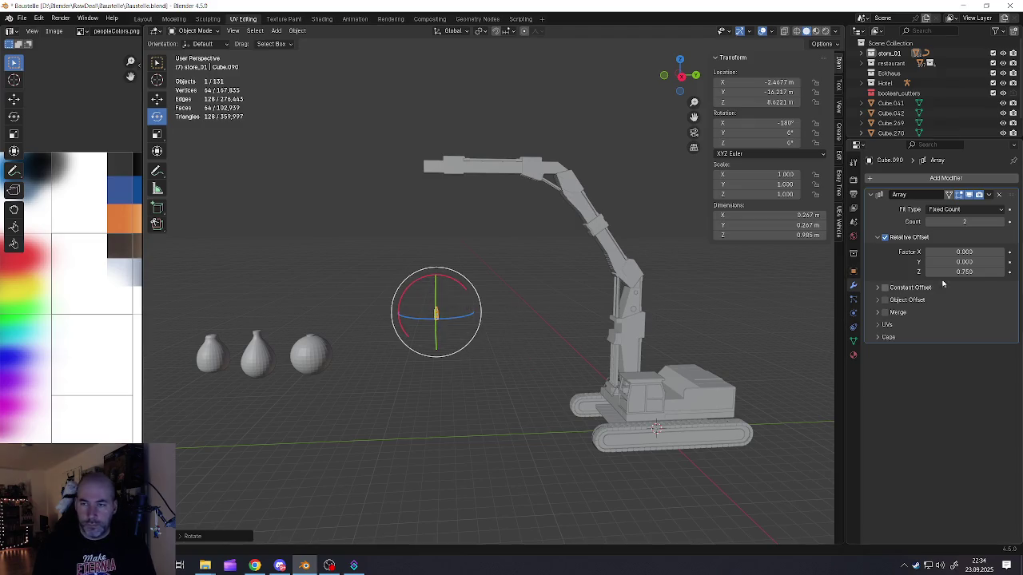
{"action": "left_click_drag", "start_coordinate": [964, 221], "coordinate": [991, 222]}
{"action": "mouse_move", "coordinate": [500, 239]}
{"action": "middle_mouse_down"}
{"action": "mouse_move", "coordinate": [500, 142]}
{"action": "mouse_move", "coordinate": [418, 152]}
{"action": "mouse_move", "coordinate": [457, 187]}
{"action": "mouse_move", "coordinate": [463, 112]}
{"action": "mouse_move", "coordinate": [456, 206]}
{"action": "middle_mouse_up"}
{"action": "left_click", "coordinate": [457, 187]}
Step: Inset the underside face of the boom-tip block and scale it along Y
{"action": "key", "text": "Tab"}
{"action": "key", "text": "alt+a"}
{"action": "left_click", "coordinate": [457, 199]}
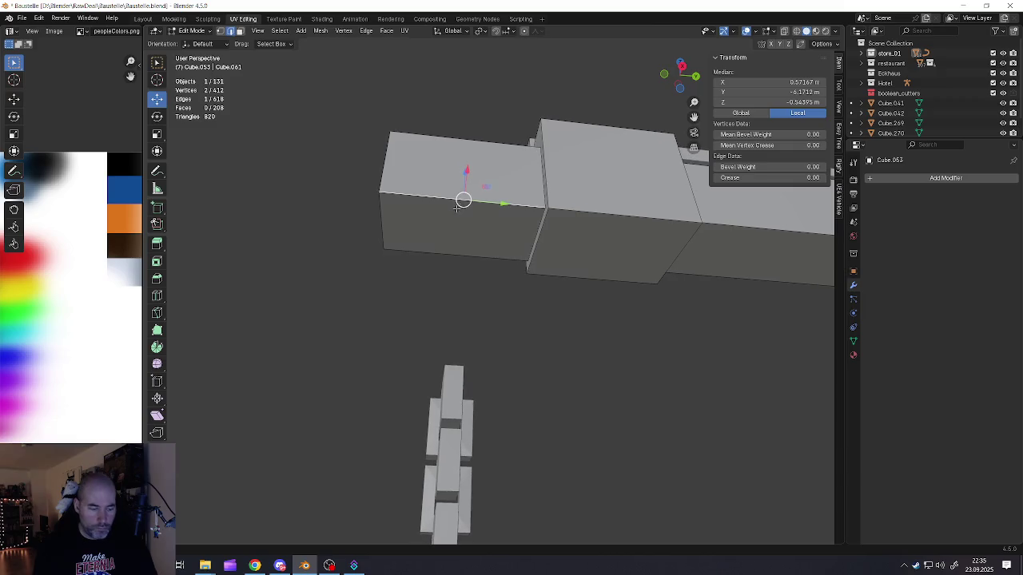
{"action": "key", "text": "3"}
{"action": "left_click", "coordinate": [456, 207]}
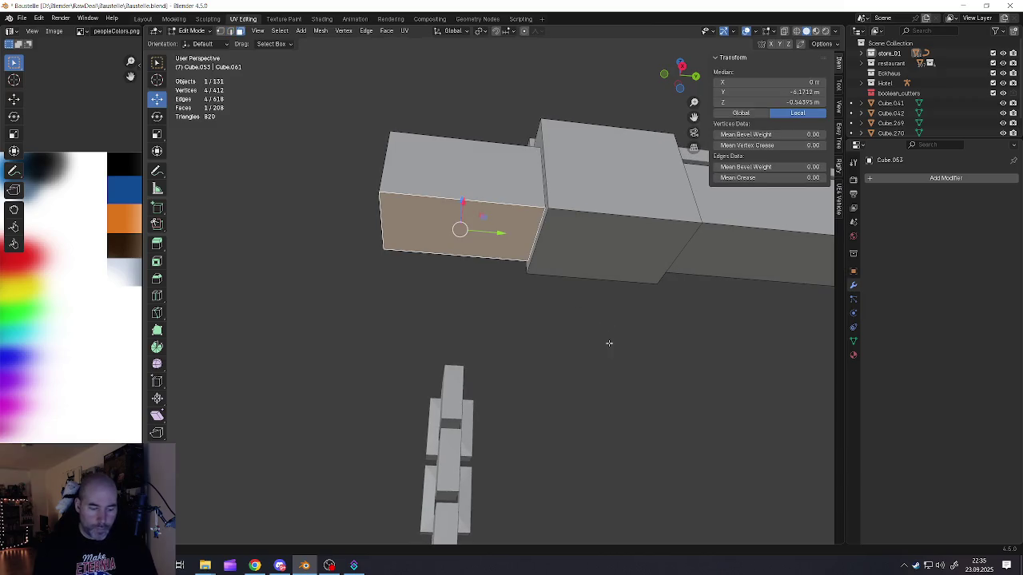
{"action": "key", "text": "i"}
{"action": "left_click", "coordinate": [601, 338]}
{"action": "key", "text": "s"}
{"action": "key", "text": "x"}
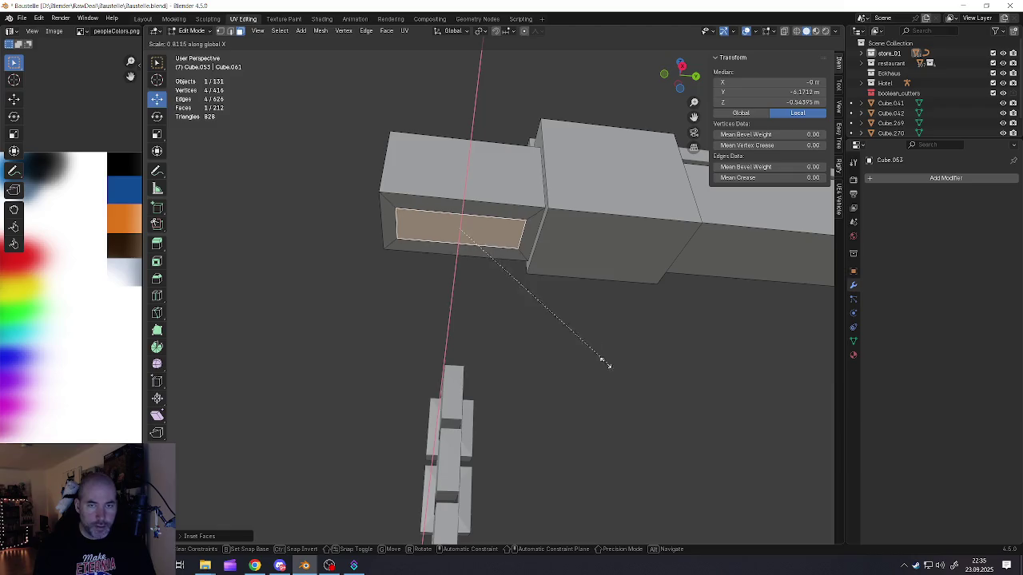
{"action": "key", "text": "Escape"}
{"action": "key", "text": "s"}
{"action": "key", "text": "y"}
{"action": "left_click", "coordinate": [525, 320]}
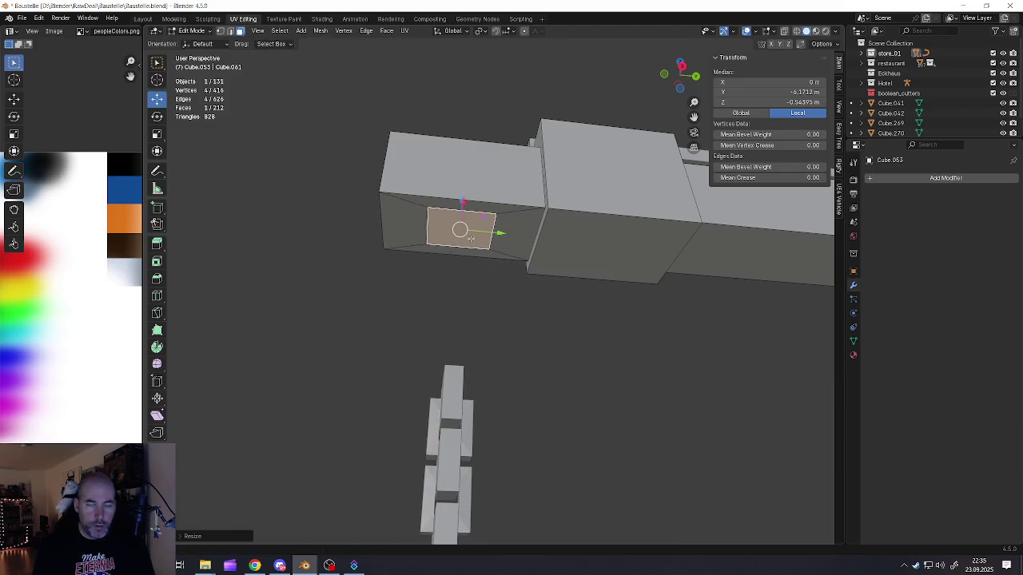
Step: Extrude the inset face down twice, then a third, slightly smaller section
{"action": "middle_click_drag", "start_coordinate": [470, 239], "coordinate": [470, 252]}
{"action": "key", "text": "e"}
{"action": "left_click", "coordinate": [470, 244]}
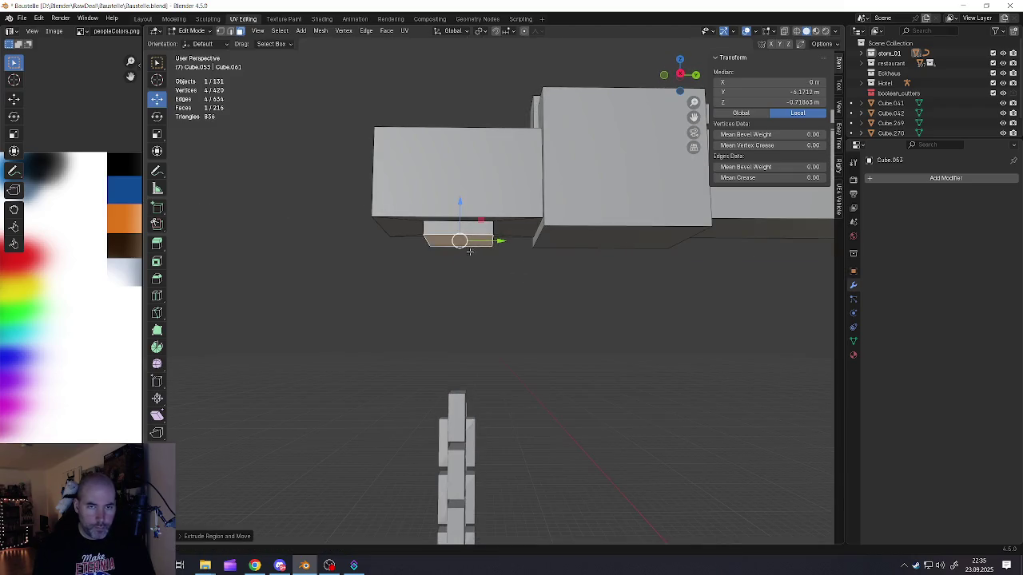
{"action": "key", "text": "e"}
{"action": "left_click", "coordinate": [477, 262]}
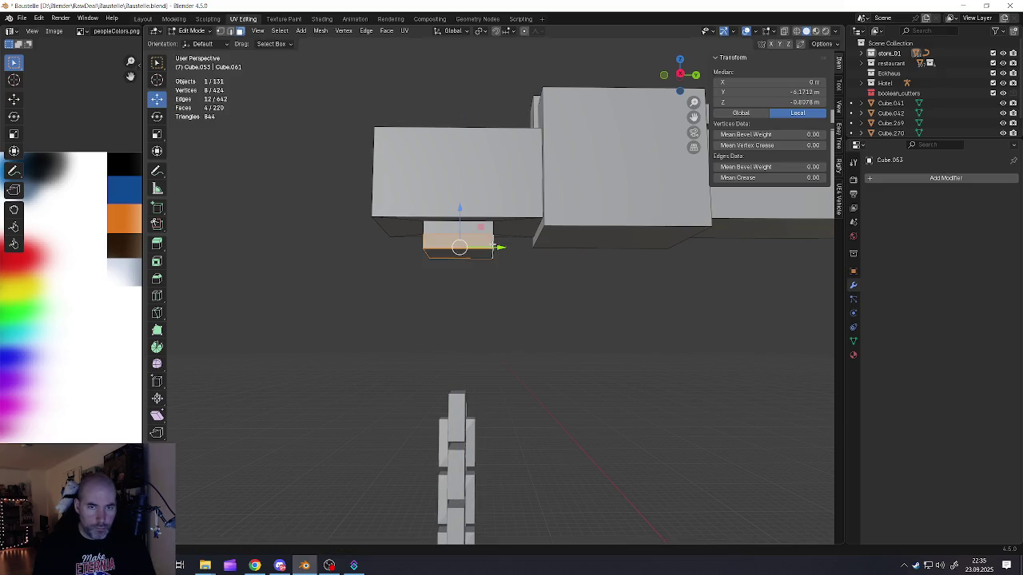
{"action": "key", "text": "e"}
{"action": "key", "text": "s"}
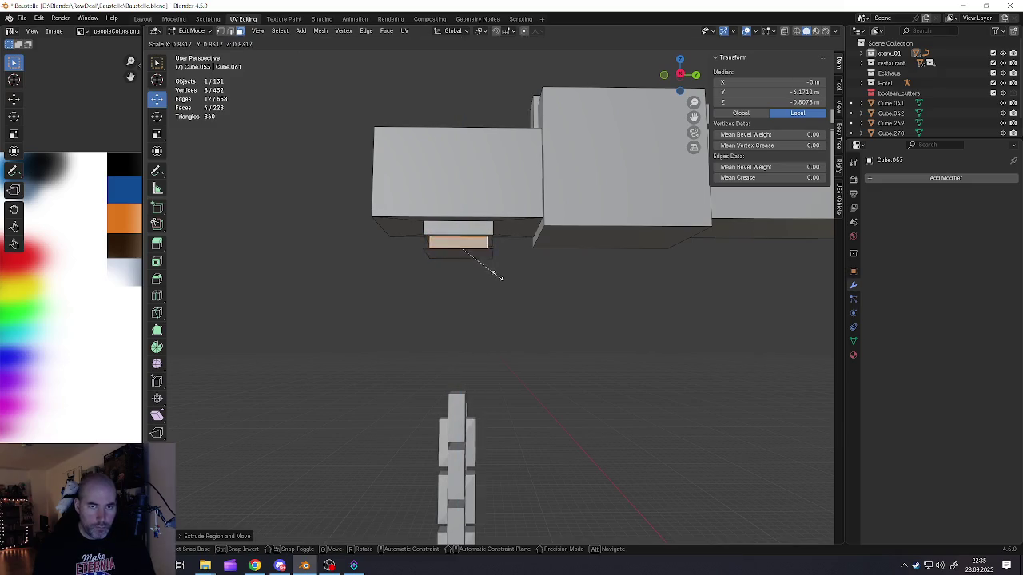
{"action": "left_click", "coordinate": [497, 304]}
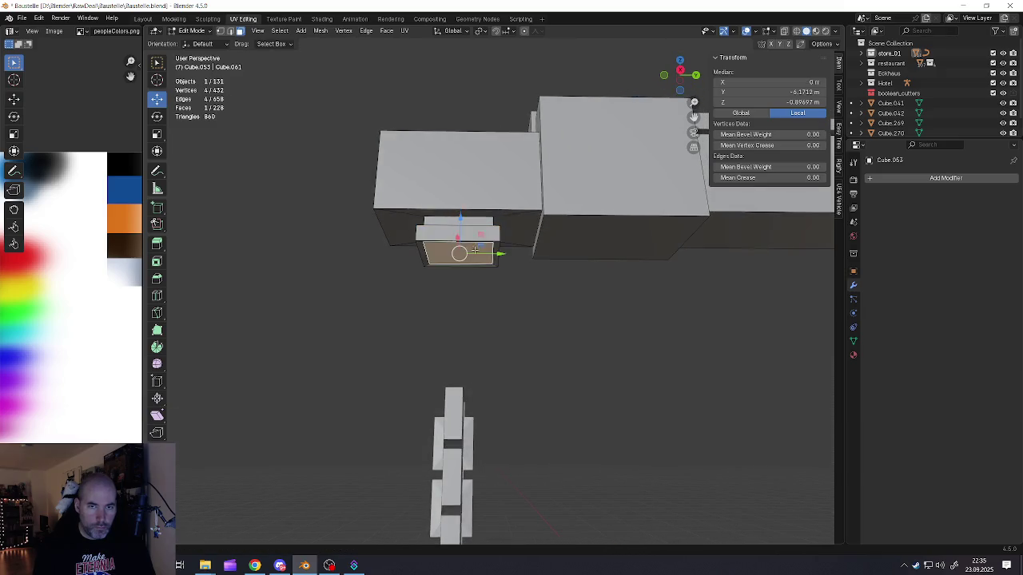
Step: Add a tapered section, lower it, and extrude a final box section below
{"action": "key", "text": "e"}
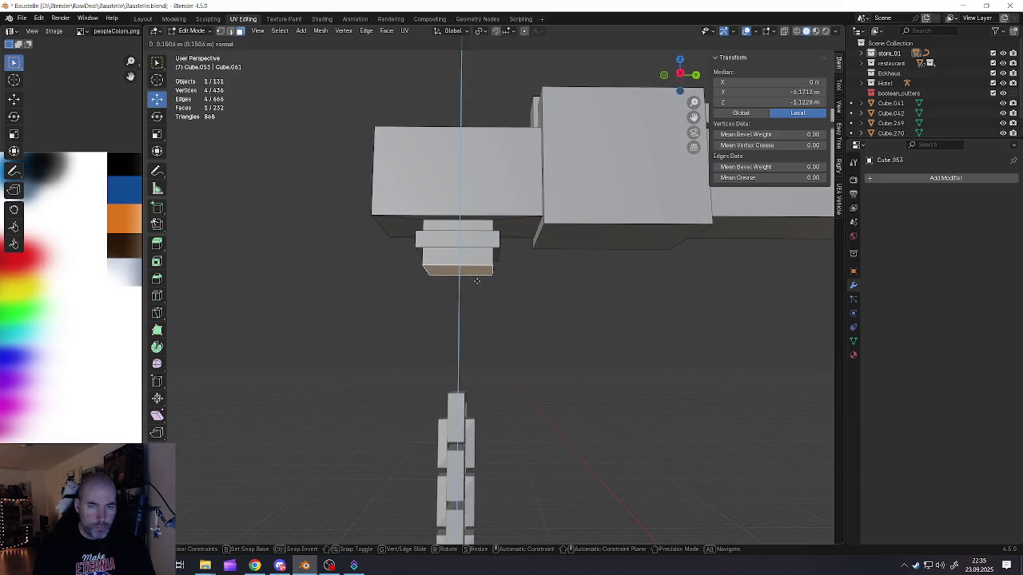
{"action": "left_click", "coordinate": [474, 270]}
{"action": "key", "text": "s"}
{"action": "left_click", "coordinate": [539, 316]}
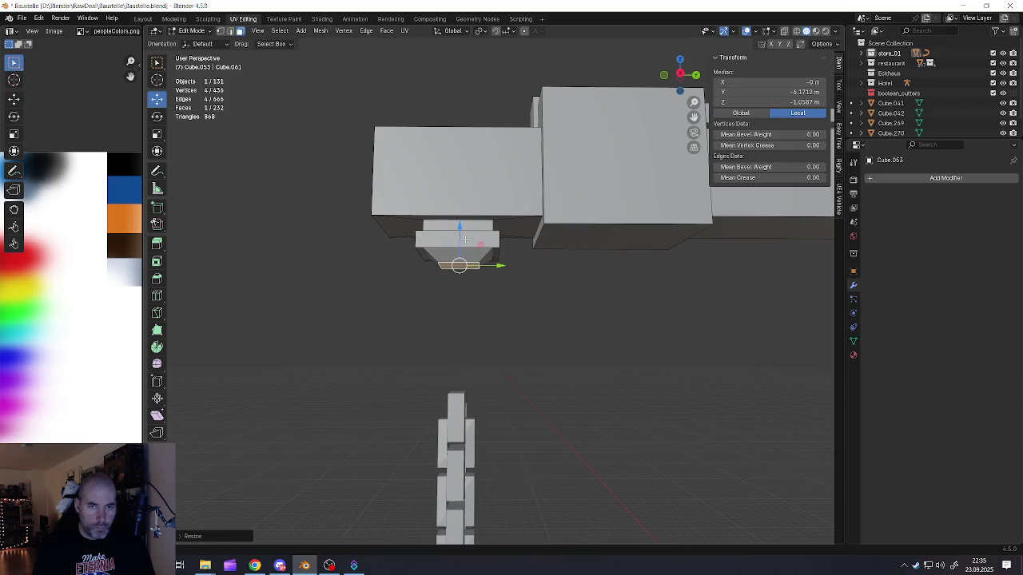
{"action": "key", "text": "g"}
{"action": "key", "text": "z"}
{"action": "left_click", "coordinate": [482, 302]}
{"action": "key", "text": "e"}
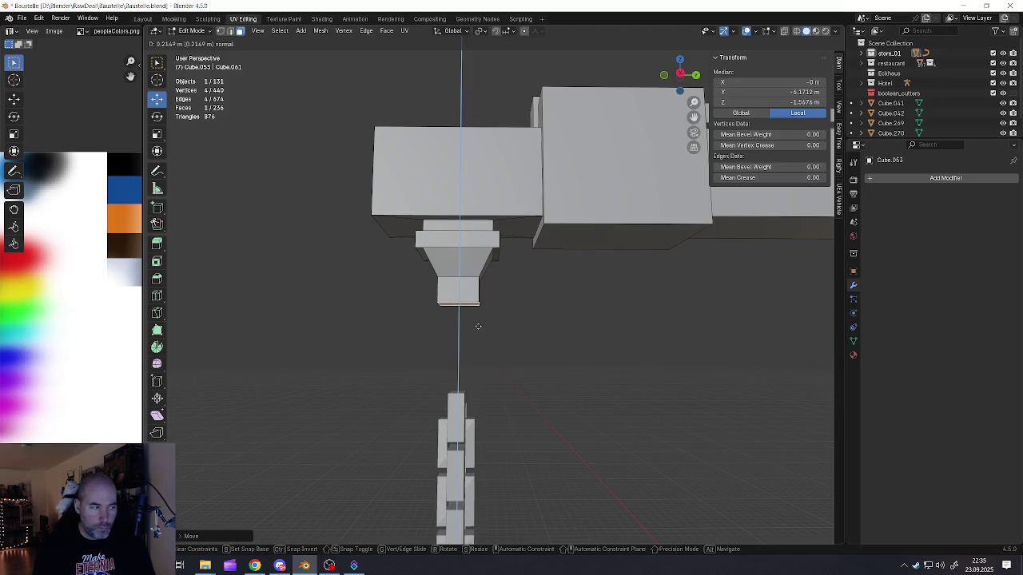
{"action": "left_click", "coordinate": [478, 326]}
Step: Inspect the mount from the side, return to Object Mode and select the chain
{"action": "mouse_move", "coordinate": [478, 326]}
{"action": "middle_mouse_down"}
{"action": "mouse_move", "coordinate": [504, 321]}
{"action": "mouse_move", "coordinate": [456, 327]}
{"action": "middle_mouse_up"}
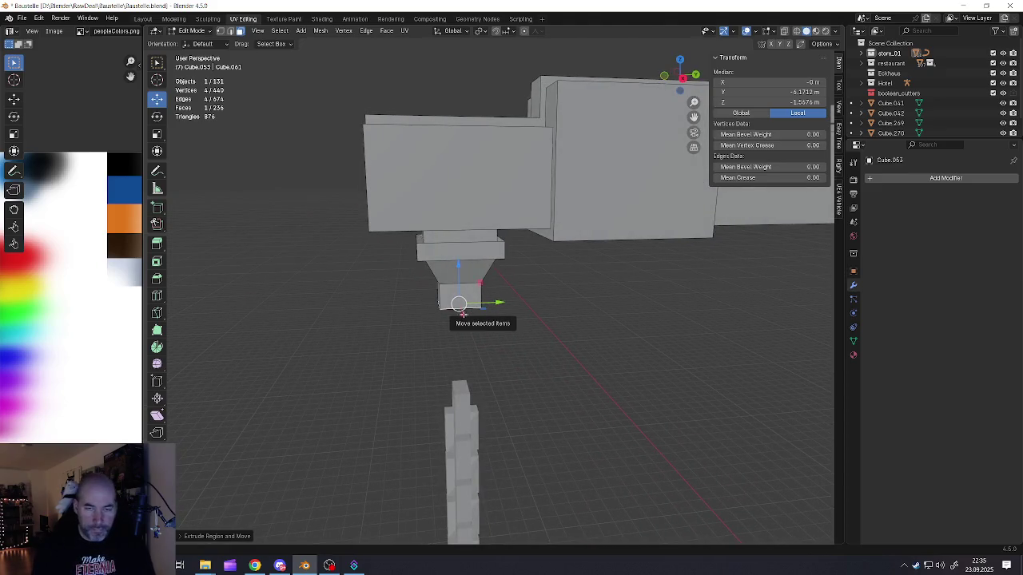
{"action": "scroll", "coordinate": [459, 303], "scroll_direction": "up", "scroll_amount": 3}
{"action": "middle_click_drag", "start_coordinate": [458, 302], "coordinate": [437, 301]}
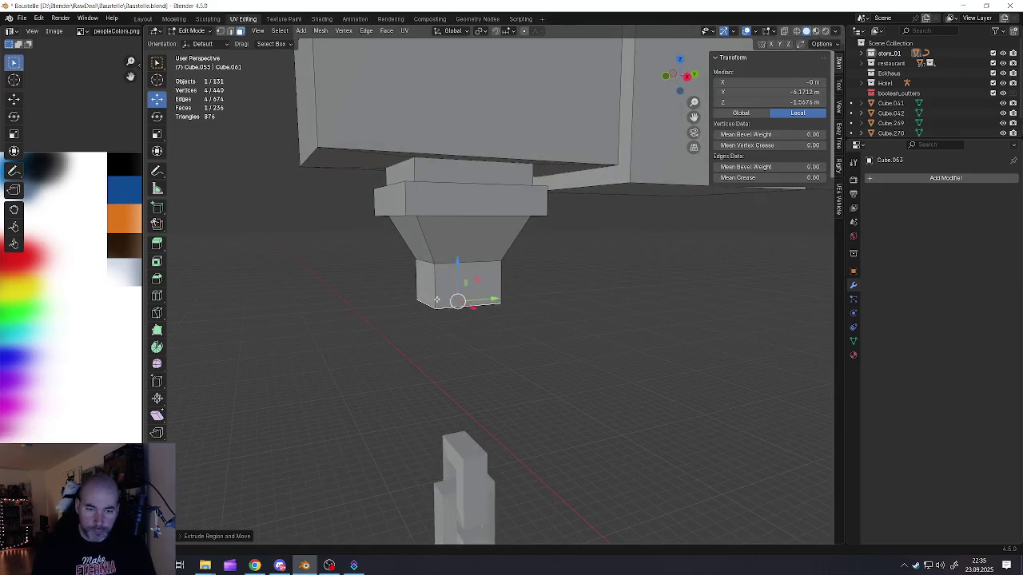
{"action": "left_click", "coordinate": [436, 301], "text": "alt"}
{"action": "key", "text": "Tab"}
{"action": "scroll", "coordinate": [435, 304], "scroll_direction": "down", "scroll_amount": 3}
{"action": "left_click", "coordinate": [454, 390]}
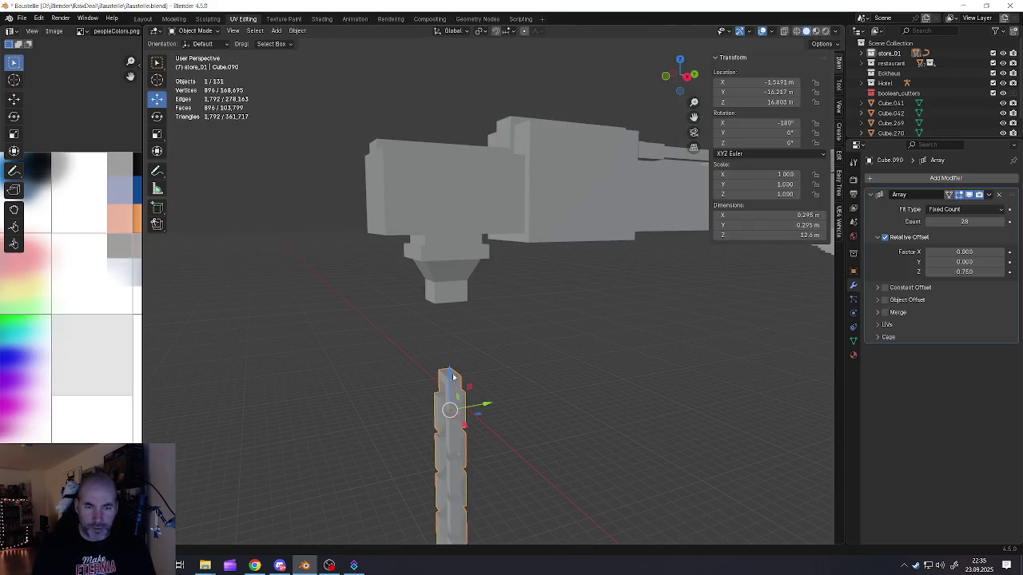
Step: Raise the chain toward the mount and shift it slightly along X
{"action": "left_click_drag", "start_coordinate": [452, 373], "coordinate": [448, 292]}
{"action": "mouse_move", "coordinate": [448, 291]}
{"action": "middle_mouse_down"}
{"action": "mouse_move", "coordinate": [514, 297]}
{"action": "mouse_move", "coordinate": [448, 331]}
{"action": "middle_mouse_up"}
{"action": "scroll", "coordinate": [423, 329], "scroll_direction": "up", "scroll_amount": 2}
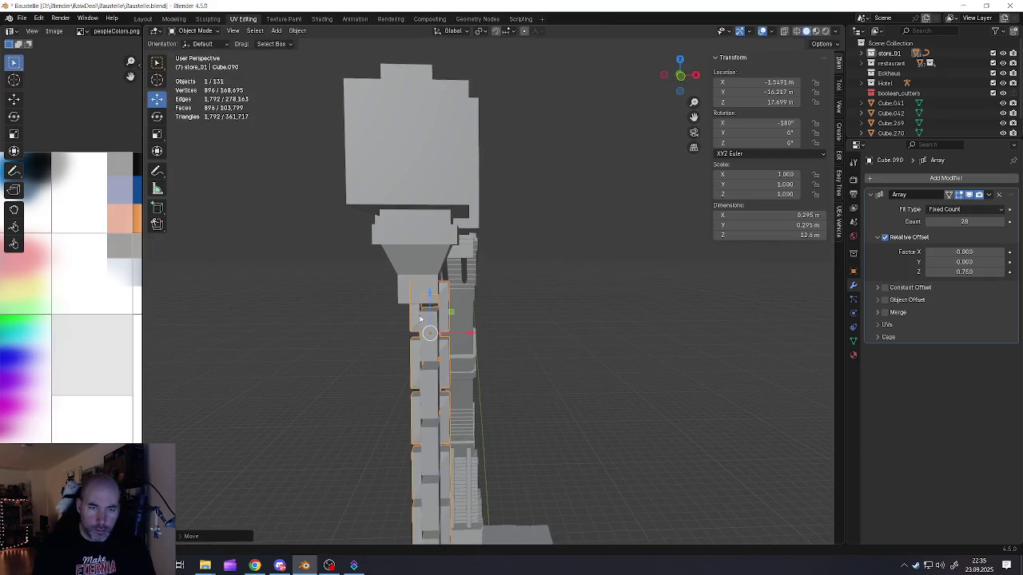
{"action": "scroll", "coordinate": [423, 327], "scroll_direction": "up", "scroll_amount": 2}
{"action": "scroll", "coordinate": [428, 324], "scroll_direction": "up", "scroll_amount": 2}
{"action": "left_click_drag", "start_coordinate": [483, 355], "coordinate": [451, 310]}
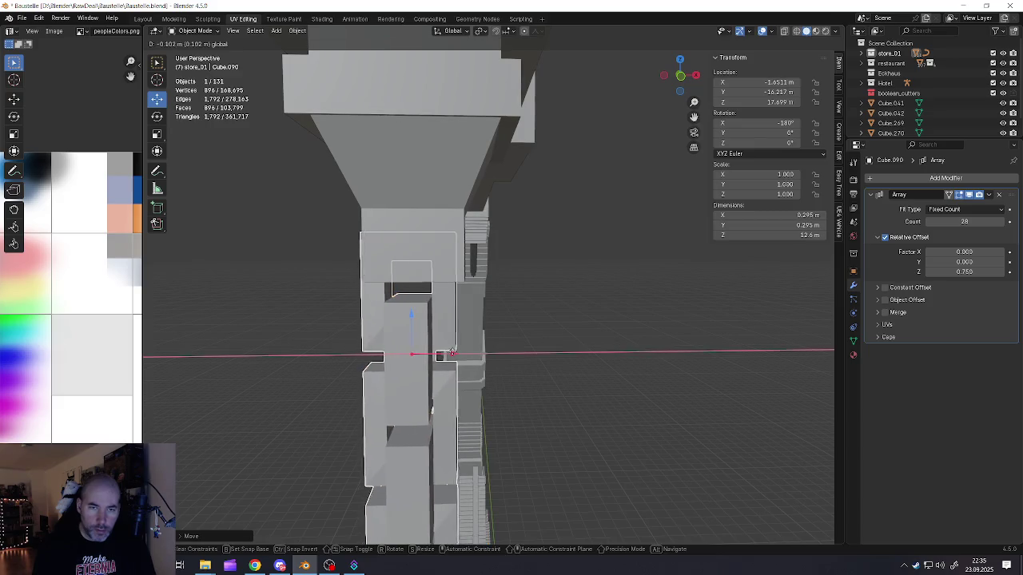
{"action": "mouse_move", "coordinate": [451, 310]}
{"action": "middle_mouse_down"}
{"action": "mouse_move", "coordinate": [429, 286]}
{"action": "mouse_move", "coordinate": [374, 299]}
{"action": "mouse_move", "coordinate": [420, 283]}
{"action": "middle_mouse_up"}
Step: Scale the boom-tip mount block slightly larger in Edit Mode
{"action": "left_click", "coordinate": [439, 263]}
{"action": "key", "text": "Tab"}
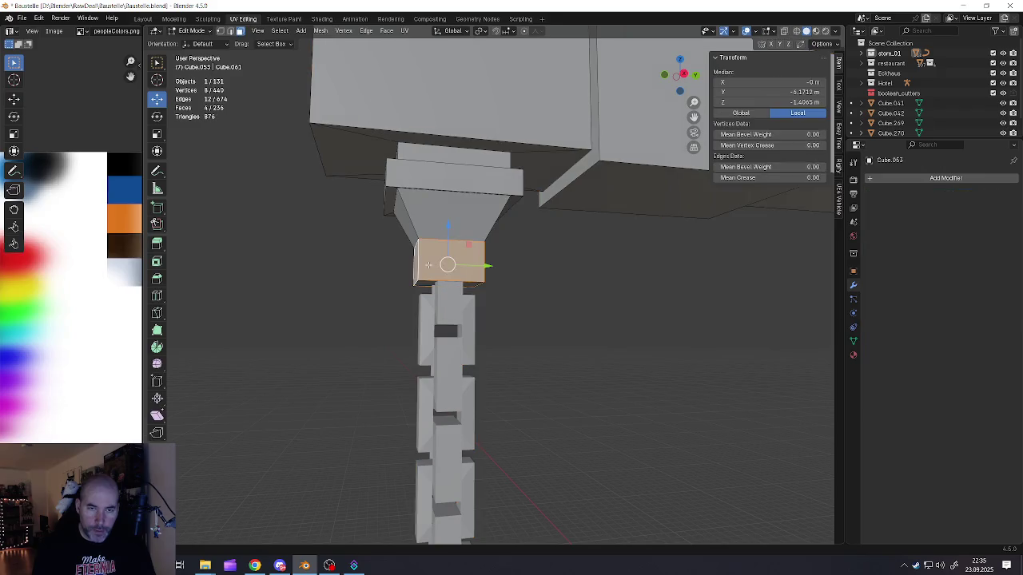
{"action": "key", "text": "s"}
{"action": "left_click", "coordinate": [531, 312]}
{"action": "mouse_move", "coordinate": [530, 311]}
{"action": "middle_mouse_down"}
{"action": "mouse_move", "coordinate": [496, 277]}
{"action": "mouse_move", "coordinate": [536, 283]}
{"action": "middle_mouse_up"}
{"action": "scroll", "coordinate": [457, 283], "scroll_direction": "up", "scroll_amount": 3}
{"action": "key", "text": "Tab"}
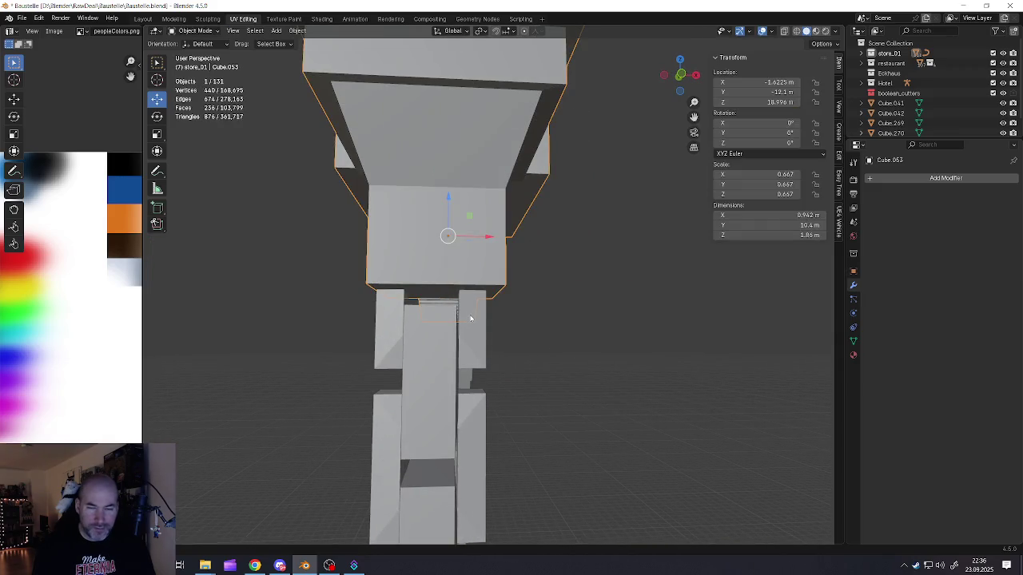
Step: Nudge the chain along X and lower it to meet the mount, then frame it
{"action": "left_click", "coordinate": [478, 299]}
{"action": "left_click_drag", "start_coordinate": [471, 377], "coordinate": [477, 375]}
{"action": "scroll", "coordinate": [448, 360], "scroll_direction": "up", "scroll_amount": 3}
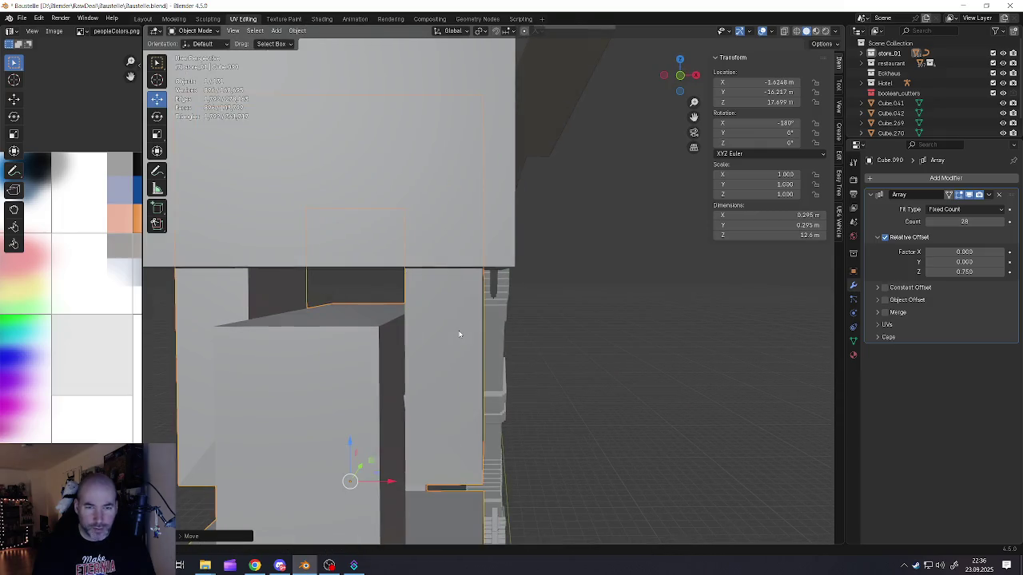
{"action": "middle_click_drag", "start_coordinate": [448, 359], "coordinate": [441, 344]}
{"action": "left_click_drag", "start_coordinate": [389, 389], "coordinate": [390, 404]}
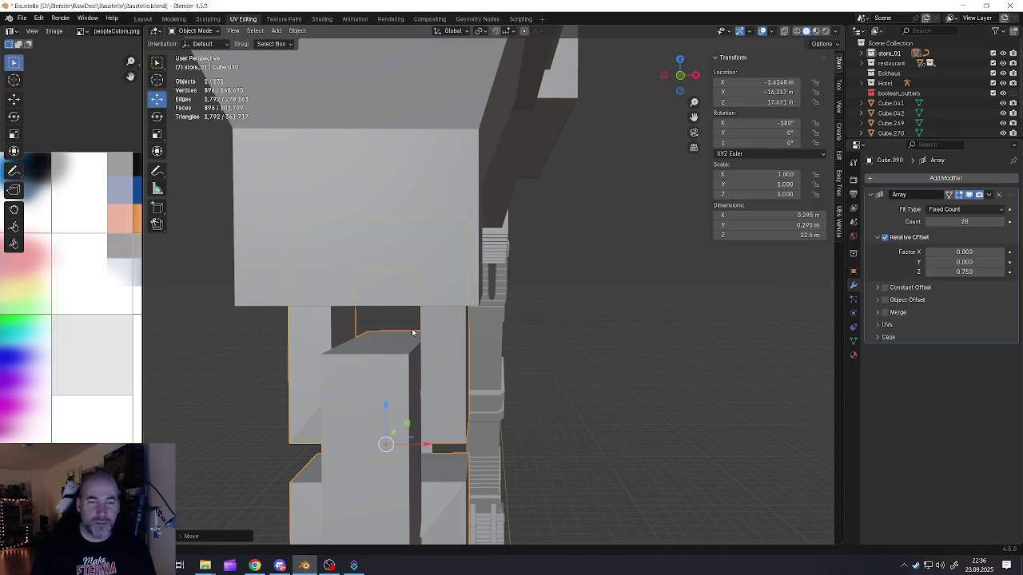
{"action": "key", "text": "KP_Decimal"}
{"action": "middle_click_drag", "start_coordinate": [501, 332], "coordinate": [404, 336]}
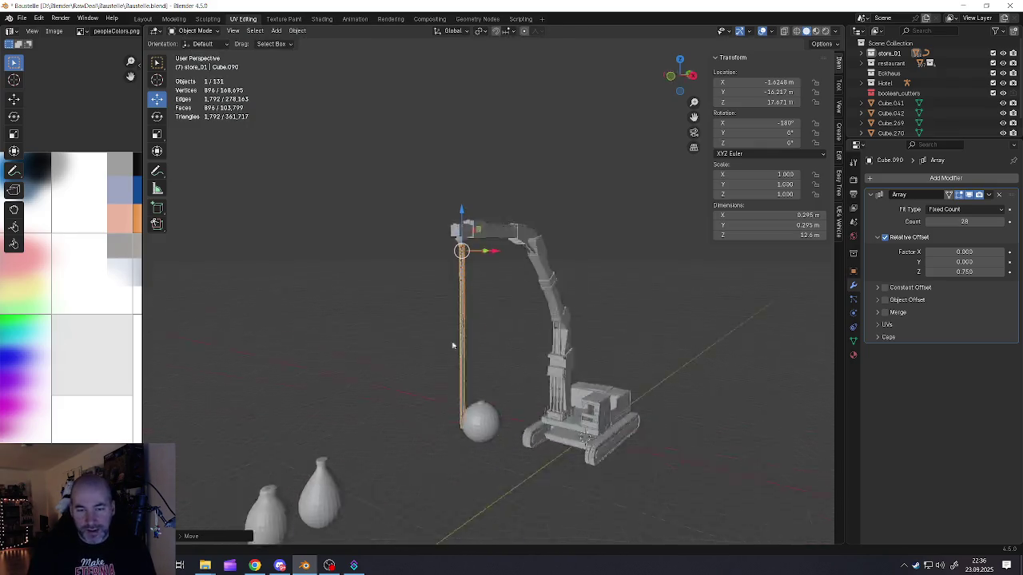
Step: Move both teardrop vases beside the wrecking ball and slide them left along X
{"action": "scroll", "coordinate": [404, 335], "scroll_direction": "up", "scroll_amount": 3}
{"action": "scroll", "coordinate": [481, 432], "scroll_direction": "up", "scroll_amount": 2}
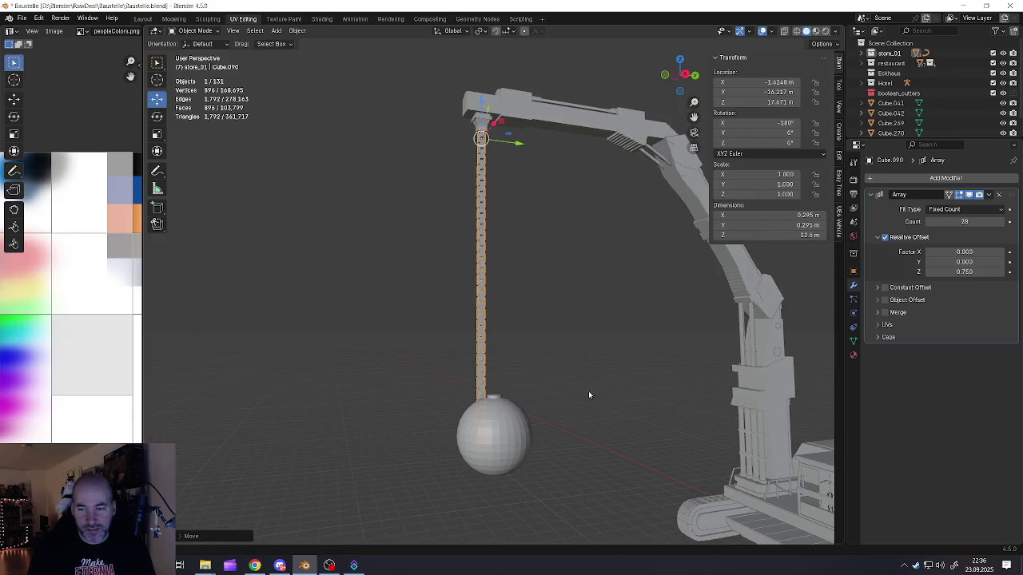
{"action": "scroll", "coordinate": [589, 395], "scroll_direction": "down", "scroll_amount": 2}
{"action": "scroll", "coordinate": [462, 430], "scroll_direction": "down", "scroll_amount": 3}
{"action": "left_click", "coordinate": [391, 436]}
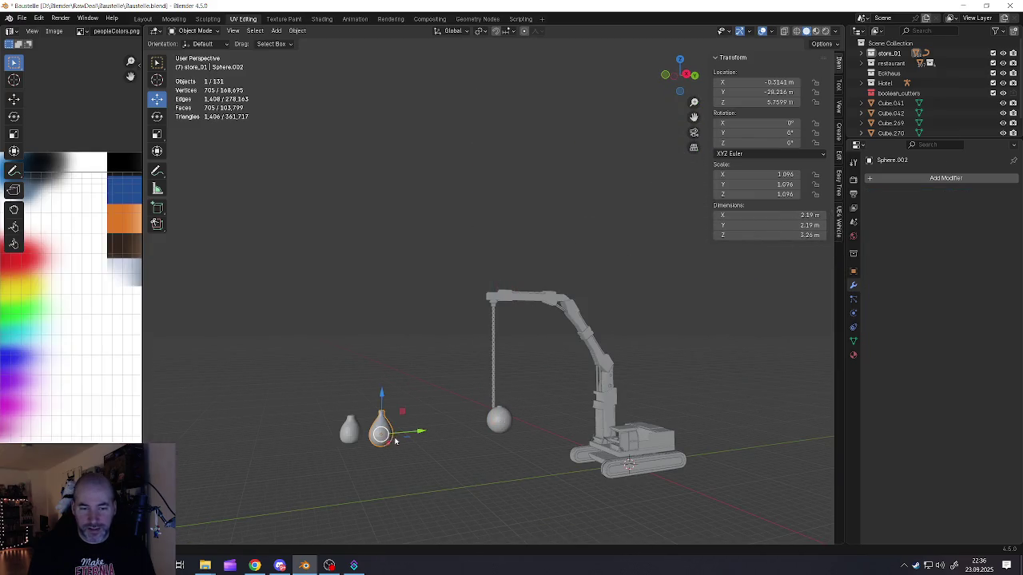
{"action": "left_click", "coordinate": [355, 433], "text": "shift"}
{"action": "key", "text": "g"}
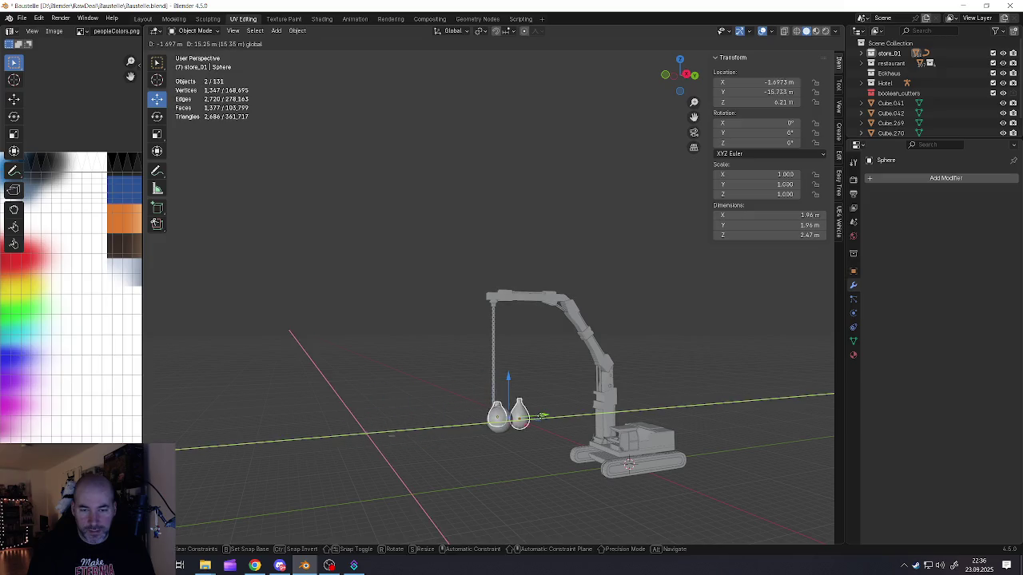
{"action": "left_click", "coordinate": [533, 419]}
{"action": "middle_click_drag", "start_coordinate": [533, 420], "coordinate": [552, 413]}
{"action": "scroll", "coordinate": [523, 412], "scroll_direction": "up", "scroll_amount": 4}
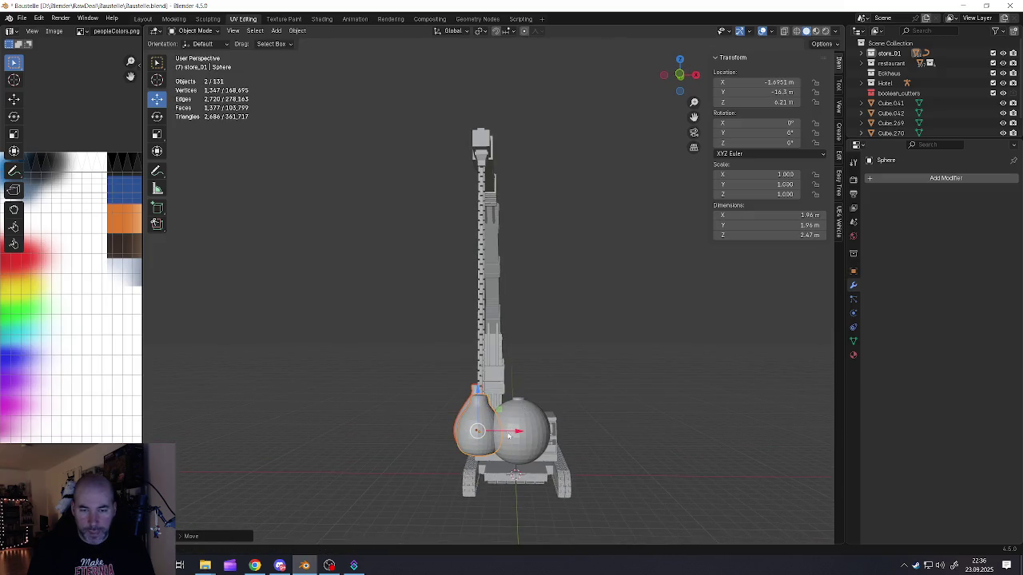
{"action": "left_click_drag", "start_coordinate": [509, 435], "coordinate": [468, 433]}
{"action": "middle_click_drag", "start_coordinate": [437, 428], "coordinate": [441, 448]}
{"action": "left_click_drag", "start_coordinate": [452, 421], "coordinate": [395, 424]}
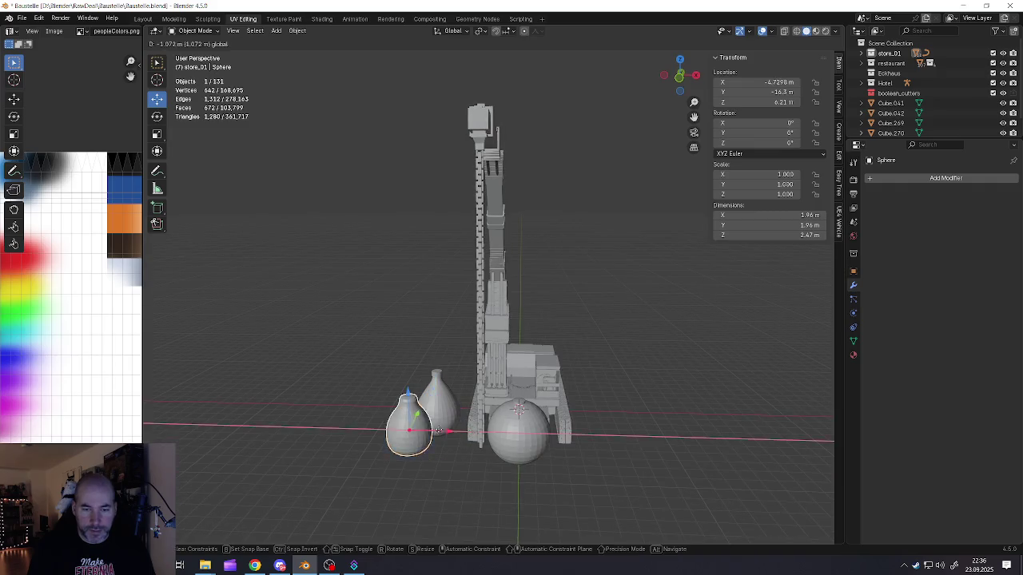
Step: Slide the big sphere left beside the teardrops and enlarge the middle teardrop
{"action": "left_click", "coordinate": [549, 441]}
{"action": "left_click_drag", "start_coordinate": [550, 440], "coordinate": [324, 440]}
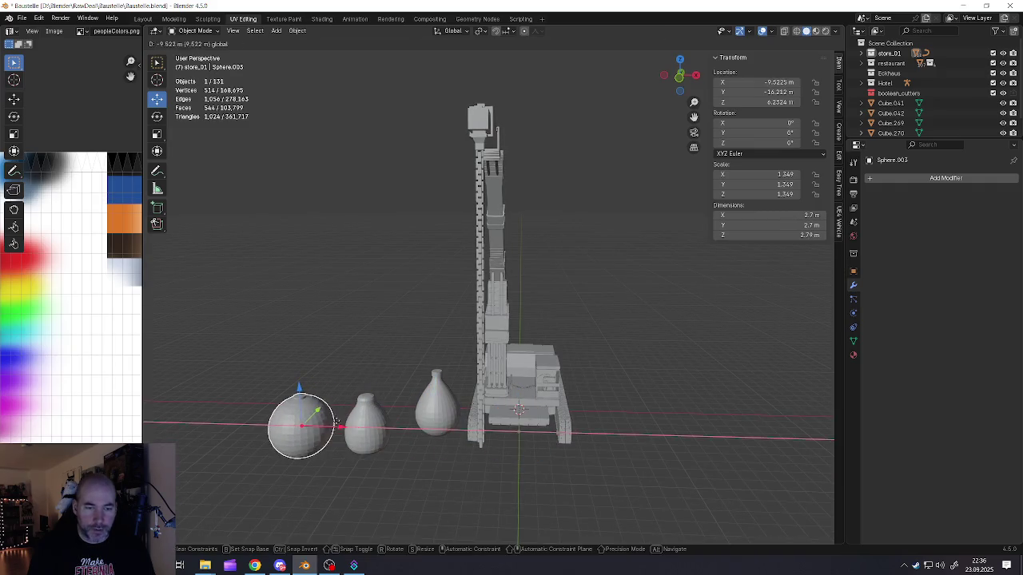
{"action": "left_click", "coordinate": [367, 440]}
{"action": "mouse_move", "coordinate": [369, 441]}
{"action": "middle_mouse_down"}
{"action": "mouse_move", "coordinate": [370, 406]}
{"action": "mouse_move", "coordinate": [459, 456]}
{"action": "middle_mouse_up"}
{"action": "key", "text": "s"}
{"action": "left_click", "coordinate": [374, 402]}
Step: Scale the right teardrop to 1.295 and move it up against the excavator
{"action": "left_click", "coordinate": [438, 430]}
{"action": "key", "text": "s"}
{"action": "left_click", "coordinate": [406, 434]}
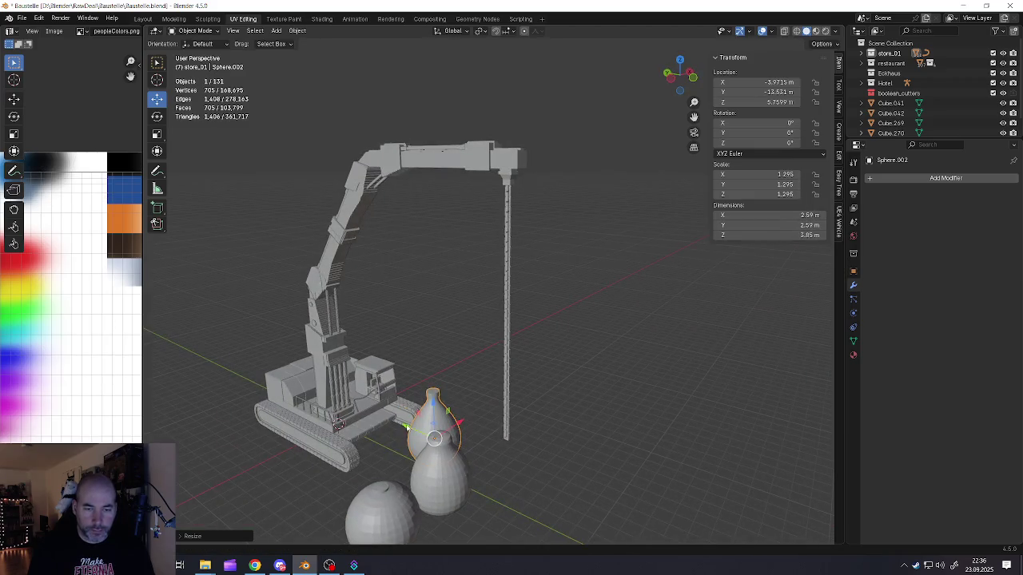
{"action": "left_click_drag", "start_coordinate": [406, 427], "coordinate": [450, 449]}
{"action": "middle_click_drag", "start_coordinate": [450, 449], "coordinate": [410, 436]}
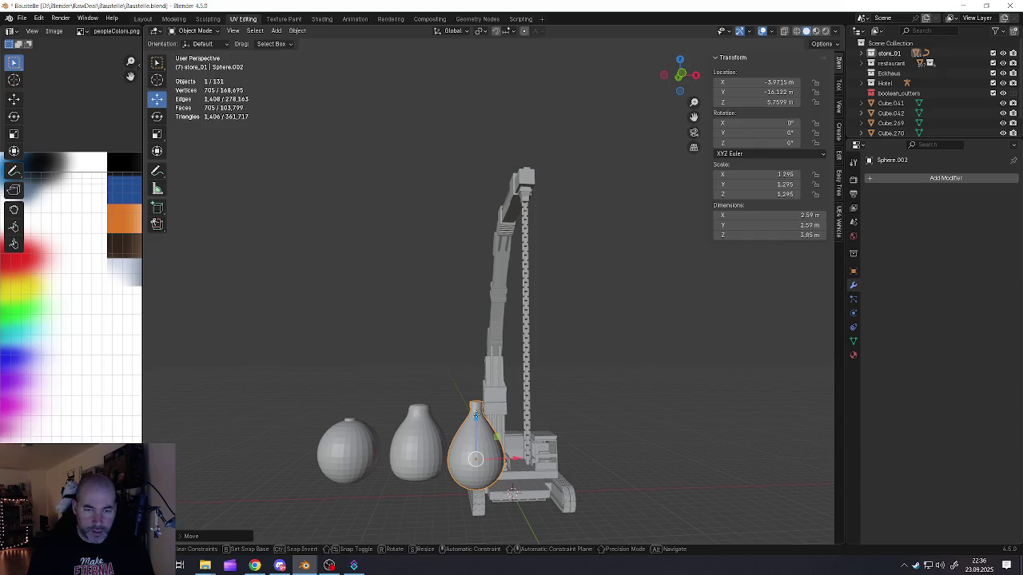
{"action": "mouse_move", "coordinate": [471, 440]}
{"action": "left_mouse_down"}
{"action": "mouse_move", "coordinate": [473, 429]}
{"action": "mouse_move", "coordinate": [493, 454]}
{"action": "left_mouse_up"}
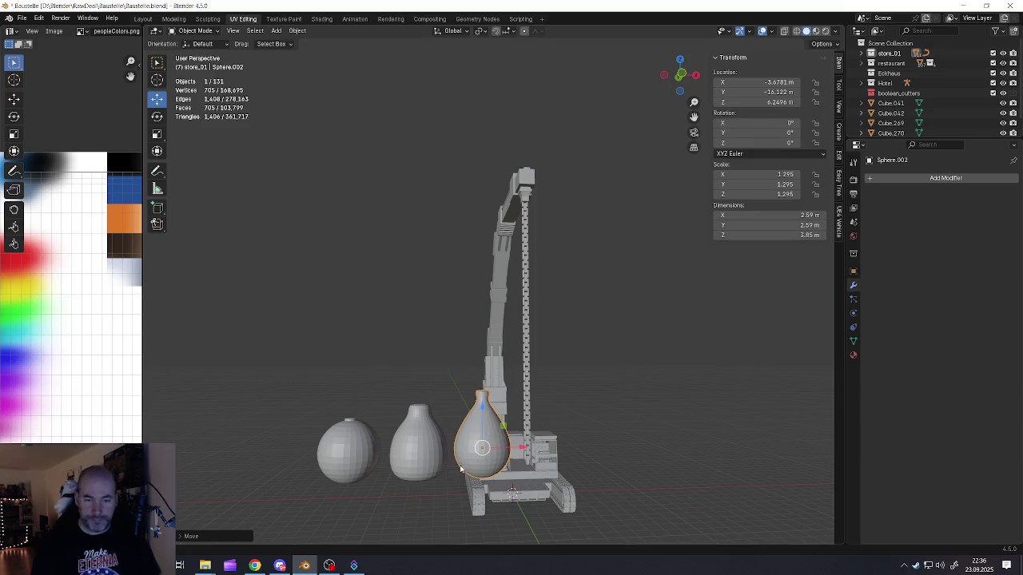
{"action": "left_click", "coordinate": [879, 178]}
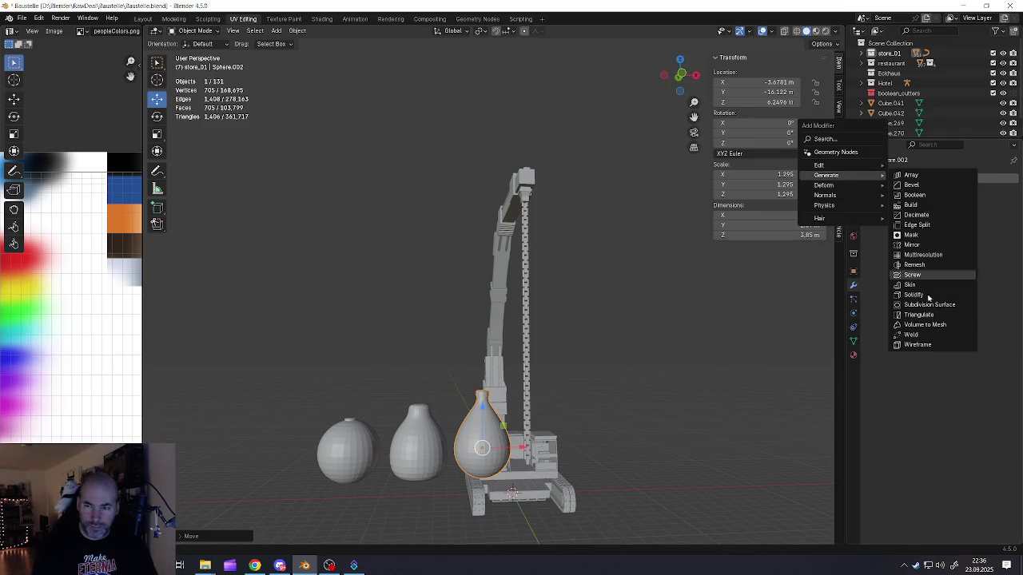
{"action": "mouse_move", "coordinate": [826, 175]}
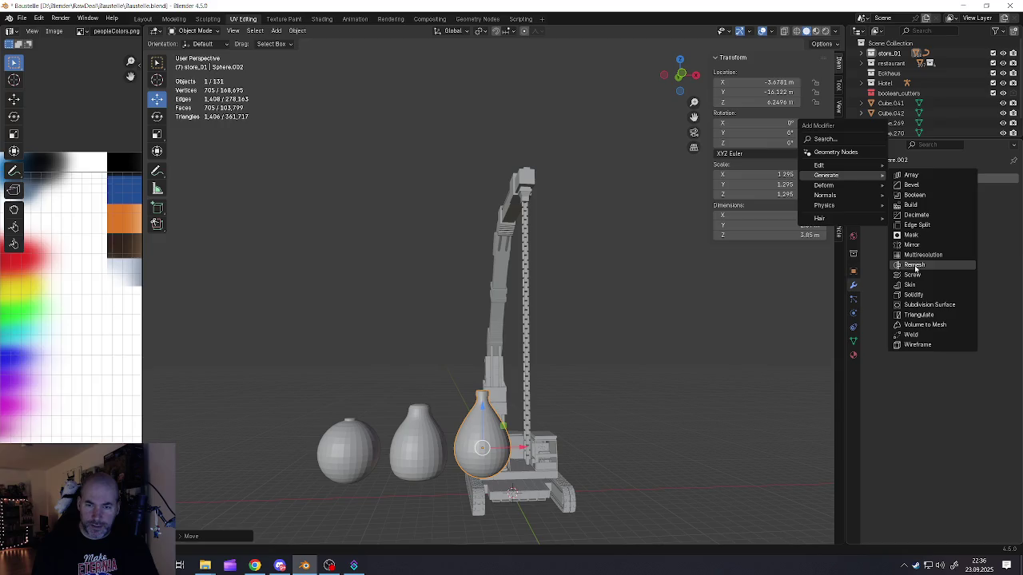
Step: Give the first vase a Blocks Remesh, apply its scale, and adjust octree depth
{"action": "left_click", "coordinate": [915, 266]}
{"action": "left_click", "coordinate": [886, 210]}
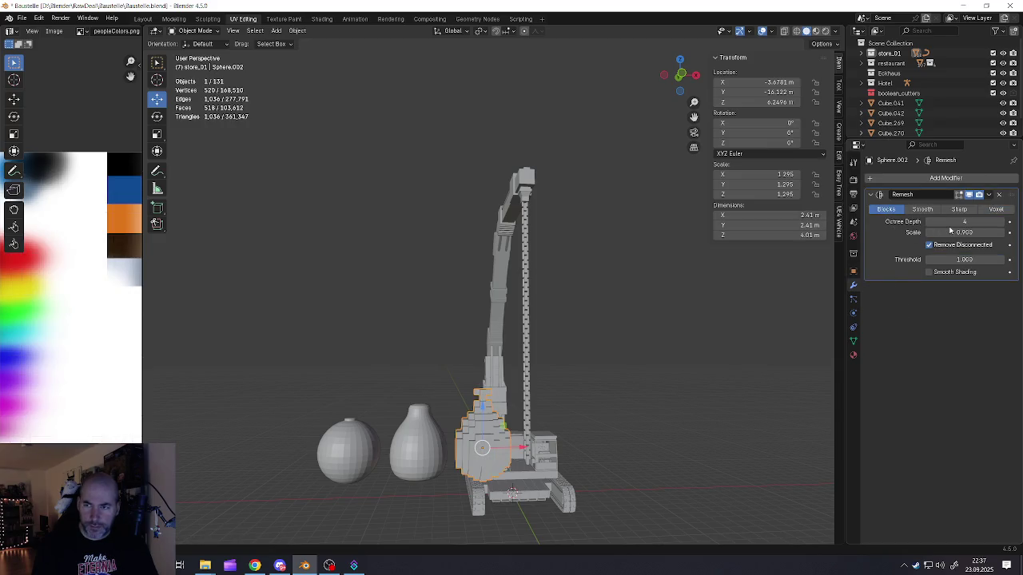
{"action": "key", "text": "ctrl+a"}
{"action": "left_click", "coordinate": [493, 426]}
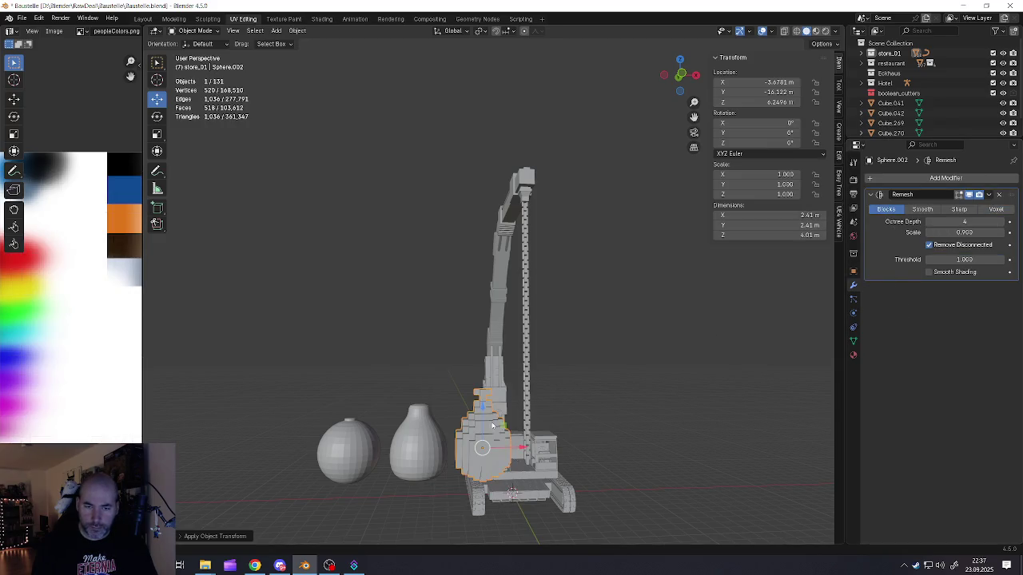
{"action": "scroll", "coordinate": [493, 426], "scroll_direction": "up", "scroll_amount": 2}
{"action": "scroll", "coordinate": [493, 426], "scroll_direction": "up", "scroll_amount": 2}
{"action": "scroll", "coordinate": [493, 426], "scroll_direction": "up", "scroll_amount": 2}
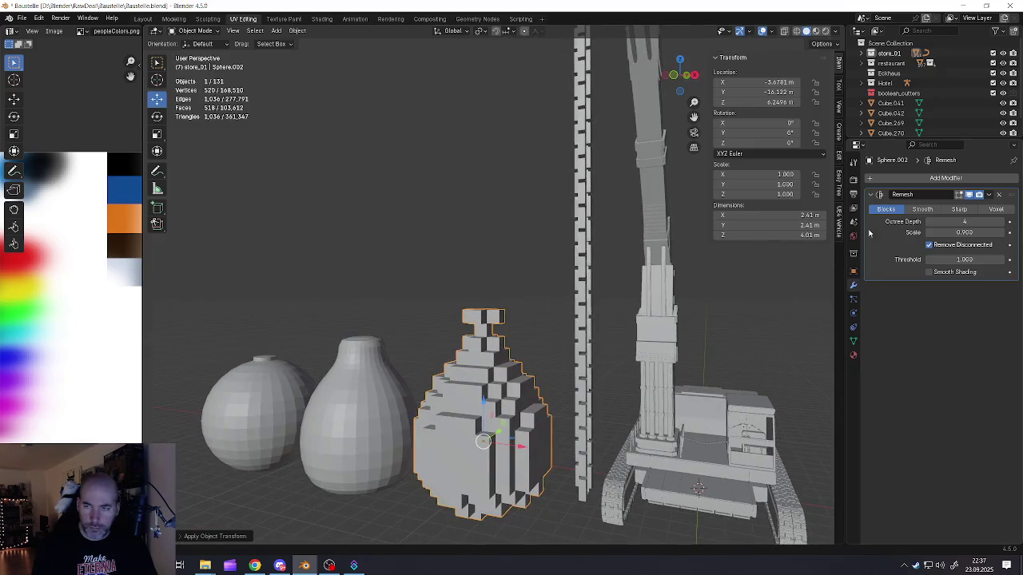
{"action": "left_click", "coordinate": [1003, 222]}
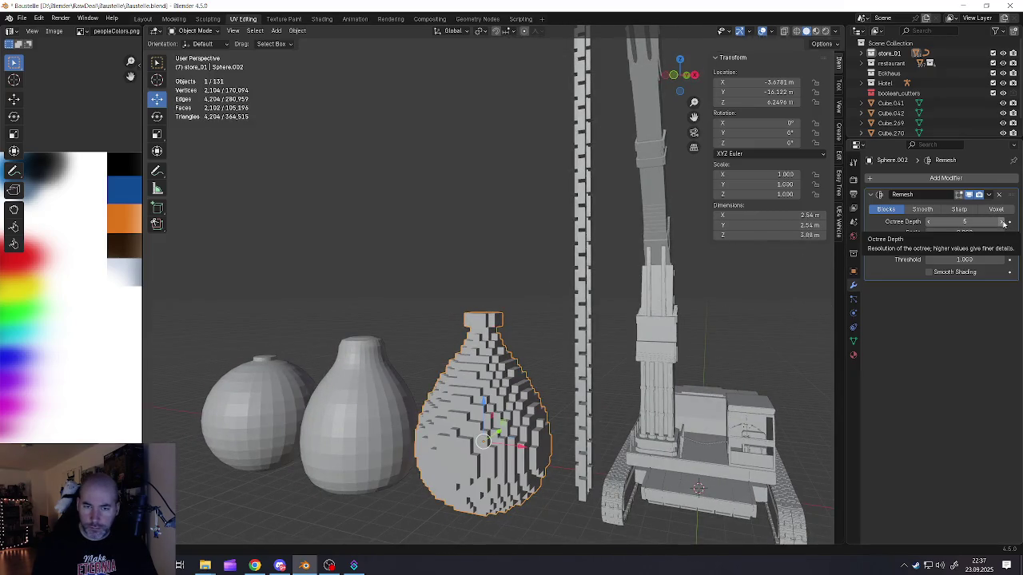
{"action": "left_click", "coordinate": [1003, 223]}
{"action": "left_click", "coordinate": [930, 223]}
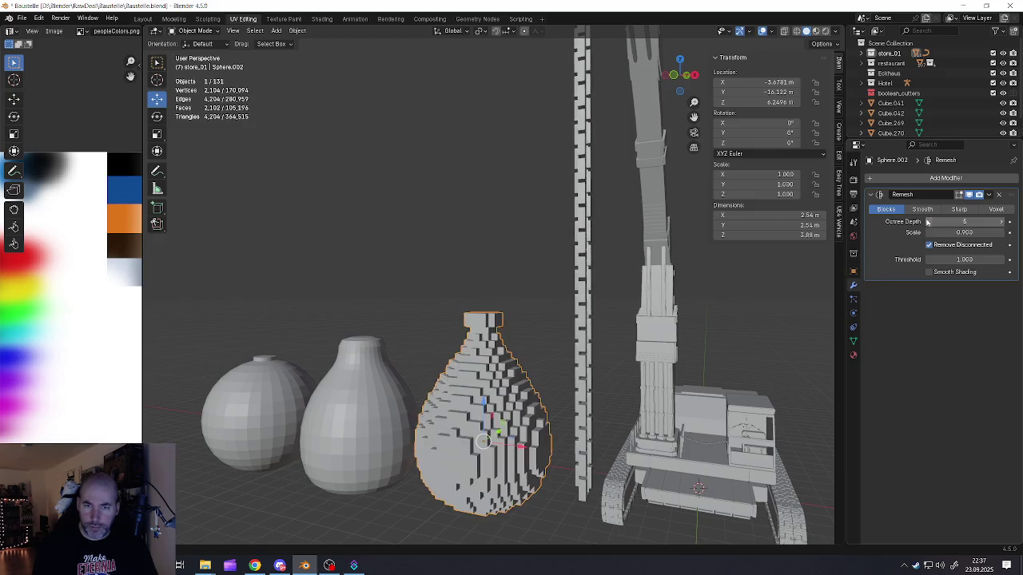
{"action": "scroll", "coordinate": [794, 288], "scroll_direction": "down", "scroll_amount": 2}
{"action": "middle_click_drag", "start_coordinate": [719, 287], "coordinate": [794, 288]}
Step: Apply the plain teardrop vase's scale and add a Blocks Remesh at octree depth 5
{"action": "left_click", "coordinate": [400, 407]}
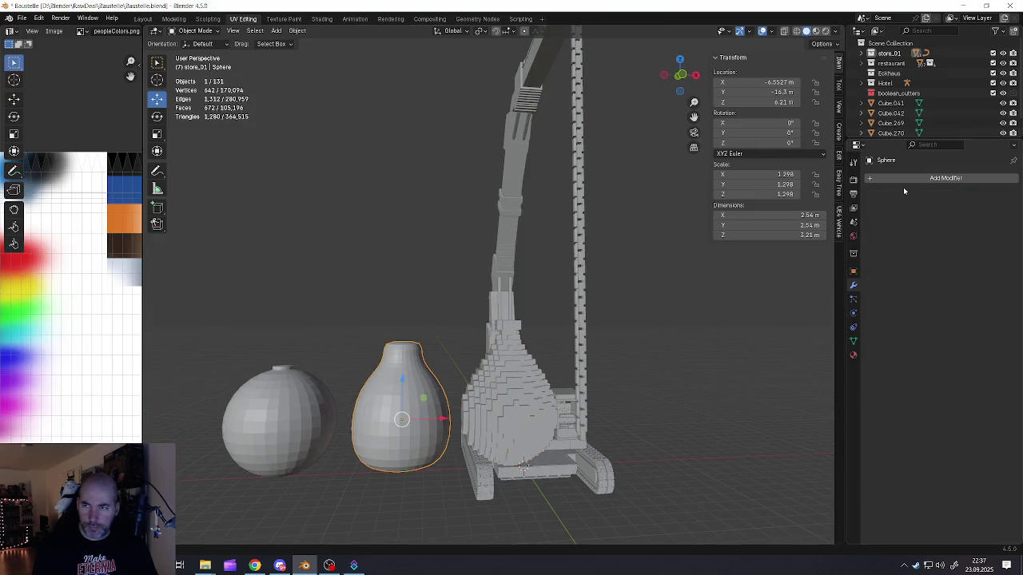
{"action": "key", "text": "ctrl+a"}
{"action": "left_click", "coordinate": [627, 322]}
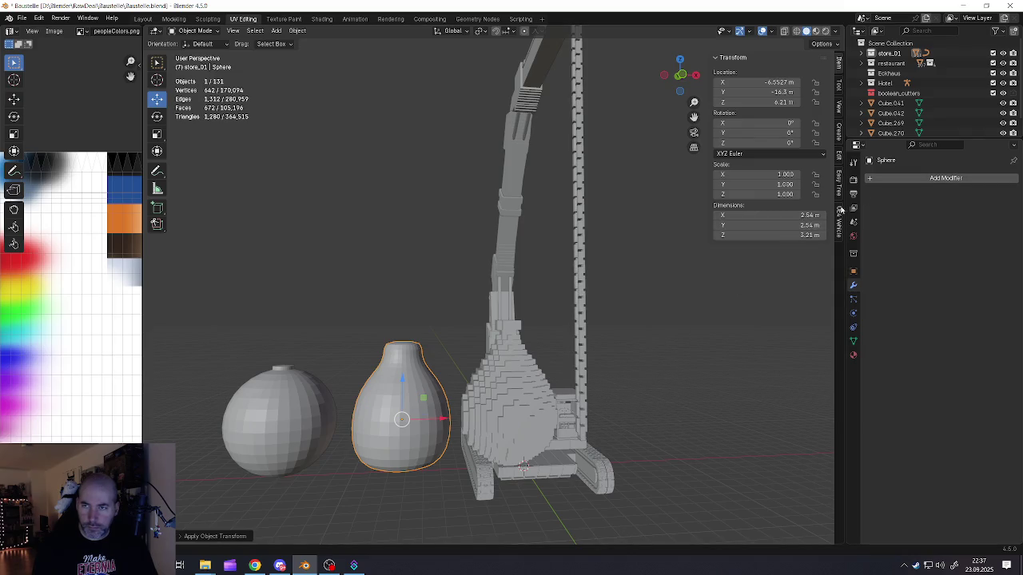
{"action": "left_click", "coordinate": [873, 180]}
{"action": "mouse_move", "coordinate": [827, 183]}
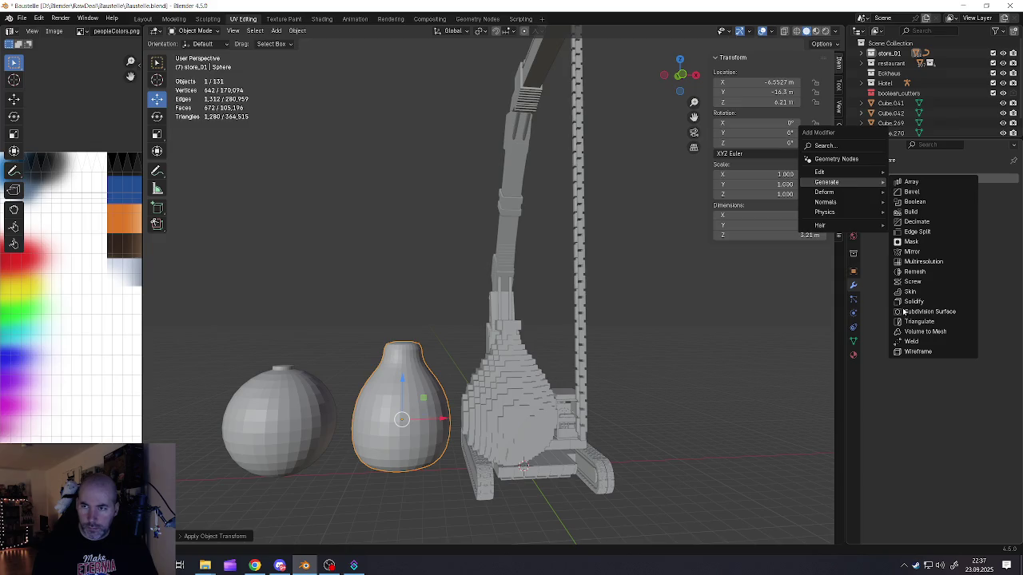
{"action": "left_click", "coordinate": [912, 272]}
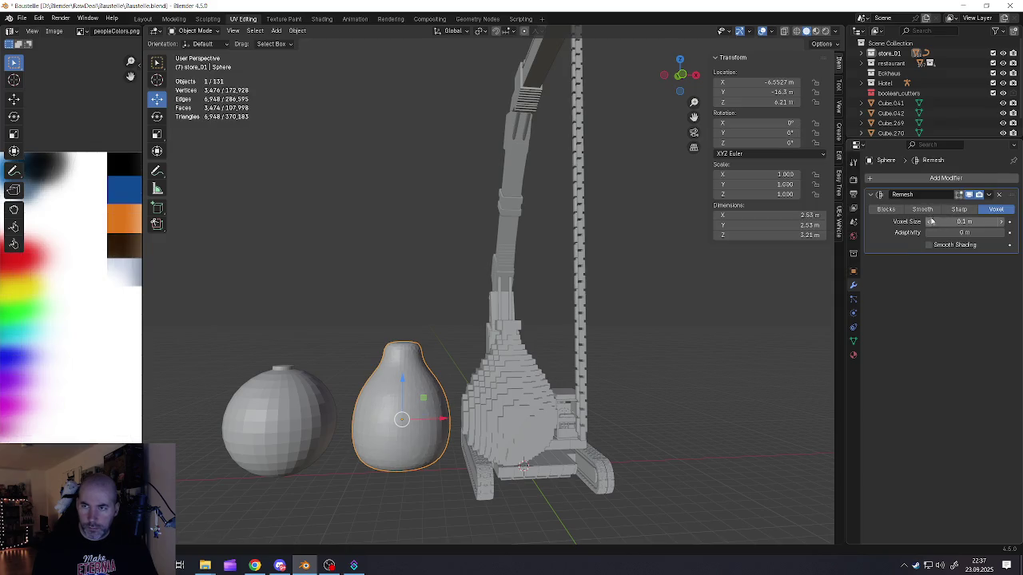
{"action": "left_click", "coordinate": [886, 208]}
{"action": "left_click", "coordinate": [1002, 223]}
{"action": "left_click", "coordinate": [1002, 223]}
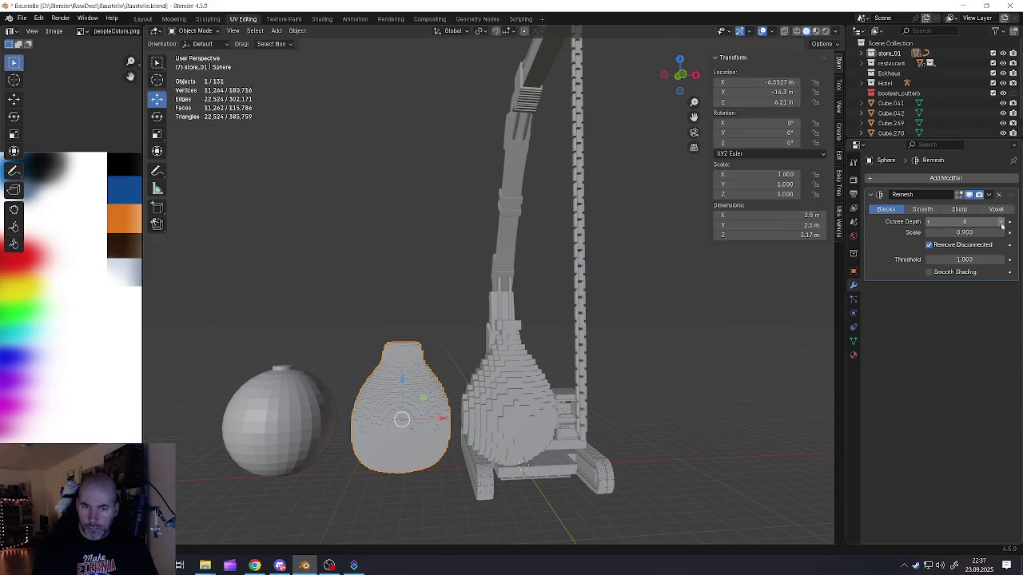
{"action": "left_click", "coordinate": [929, 222]}
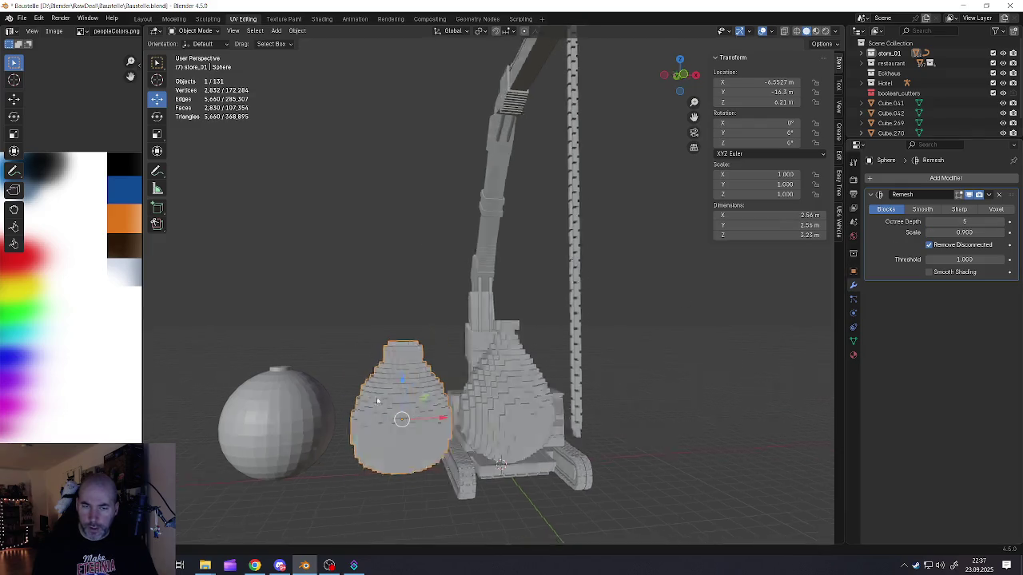
{"action": "middle_click_drag", "start_coordinate": [416, 376], "coordinate": [368, 396]}
{"action": "scroll", "coordinate": [387, 391], "scroll_direction": "down", "scroll_amount": 3}
Step: Give Sphere.003 a Remesh modifier in Blocks mode at octree depth 5, with scale applied
{"action": "left_click", "coordinate": [366, 397]}
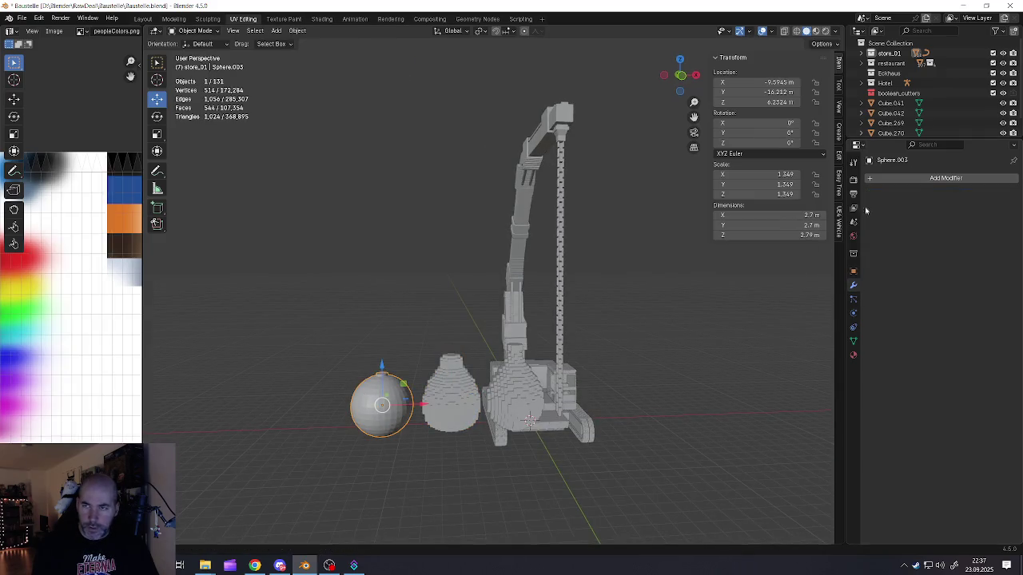
{"action": "left_click", "coordinate": [945, 178]}
{"action": "mouse_move", "coordinate": [846, 182]}
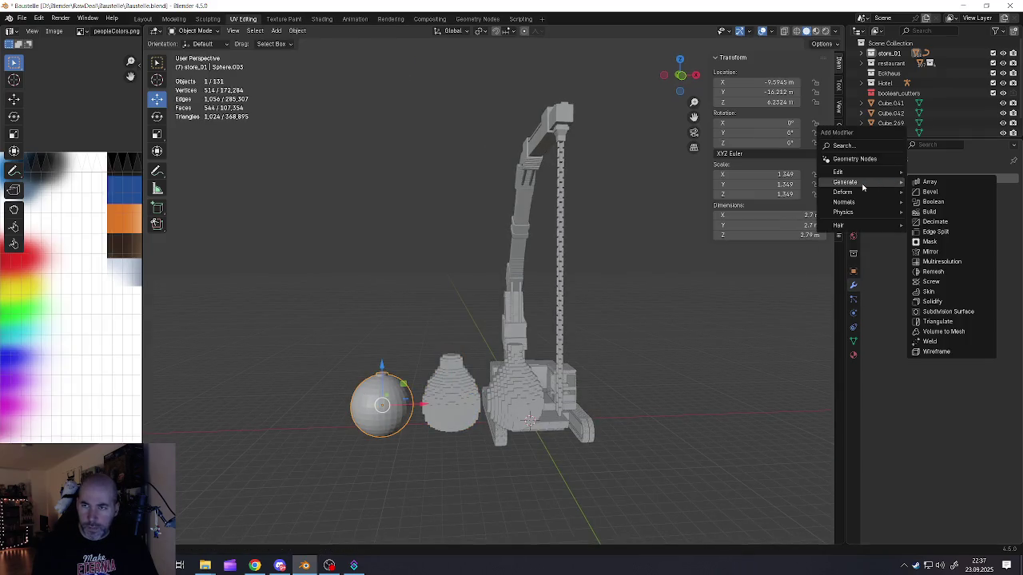
{"action": "left_click", "coordinate": [932, 272]}
{"action": "key", "text": "ctrl+a"}
{"action": "left_click", "coordinate": [652, 290]}
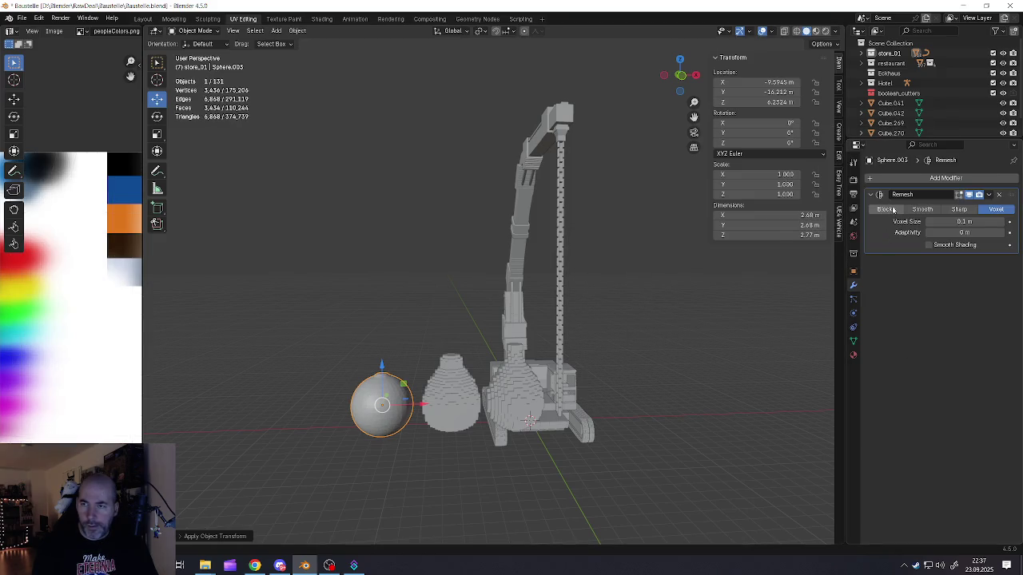
{"action": "left_click", "coordinate": [885, 209]}
{"action": "left_click", "coordinate": [1005, 222]}
Step: Scale the blocky sphere up slightly
{"action": "middle_click_drag", "start_coordinate": [488, 375], "coordinate": [457, 378]}
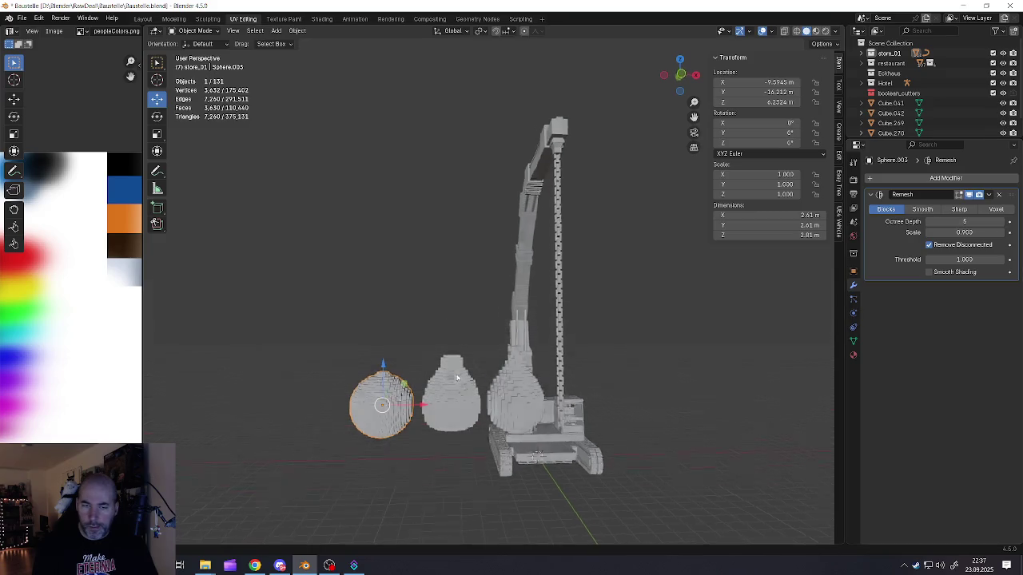
{"action": "scroll", "coordinate": [457, 378], "scroll_direction": "up", "scroll_amount": 3}
{"action": "scroll", "coordinate": [457, 378], "scroll_direction": "up", "scroll_amount": 2}
{"action": "key", "text": "s"}
{"action": "left_click", "coordinate": [404, 408]}
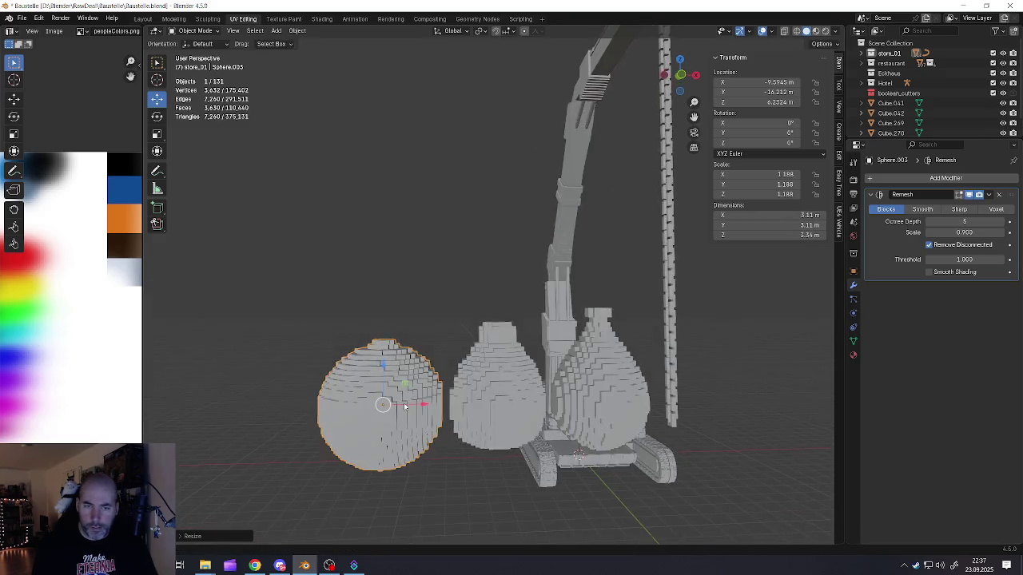
Step: Select the middle and right blocky vases
{"action": "scroll", "coordinate": [404, 408], "scroll_direction": "down", "scroll_amount": 3}
{"action": "middle_click_drag", "start_coordinate": [400, 400], "coordinate": [388, 339]}
{"action": "left_click", "coordinate": [447, 335]}
{"action": "left_click", "coordinate": [501, 334], "text": "shift"}
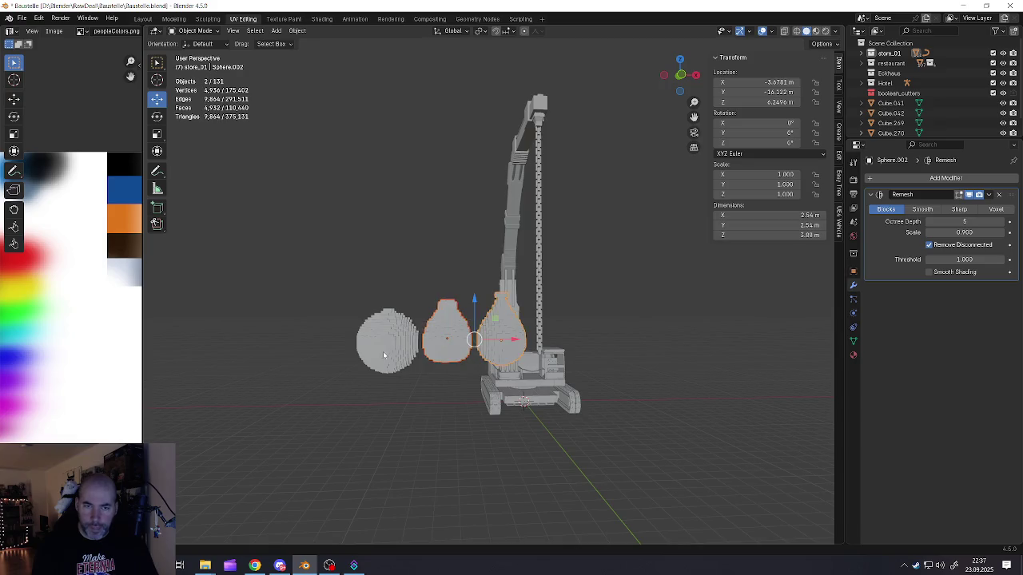
Step: Move the round sphere and both vases together to a new spot
{"action": "left_click", "coordinate": [384, 356]}
{"action": "left_click", "coordinate": [447, 336], "text": "shift"}
{"action": "left_click", "coordinate": [502, 334], "text": "shift"}
{"action": "middle_click_drag", "start_coordinate": [502, 334], "coordinate": [463, 343]}
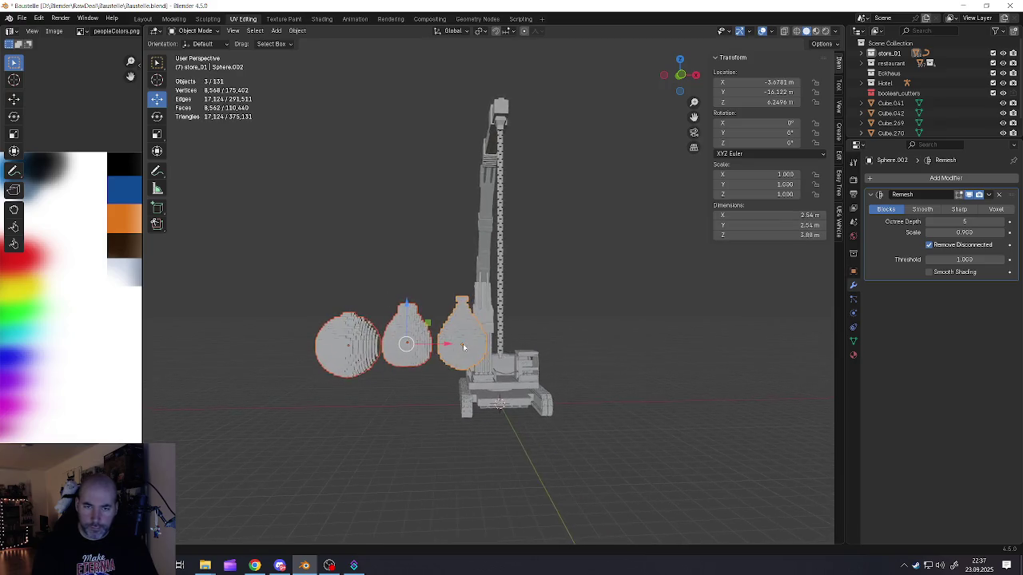
{"action": "key", "text": "g"}
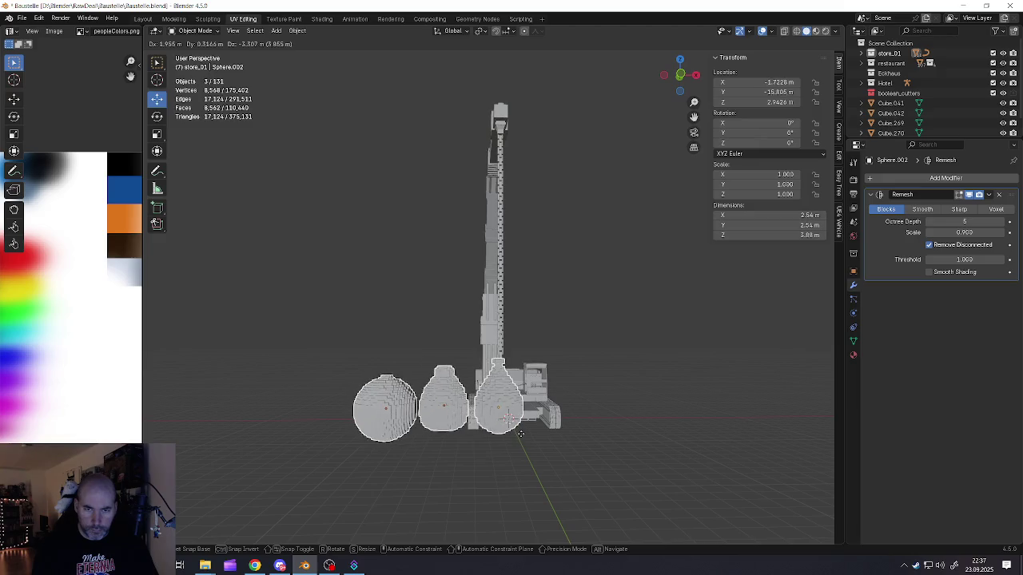
{"action": "left_click", "coordinate": [516, 430]}
{"action": "scroll", "coordinate": [496, 407], "scroll_direction": "up", "scroll_amount": 3}
{"action": "middle_click_drag", "start_coordinate": [496, 408], "coordinate": [456, 388]}
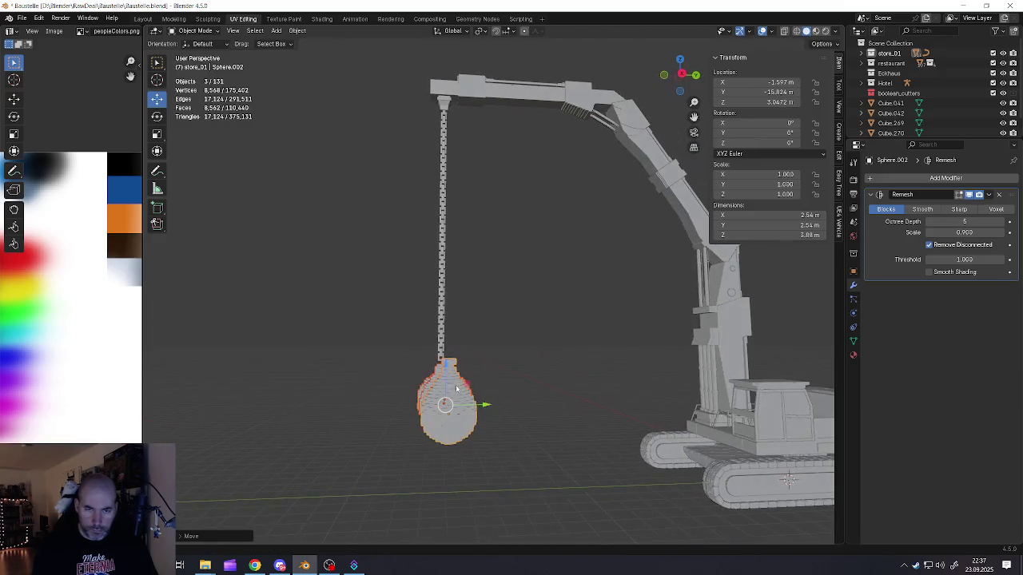
{"action": "key", "text": "g"}
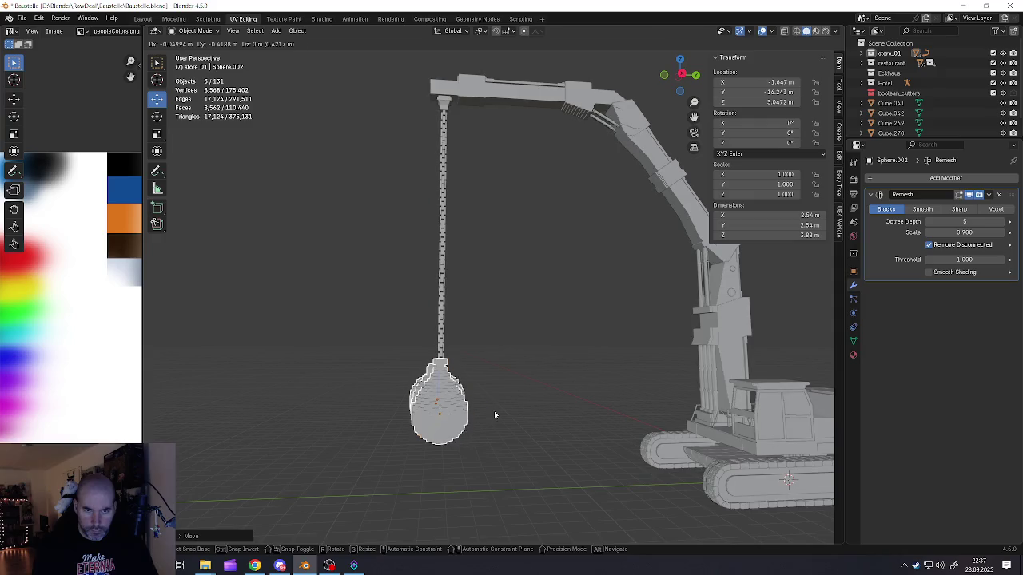
{"action": "left_click", "coordinate": [493, 409]}
Step: Drag one blocky shape left, away from the excavator
{"action": "scroll", "coordinate": [493, 408], "scroll_direction": "down", "scroll_amount": 4}
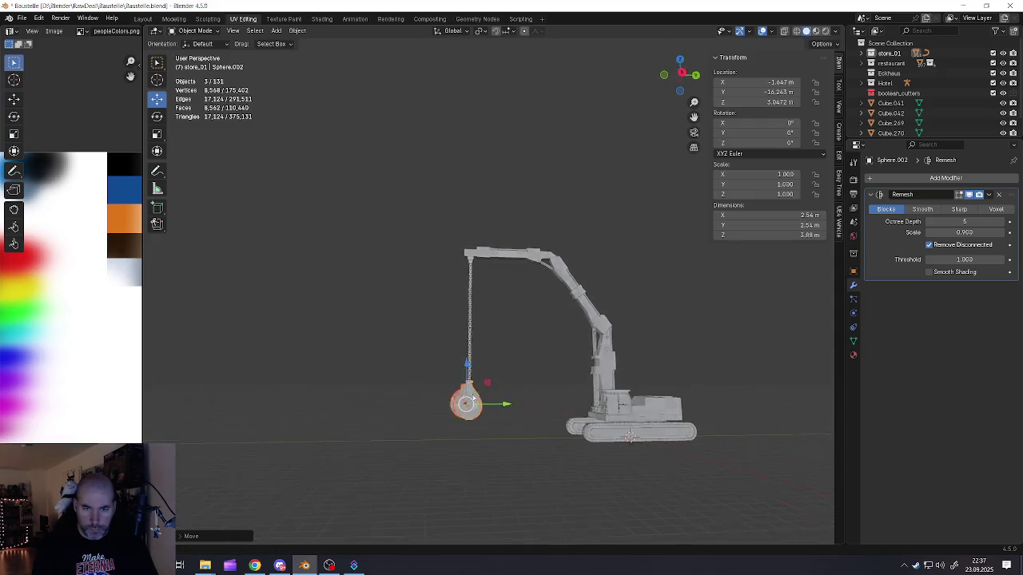
{"action": "mouse_move", "coordinate": [494, 407]}
{"action": "middle_mouse_down"}
{"action": "mouse_move", "coordinate": [503, 403]}
{"action": "mouse_move", "coordinate": [464, 410]}
{"action": "middle_mouse_up"}
{"action": "left_click", "coordinate": [491, 404]}
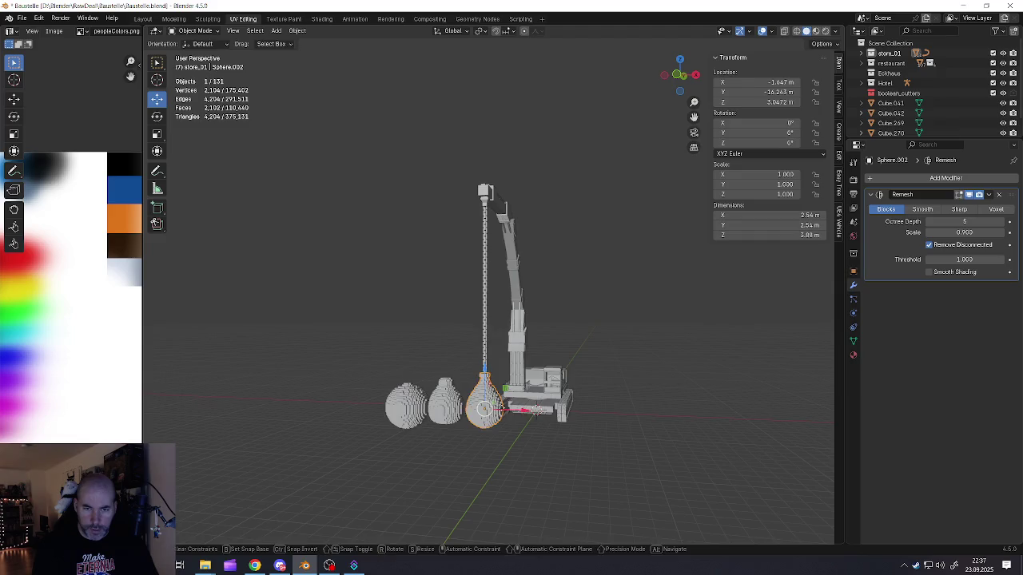
{"action": "left_click_drag", "start_coordinate": [511, 404], "coordinate": [413, 409]}
Step: Nudge the vase slightly along X, then along Y
{"action": "left_click", "coordinate": [446, 403]}
{"action": "key", "text": "g"}
{"action": "key", "text": "x"}
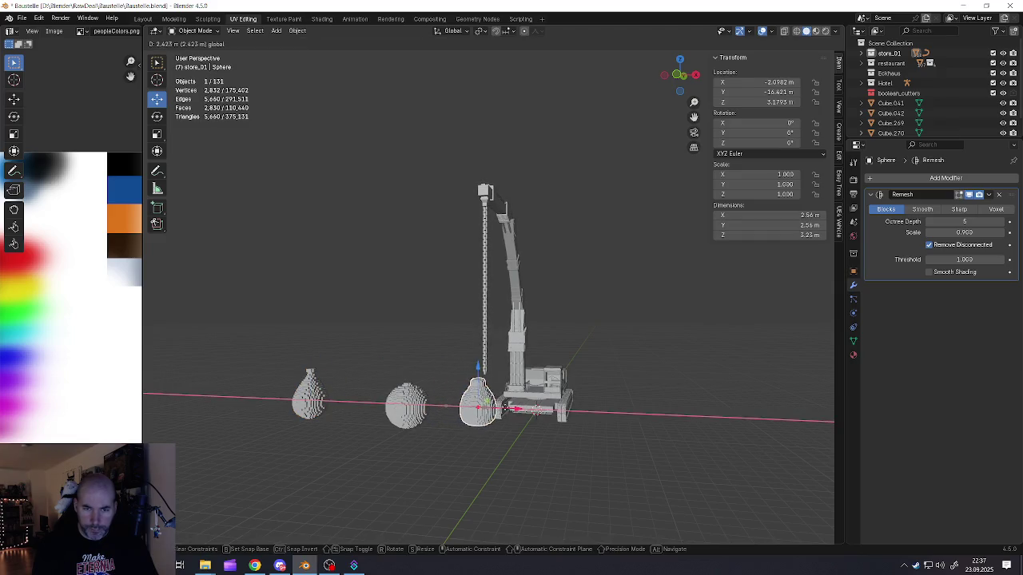
{"action": "left_click", "coordinate": [511, 406]}
{"action": "middle_click_drag", "start_coordinate": [511, 406], "coordinate": [487, 403]}
{"action": "scroll", "coordinate": [509, 400], "scroll_direction": "up", "scroll_amount": 3}
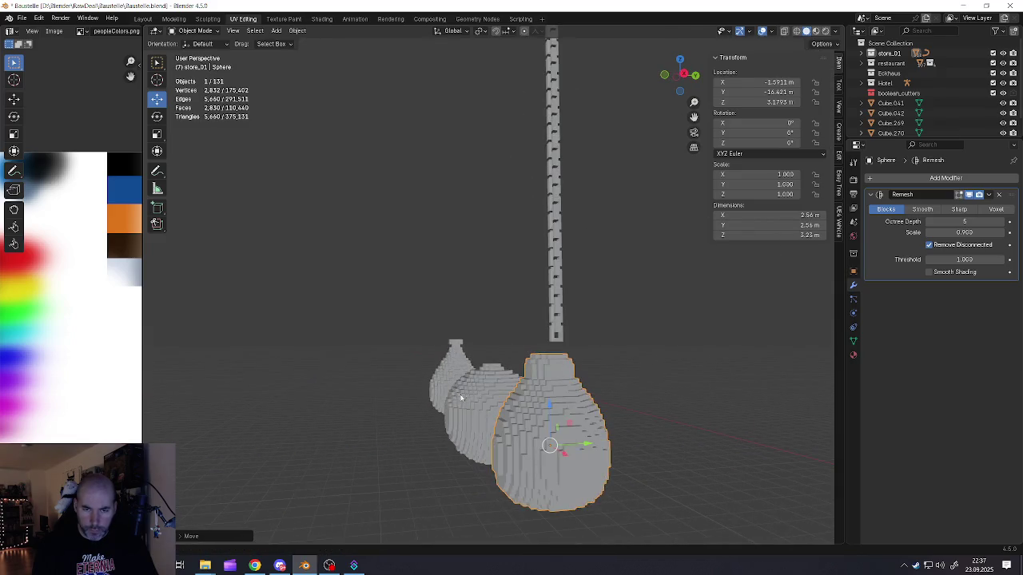
{"action": "scroll", "coordinate": [509, 399], "scroll_direction": "up", "scroll_amount": 2}
{"action": "key", "text": "g"}
{"action": "key", "text": "y"}
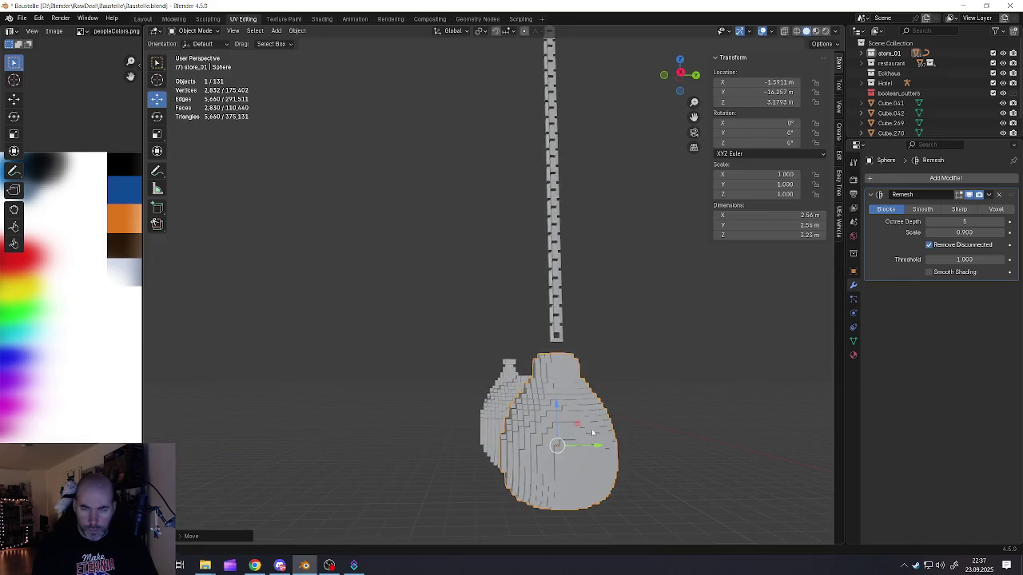
{"action": "left_click", "coordinate": [589, 435]}
Step: Raise the vase along Z, then shift it along Y beside the excavator tracks
{"action": "mouse_move", "coordinate": [589, 435]}
{"action": "middle_mouse_down"}
{"action": "mouse_move", "coordinate": [477, 391]}
{"action": "mouse_move", "coordinate": [491, 383]}
{"action": "mouse_move", "coordinate": [481, 375]}
{"action": "middle_mouse_up"}
{"action": "key", "text": "g"}
{"action": "key", "text": "z"}
{"action": "left_click", "coordinate": [452, 364]}
{"action": "scroll", "coordinate": [456, 367], "scroll_direction": "down", "scroll_amount": 4}
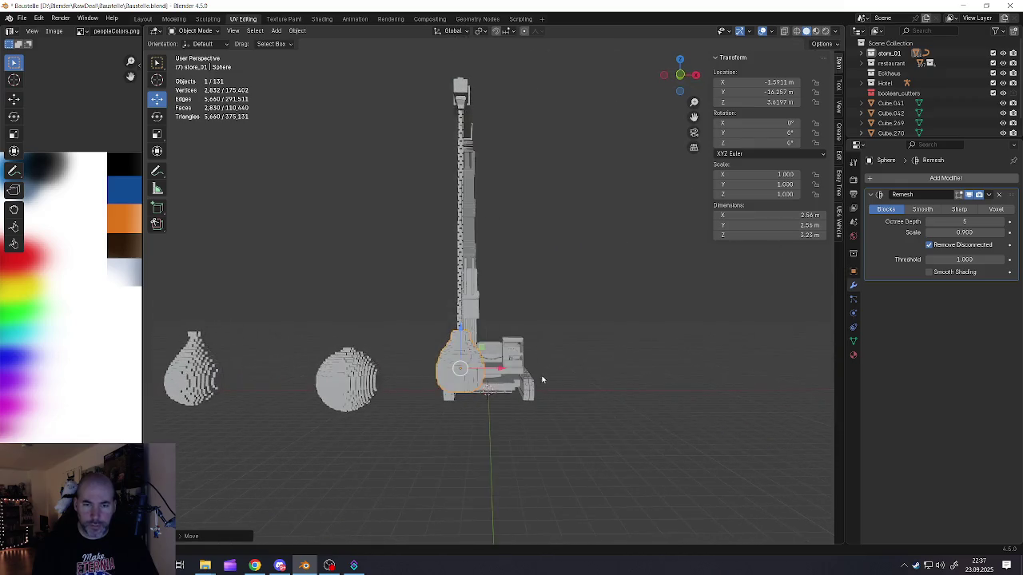
{"action": "key", "text": "g"}
{"action": "key", "text": "y"}
{"action": "left_click", "coordinate": [570, 390]}
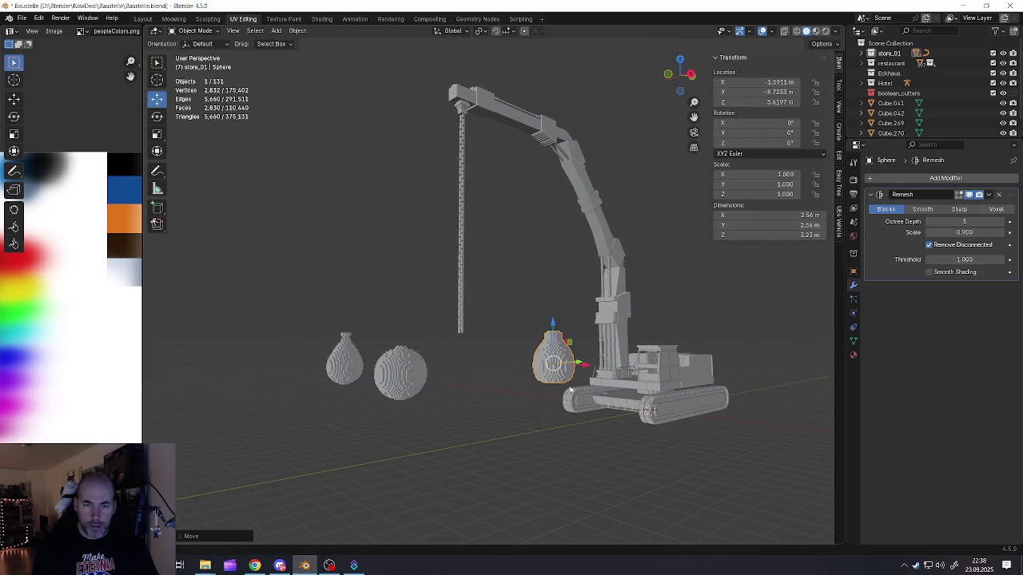
Step: Move the round blocky ball, Sphere.003, under the end of the boom chain
{"action": "left_click", "coordinate": [408, 380]}
{"action": "middle_click_drag", "start_coordinate": [408, 379], "coordinate": [456, 381]}
{"action": "key", "text": "g"}
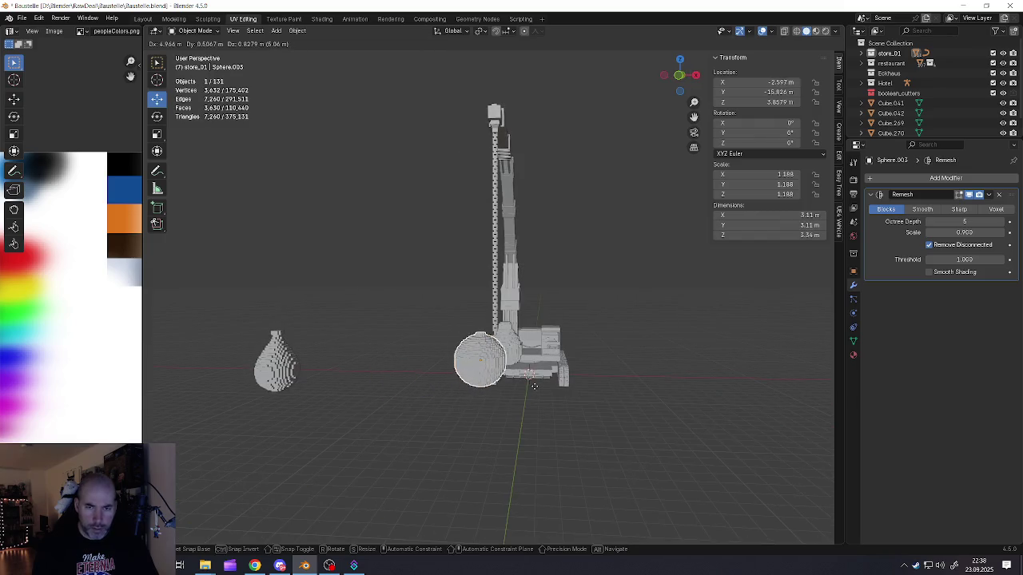
{"action": "left_click", "coordinate": [552, 389]}
{"action": "middle_click_drag", "start_coordinate": [551, 389], "coordinate": [445, 356]}
{"action": "scroll", "coordinate": [495, 360], "scroll_direction": "up", "scroll_amount": 3}
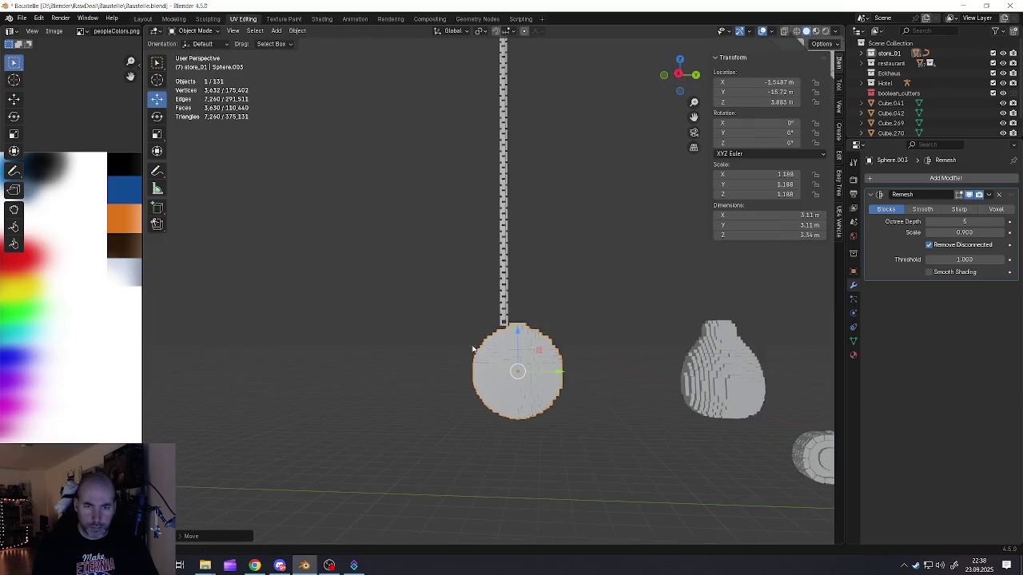
{"action": "scroll", "coordinate": [519, 368], "scroll_direction": "up", "scroll_amount": 2}
{"action": "key", "text": "g"}
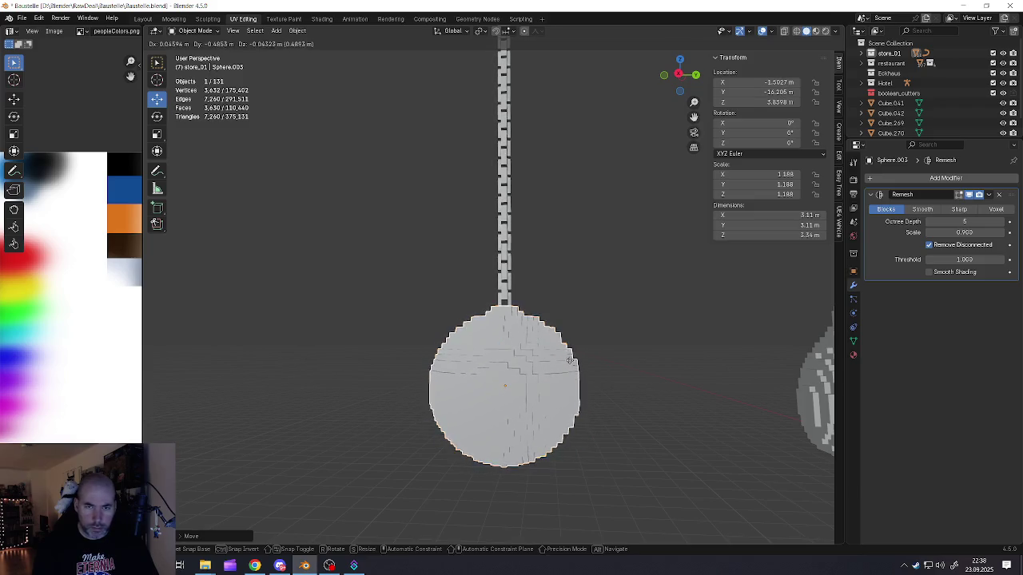
{"action": "left_click", "coordinate": [530, 346]}
Step: Fine-tune the ball's position slightly along X
{"action": "mouse_move", "coordinate": [531, 347]}
{"action": "middle_mouse_down"}
{"action": "mouse_move", "coordinate": [611, 351]}
{"action": "mouse_move", "coordinate": [582, 371]}
{"action": "middle_mouse_up"}
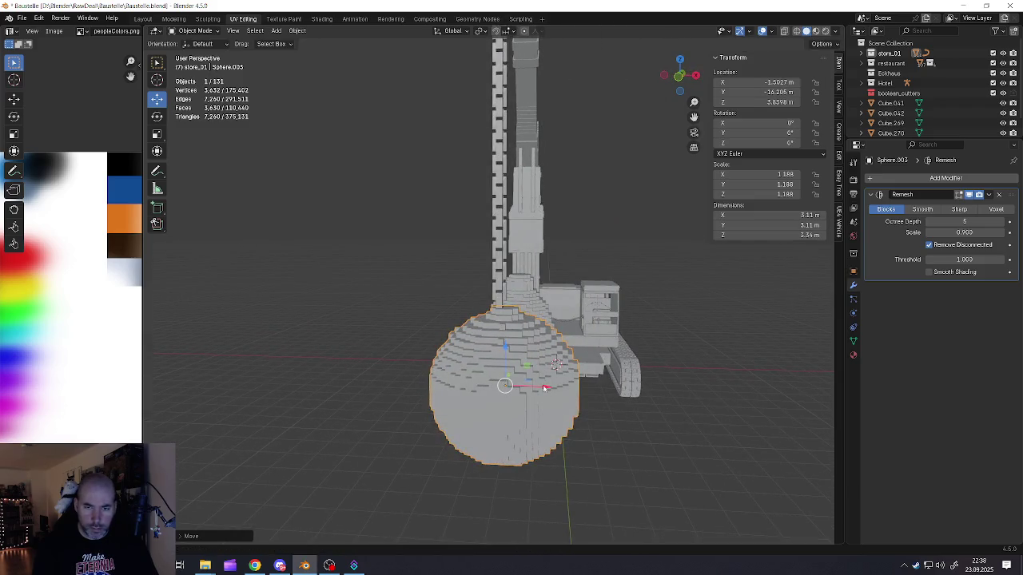
{"action": "key", "text": "g"}
{"action": "left_click", "coordinate": [553, 360]}
{"action": "scroll", "coordinate": [554, 360], "scroll_direction": "down", "scroll_amount": 3}
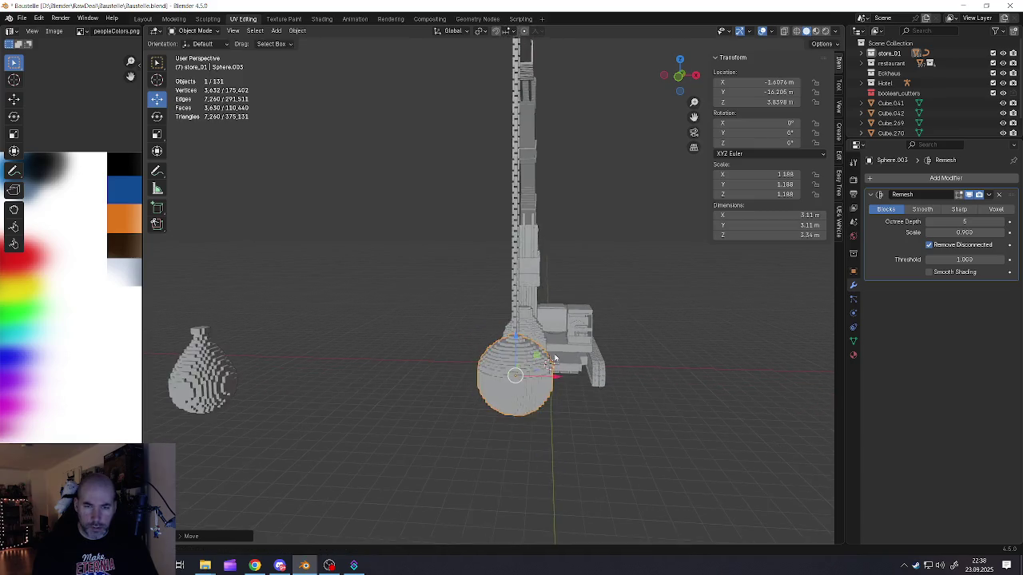
{"action": "middle_click_drag", "start_coordinate": [554, 360], "coordinate": [501, 382]}
Step: Shrink the hanging wrecking ball to a scale of about 1.007
{"action": "key", "text": "alt+a"}
{"action": "scroll", "coordinate": [501, 382], "scroll_direction": "down", "scroll_amount": 4}
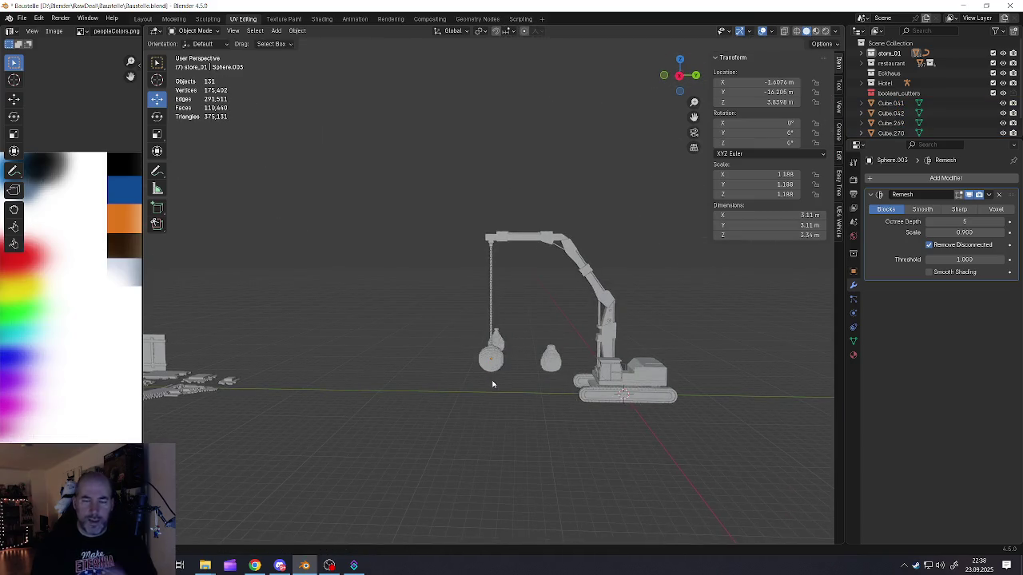
{"action": "scroll", "coordinate": [492, 383], "scroll_direction": "up", "scroll_amount": 4}
{"action": "middle_click_drag", "start_coordinate": [492, 382], "coordinate": [489, 342]}
{"action": "scroll", "coordinate": [494, 349], "scroll_direction": "down", "scroll_amount": 3}
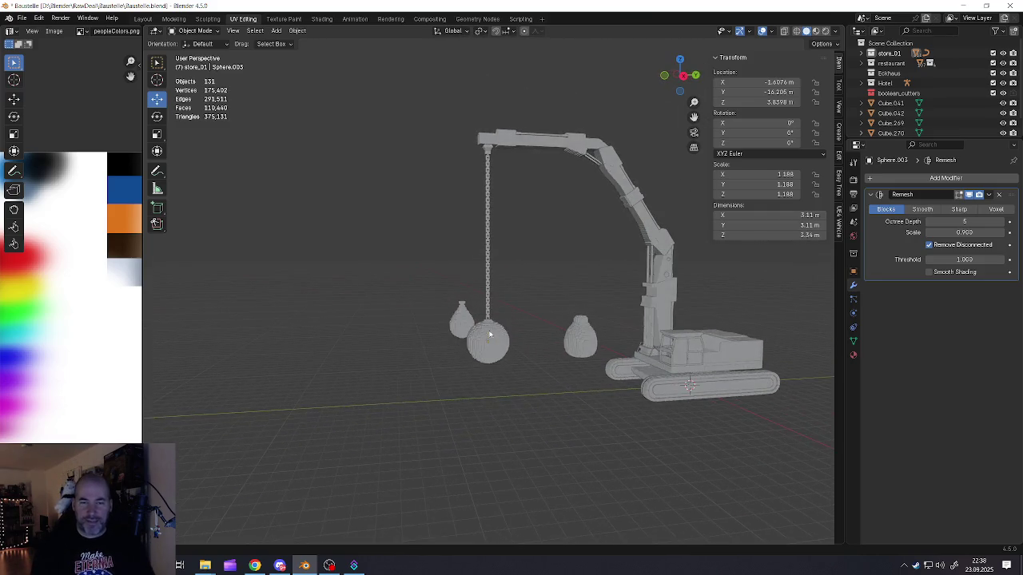
{"action": "left_click", "coordinate": [487, 342]}
{"action": "key", "text": "s"}
{"action": "left_click", "coordinate": [569, 392]}
Step: Raise the ball slightly along Z to about 4.19 m
{"action": "scroll", "coordinate": [501, 328], "scroll_direction": "up", "scroll_amount": 2}
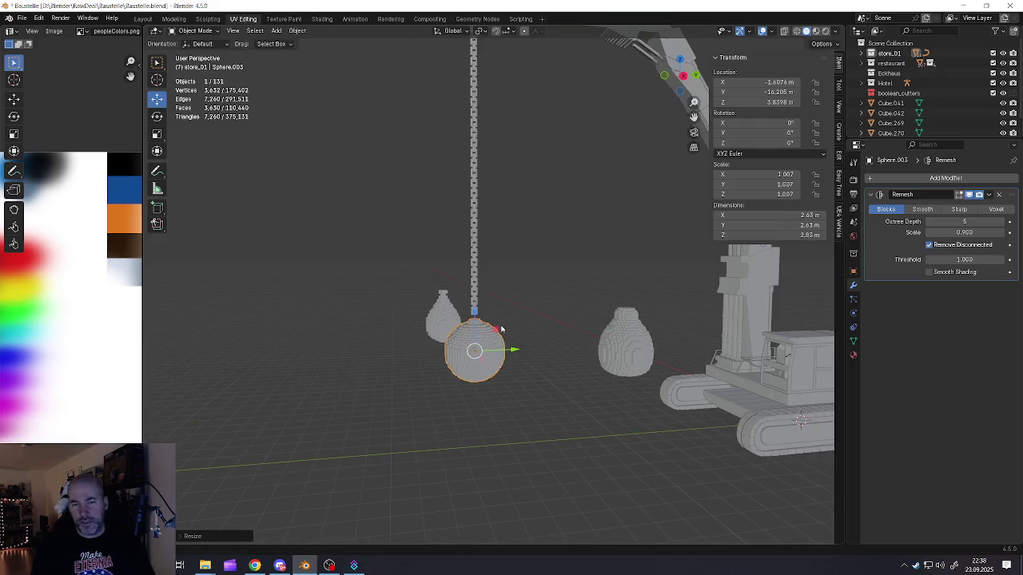
{"action": "key", "text": "g"}
{"action": "key", "text": "z"}
{"action": "left_click", "coordinate": [476, 310]}
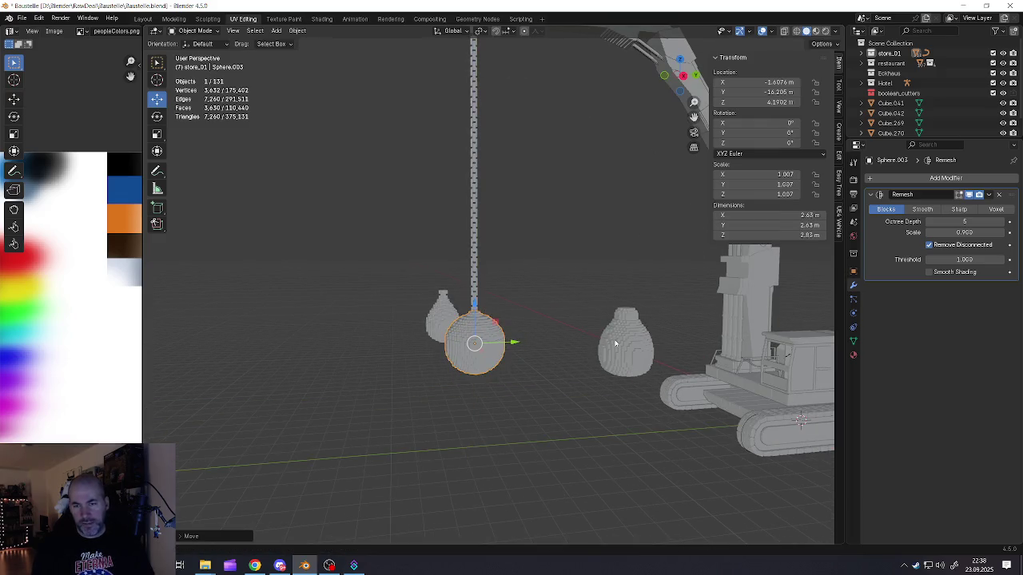
Step: Slide the blocky vase over beside the hanging ball
{"action": "left_click", "coordinate": [633, 335]}
{"action": "middle_click_drag", "start_coordinate": [633, 335], "coordinate": [665, 349]}
{"action": "left_click_drag", "start_coordinate": [665, 349], "coordinate": [577, 345]}
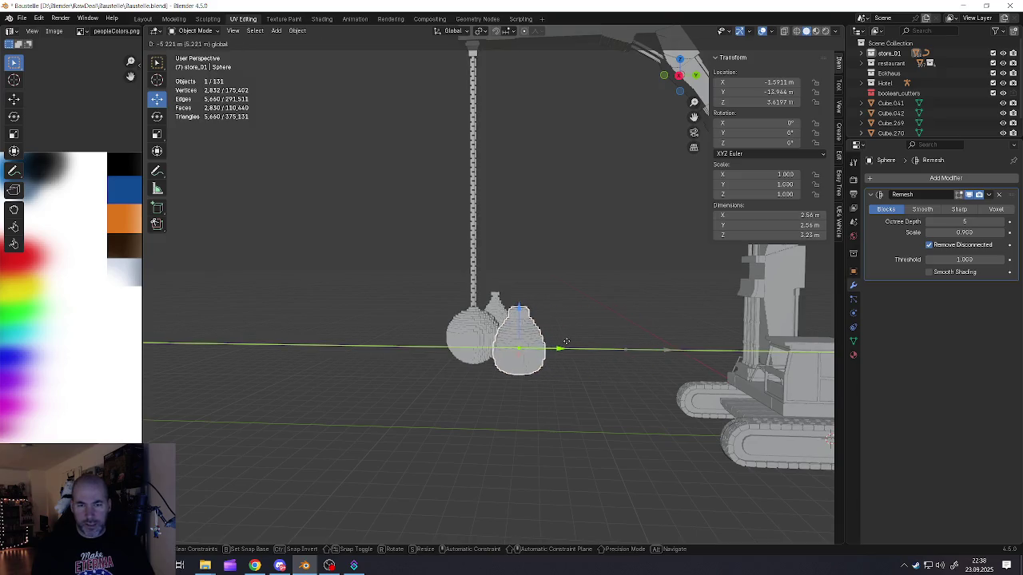
Step: Move the ball and the vase together along the Y axis
{"action": "scroll", "coordinate": [501, 328], "scroll_direction": "up", "scroll_amount": 4}
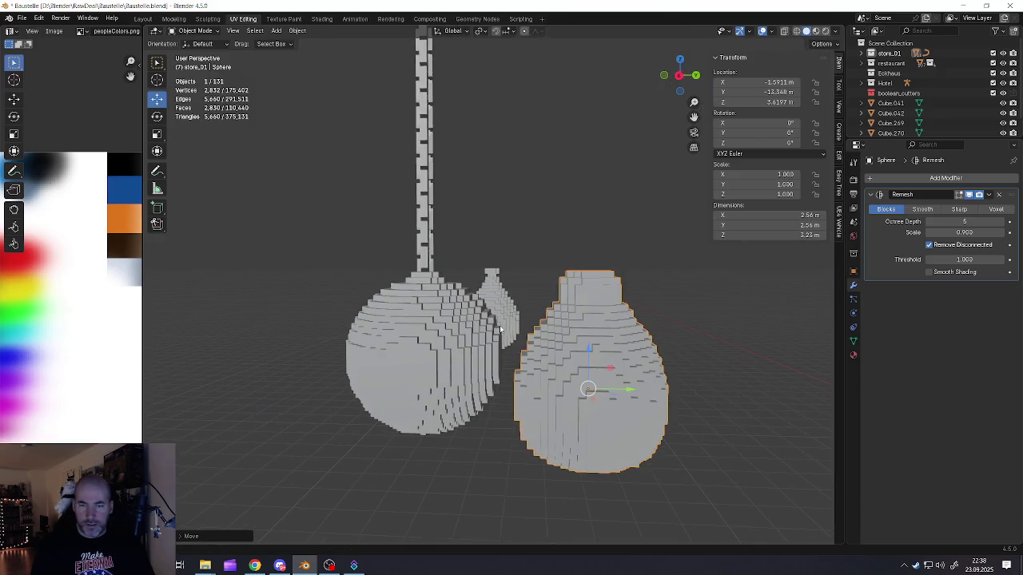
{"action": "scroll", "coordinate": [565, 354], "scroll_direction": "down", "scroll_amount": 2}
{"action": "middle_click_drag", "start_coordinate": [565, 355], "coordinate": [511, 356]}
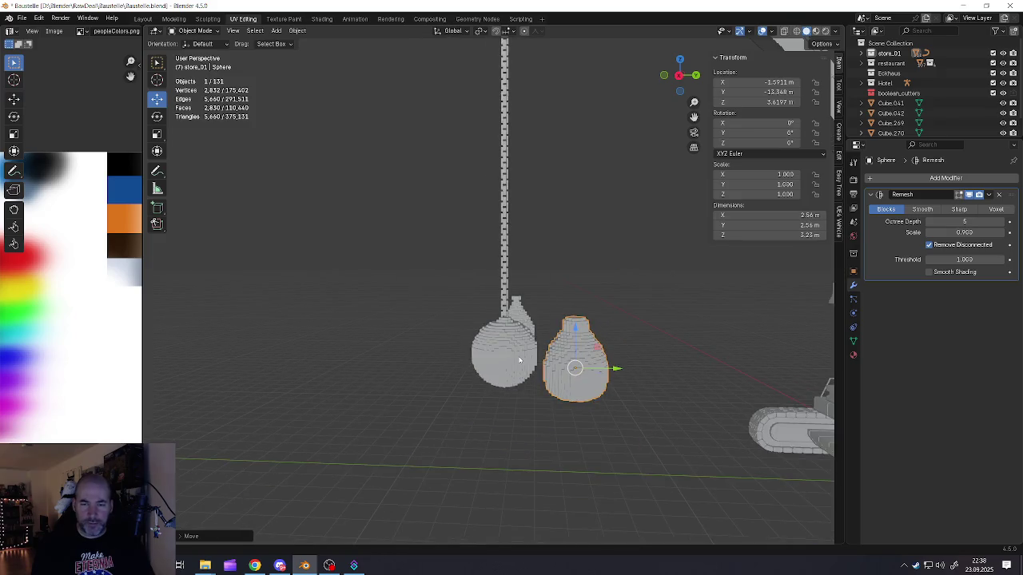
{"action": "left_click", "coordinate": [501, 354], "text": "shift"}
{"action": "key", "text": "g"}
{"action": "key", "text": "y"}
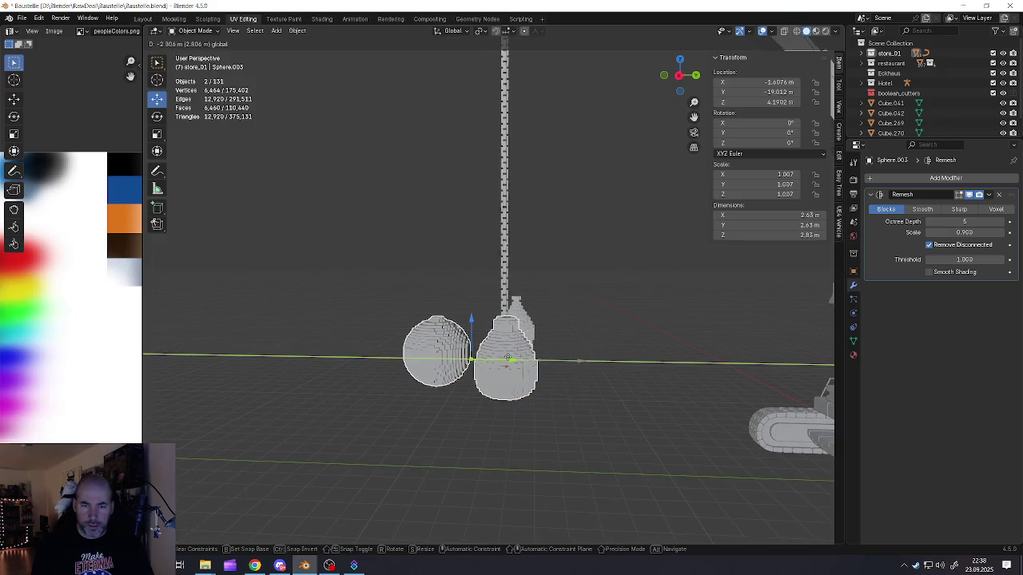
{"action": "left_click", "coordinate": [511, 358]}
{"action": "left_click", "coordinate": [552, 349]}
Step: Orbit to an angled view behind the pear-shaped vase and select it
{"action": "scroll", "coordinate": [552, 348], "scroll_direction": "down", "scroll_amount": 5}
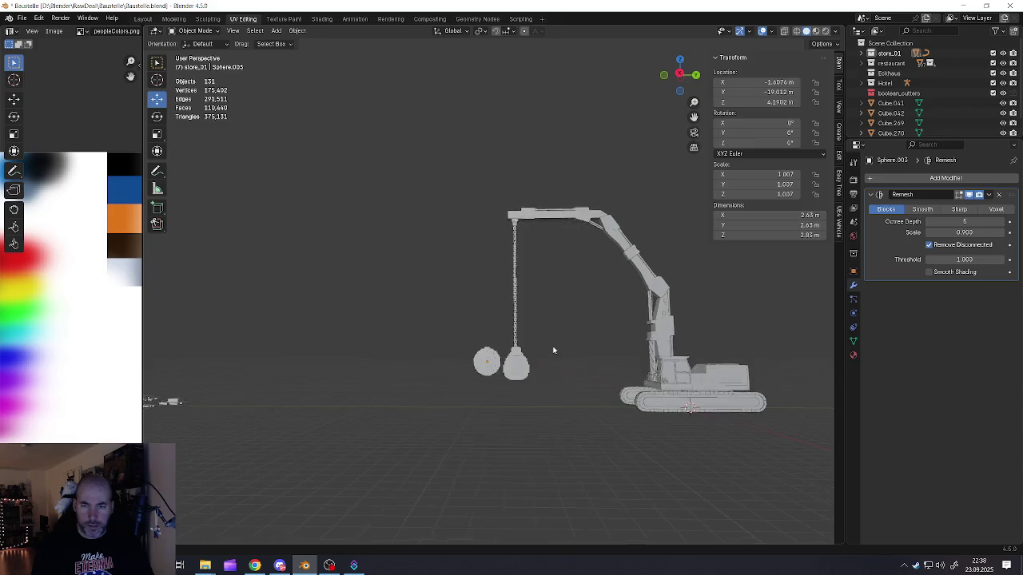
{"action": "middle_click_drag", "start_coordinate": [553, 348], "coordinate": [580, 362]}
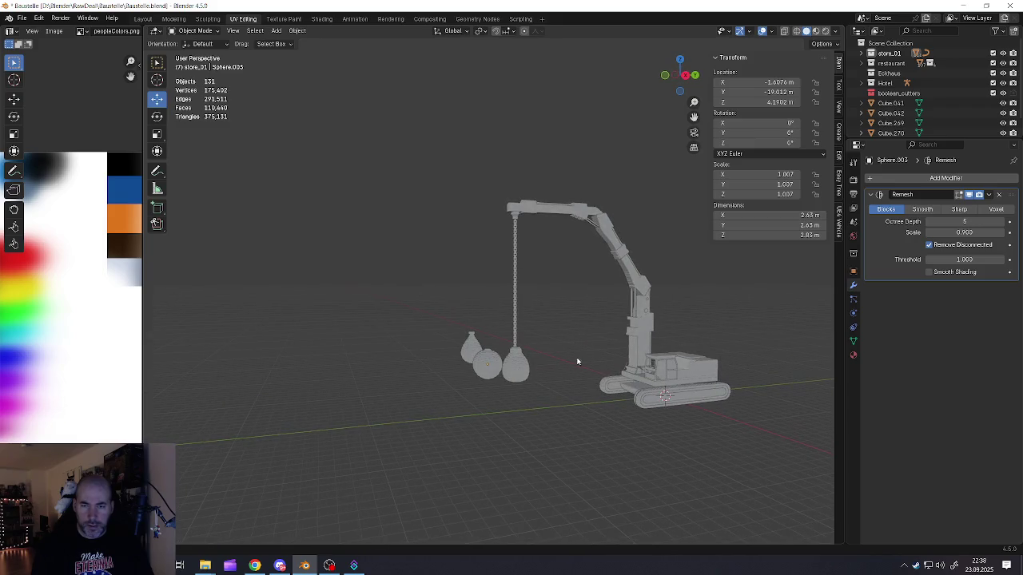
{"action": "scroll", "coordinate": [521, 359], "scroll_direction": "up", "scroll_amount": 3}
{"action": "scroll", "coordinate": [520, 366], "scroll_direction": "down", "scroll_amount": 1}
{"action": "mouse_move", "coordinate": [520, 365]}
{"action": "middle_mouse_down"}
{"action": "mouse_move", "coordinate": [552, 375]}
{"action": "mouse_move", "coordinate": [495, 351]}
{"action": "middle_mouse_up"}
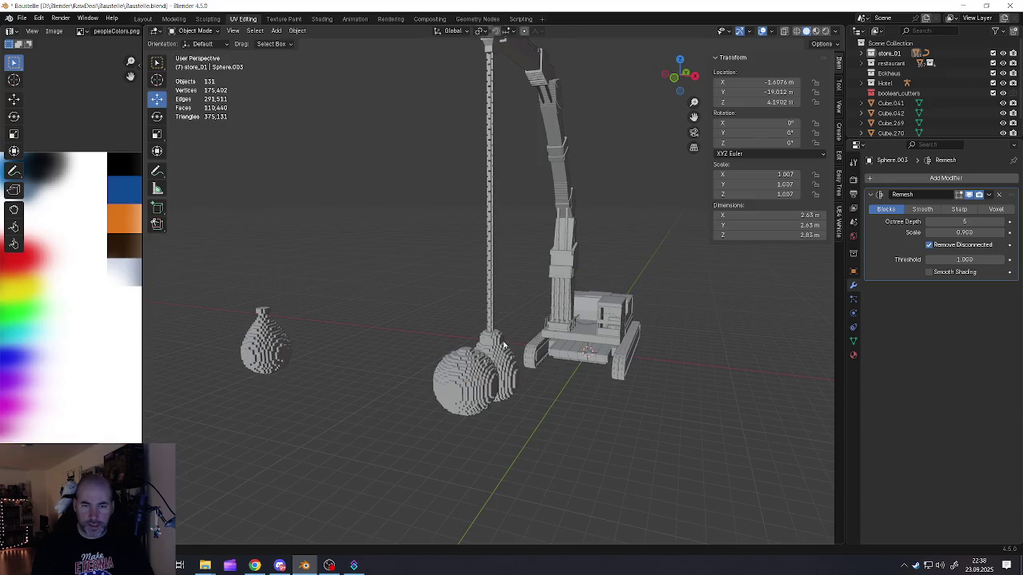
{"action": "scroll", "coordinate": [428, 330], "scroll_direction": "up", "scroll_amount": 4}
{"action": "mouse_move", "coordinate": [429, 330]}
{"action": "middle_mouse_down"}
{"action": "mouse_move", "coordinate": [462, 342]}
{"action": "mouse_move", "coordinate": [409, 371]}
{"action": "middle_mouse_up"}
{"action": "left_click", "coordinate": [463, 342]}
Step: Move the round ball aside to about X -15.48, Y -12.63 m, beside the other vase
{"action": "scroll", "coordinate": [463, 342], "scroll_direction": "down", "scroll_amount": 4}
{"action": "left_click", "coordinate": [400, 371]}
{"action": "scroll", "coordinate": [399, 370], "scroll_direction": "down", "scroll_amount": 3}
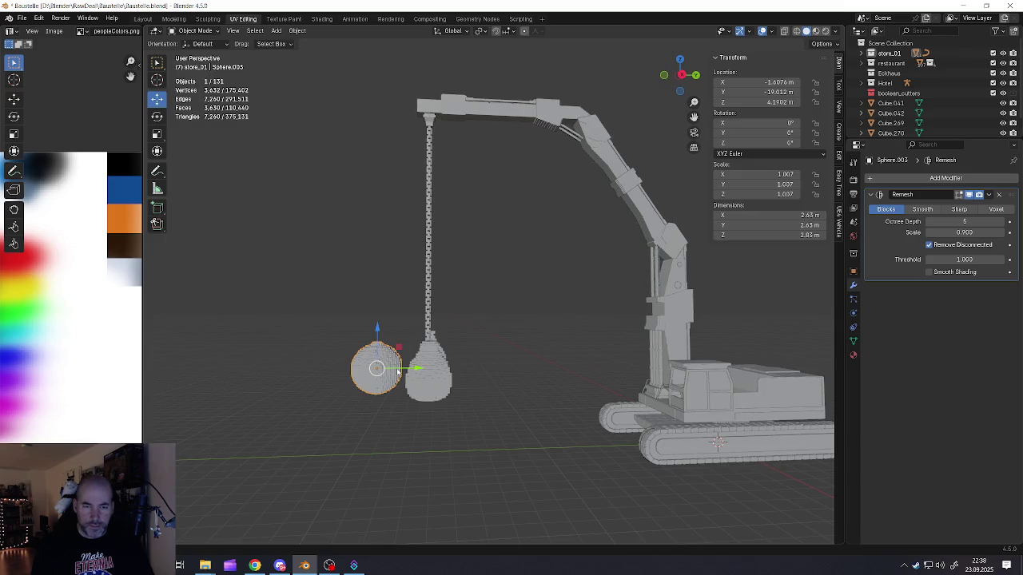
{"action": "key", "text": "g"}
{"action": "key", "text": "y"}
{"action": "left_click", "coordinate": [491, 366]}
{"action": "middle_click_drag", "start_coordinate": [491, 366], "coordinate": [505, 383]}
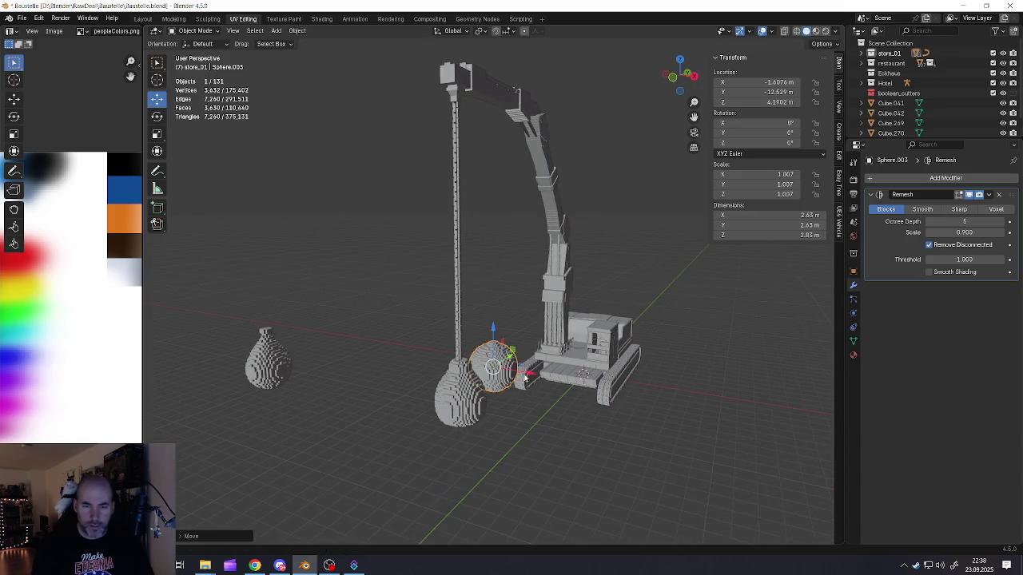
{"action": "left_click_drag", "start_coordinate": [525, 377], "coordinate": [352, 342]}
{"action": "mouse_move", "coordinate": [352, 342]}
{"action": "middle_mouse_down"}
{"action": "mouse_move", "coordinate": [409, 398]}
{"action": "mouse_move", "coordinate": [455, 409]}
{"action": "middle_mouse_up"}
{"action": "left_click", "coordinate": [460, 411]}
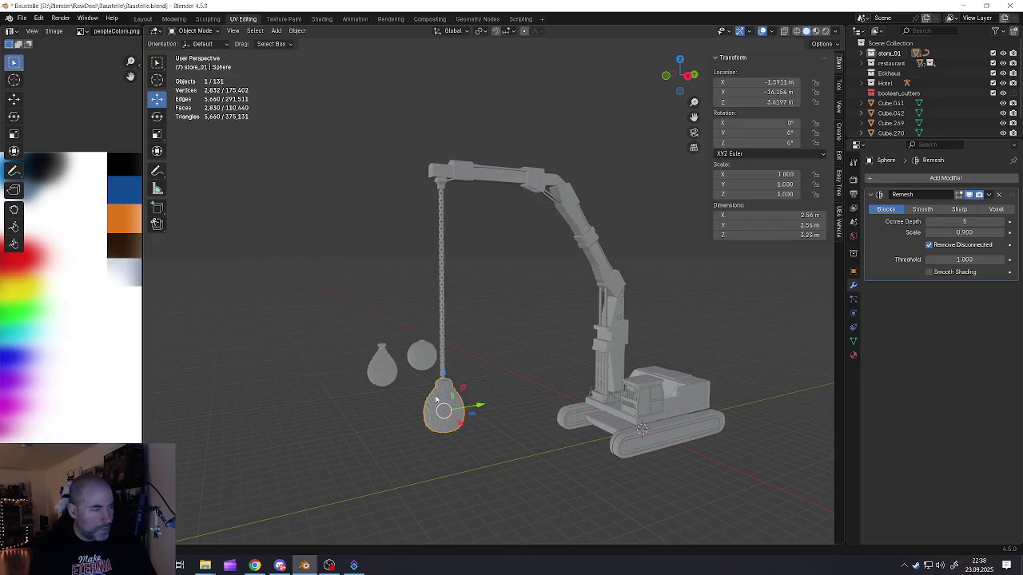
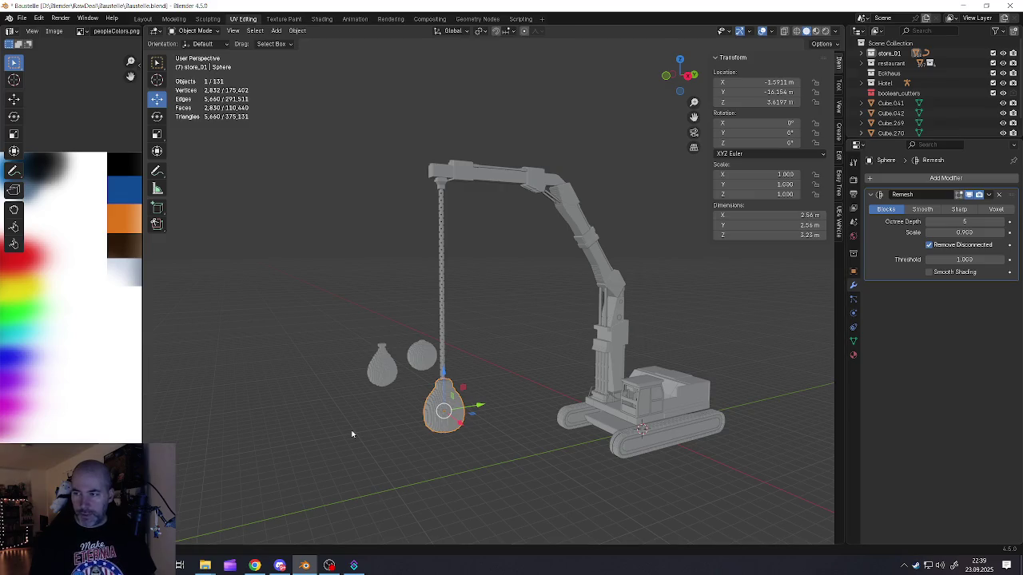
Step: Move the round voxel sphere over beside the crane, under the chain end
{"action": "mouse_move", "coordinate": [340, 420]}
{"action": "middle_mouse_down"}
{"action": "mouse_move", "coordinate": [394, 399]}
{"action": "mouse_move", "coordinate": [456, 408]}
{"action": "middle_mouse_up"}
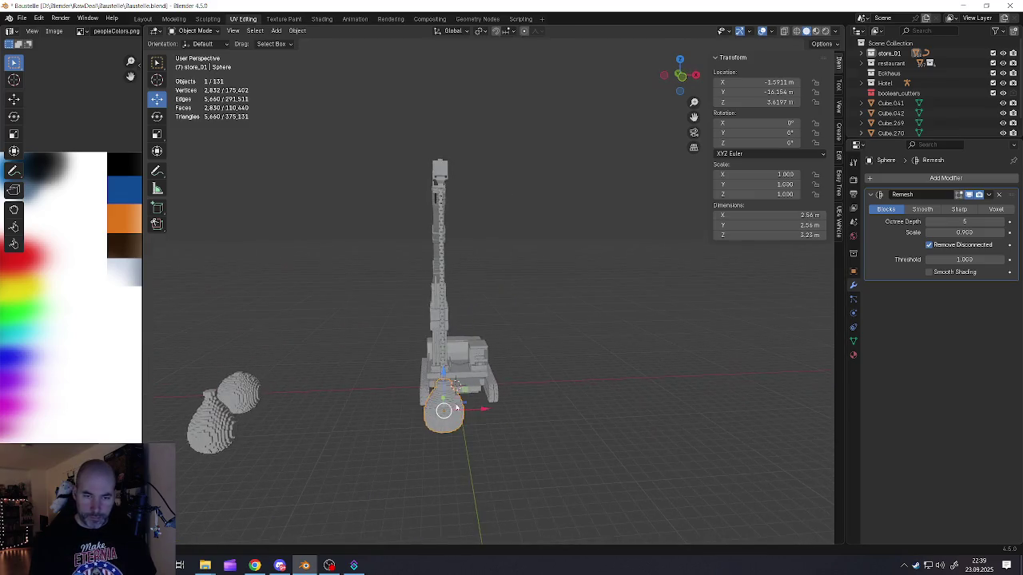
{"action": "left_click_drag", "start_coordinate": [486, 413], "coordinate": [178, 394]}
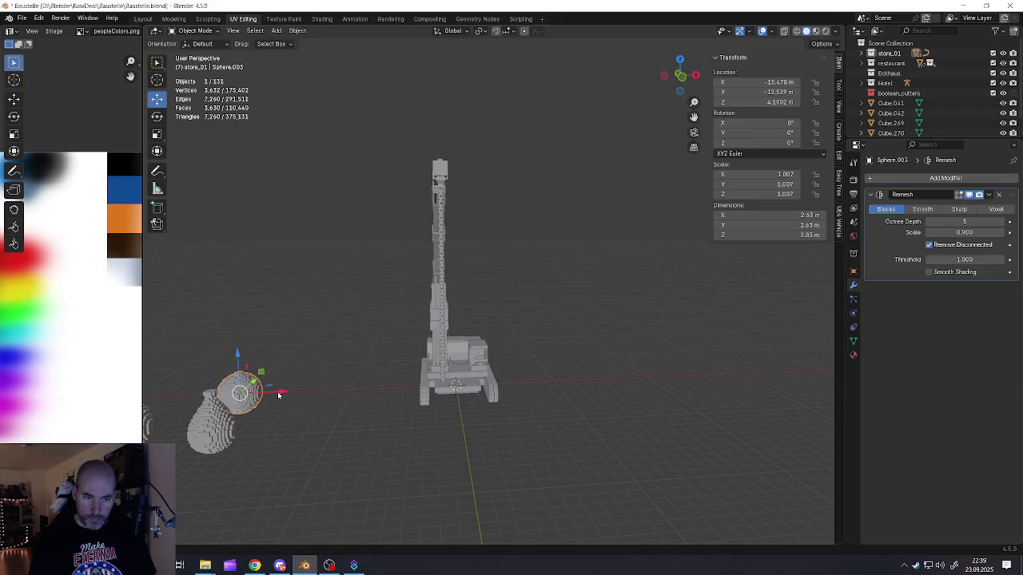
{"action": "key", "text": "ctrl+z"}
{"action": "mouse_move", "coordinate": [303, 396]}
{"action": "middle_mouse_down"}
{"action": "mouse_move", "coordinate": [407, 383]}
{"action": "mouse_move", "coordinate": [468, 394]}
{"action": "middle_mouse_up"}
{"action": "left_click_drag", "start_coordinate": [477, 388], "coordinate": [416, 386]}
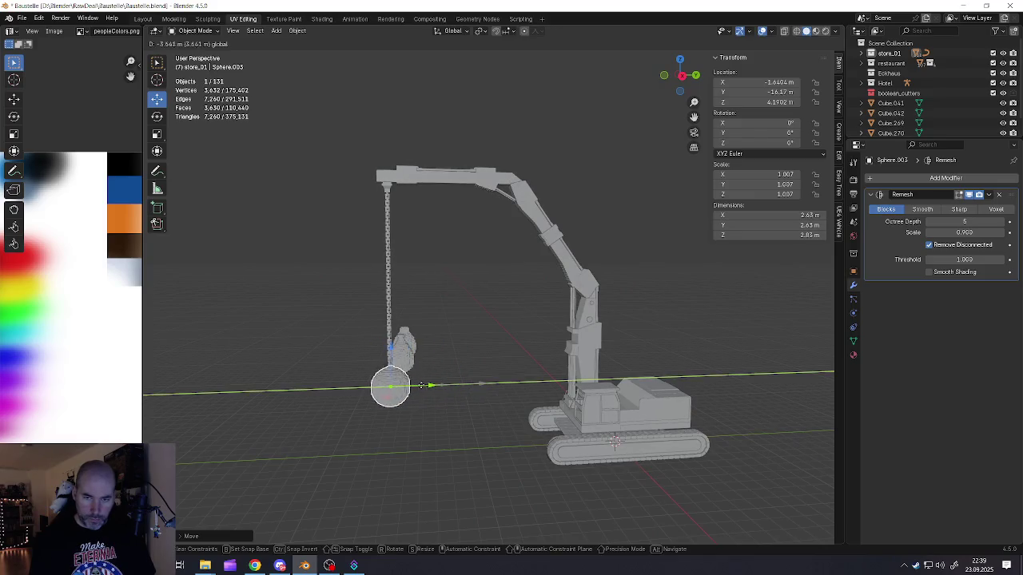
{"action": "key", "text": "KP_Decimal"}
Step: Nudge the sphere along Y and X to align it directly beneath the chain
{"action": "mouse_move", "coordinate": [383, 371]}
{"action": "middle_mouse_down"}
{"action": "mouse_move", "coordinate": [338, 410]}
{"action": "mouse_move", "coordinate": [364, 403]}
{"action": "mouse_move", "coordinate": [442, 457]}
{"action": "middle_mouse_up"}
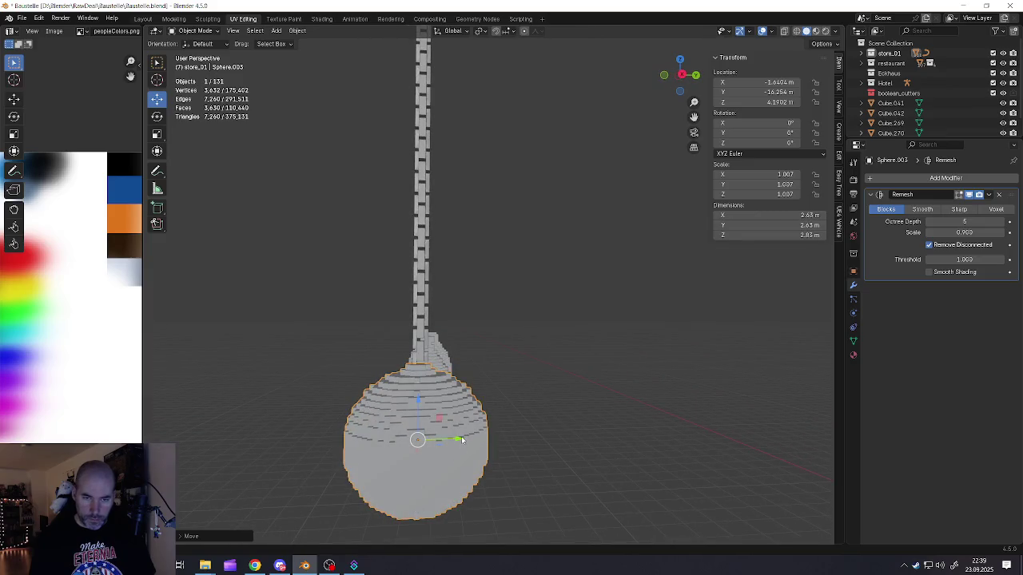
{"action": "left_click_drag", "start_coordinate": [462, 441], "coordinate": [450, 417]}
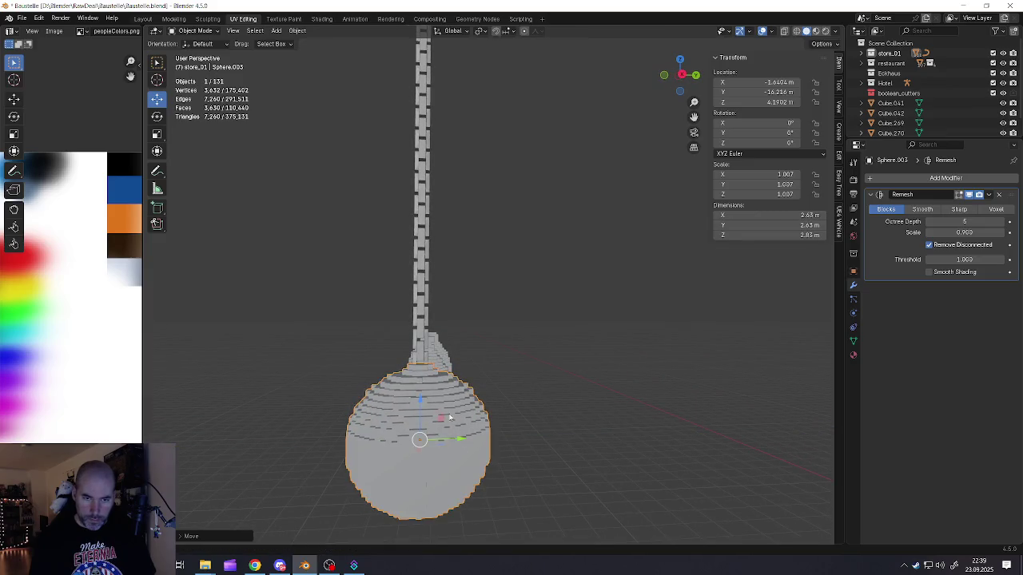
{"action": "scroll", "coordinate": [450, 417], "scroll_direction": "up", "scroll_amount": 3}
{"action": "mouse_move", "coordinate": [450, 417]}
{"action": "middle_mouse_down"}
{"action": "mouse_move", "coordinate": [470, 380]}
{"action": "mouse_move", "coordinate": [469, 400]}
{"action": "middle_mouse_up"}
{"action": "scroll", "coordinate": [466, 432], "scroll_direction": "down", "scroll_amount": 2}
{"action": "left_click_drag", "start_coordinate": [477, 480], "coordinate": [480, 478]}
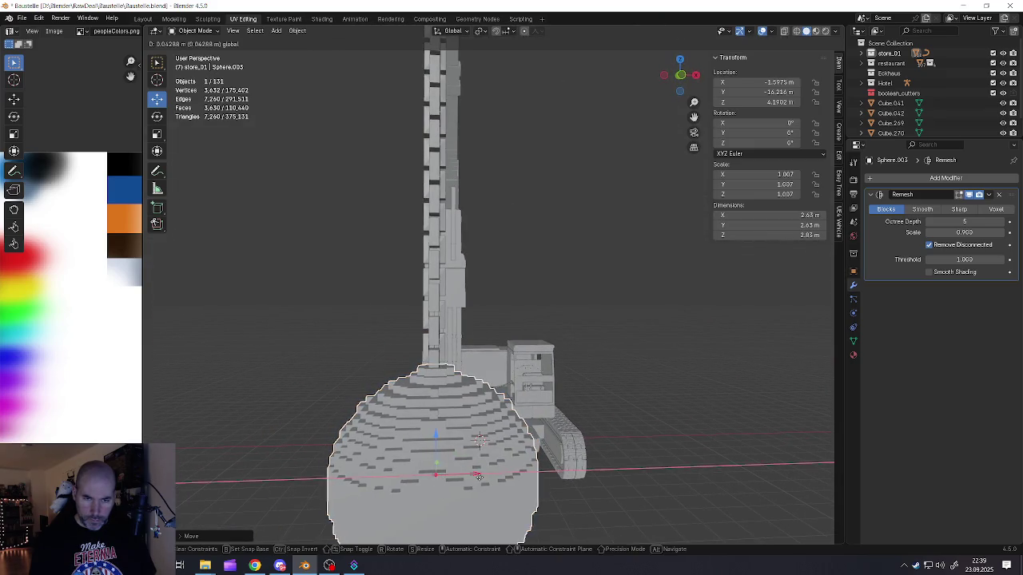
{"action": "mouse_move", "coordinate": [480, 478]}
{"action": "middle_mouse_down"}
{"action": "mouse_move", "coordinate": [473, 443]}
{"action": "mouse_move", "coordinate": [426, 428]}
{"action": "mouse_move", "coordinate": [411, 447]}
{"action": "mouse_move", "coordinate": [409, 431]}
{"action": "middle_mouse_up"}
{"action": "scroll", "coordinate": [473, 444], "scroll_direction": "down", "scroll_amount": 2}
{"action": "scroll", "coordinate": [472, 446], "scroll_direction": "down", "scroll_amount": 3}
Step: Deselect everything and select the crane's chain
{"action": "left_click", "coordinate": [426, 428]}
{"action": "scroll", "coordinate": [410, 431], "scroll_direction": "down", "scroll_amount": 2}
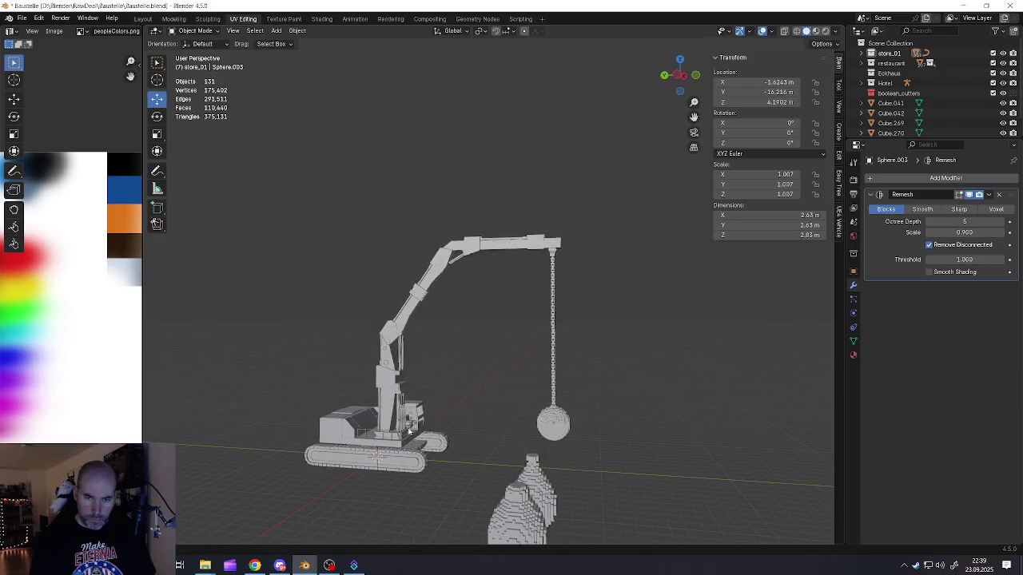
{"action": "left_click", "coordinate": [561, 388]}
{"action": "middle_click_drag", "start_coordinate": [561, 388], "coordinate": [561, 385]}
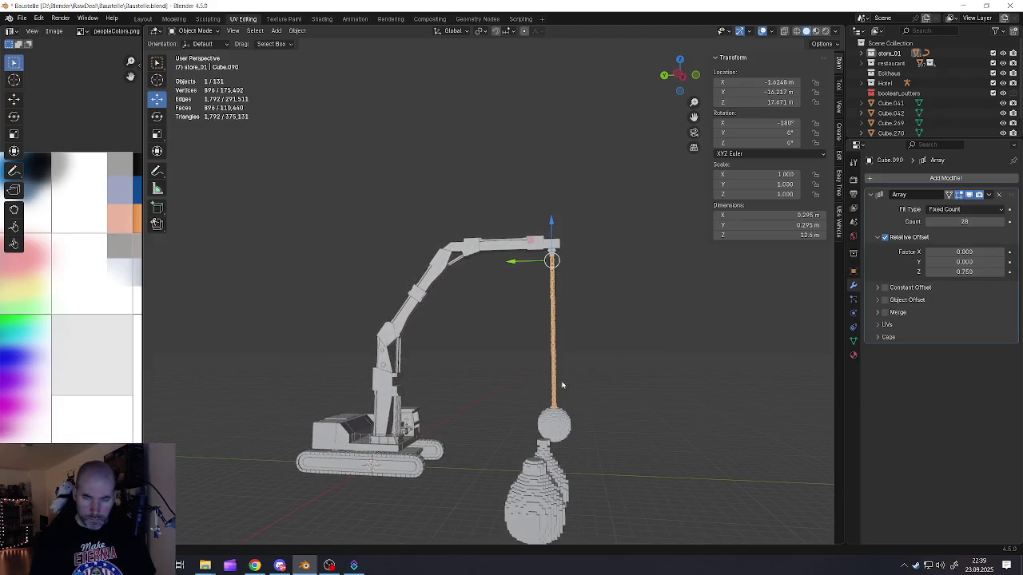
Step: Lower the chain's Array Count from 28 to 27 and raise the wrecking ball to its end
{"action": "left_click", "coordinate": [929, 222]}
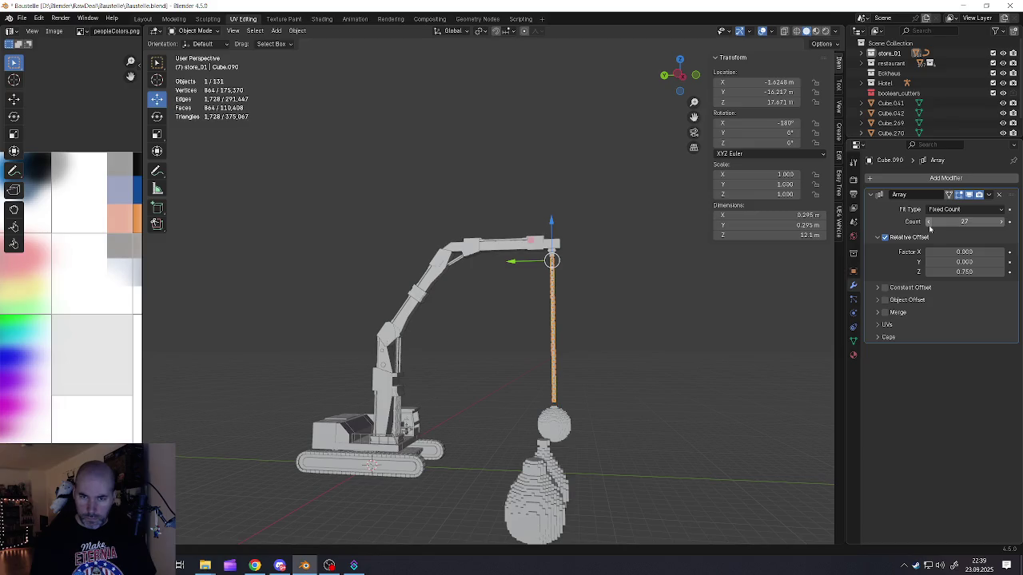
{"action": "scroll", "coordinate": [551, 420], "scroll_direction": "up", "scroll_amount": 5}
{"action": "left_click", "coordinate": [543, 375]}
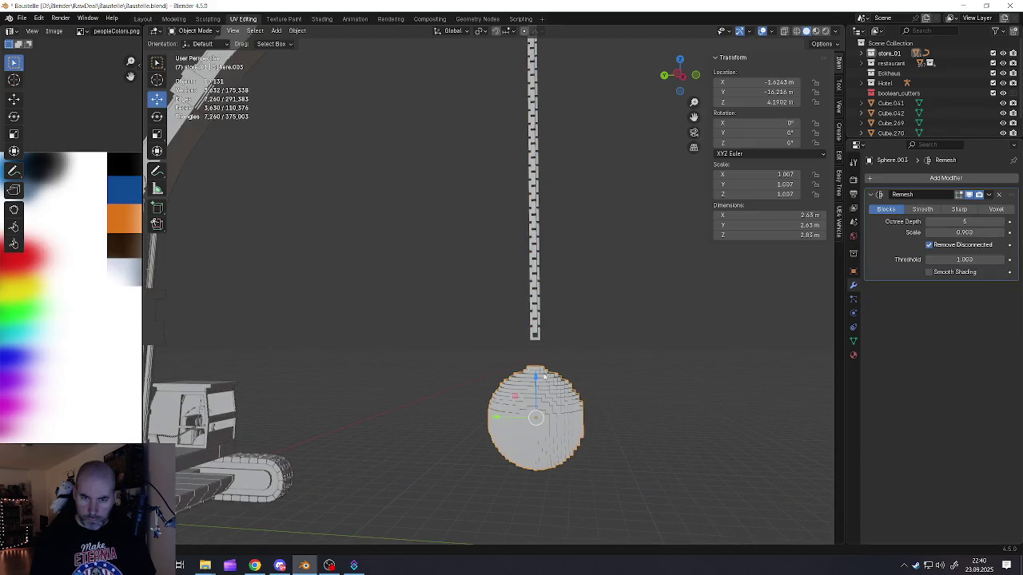
{"action": "left_click_drag", "start_coordinate": [536, 377], "coordinate": [536, 347]}
{"action": "scroll", "coordinate": [496, 360], "scroll_direction": "up", "scroll_amount": 4}
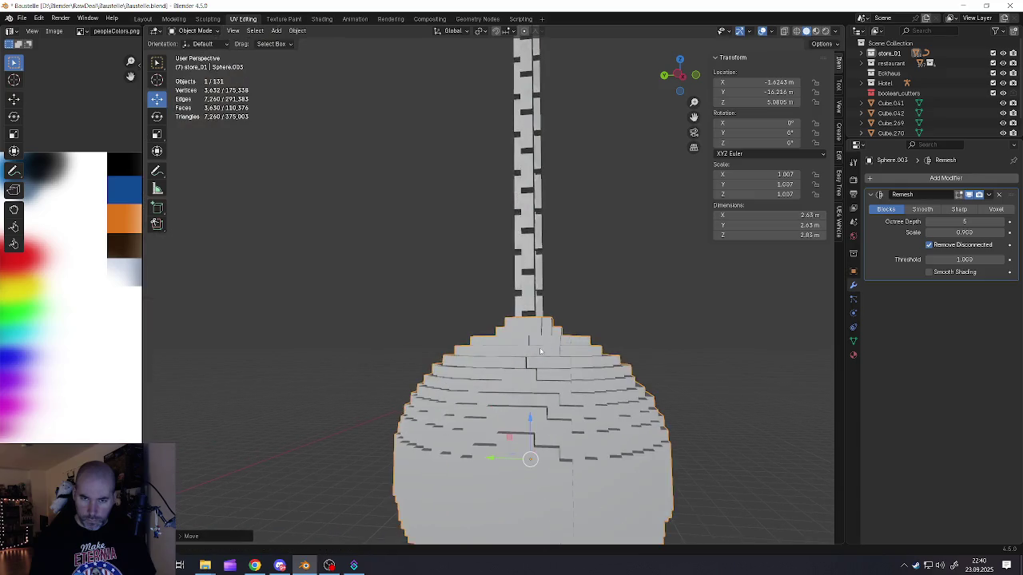
{"action": "scroll", "coordinate": [471, 362], "scroll_direction": "down", "scroll_amount": 3}
Step: Frame the whole crane scene, deselect all, and view the excavator from the side
{"action": "key", "text": "a"}
{"action": "scroll", "coordinate": [459, 371], "scroll_direction": "down", "scroll_amount": 5}
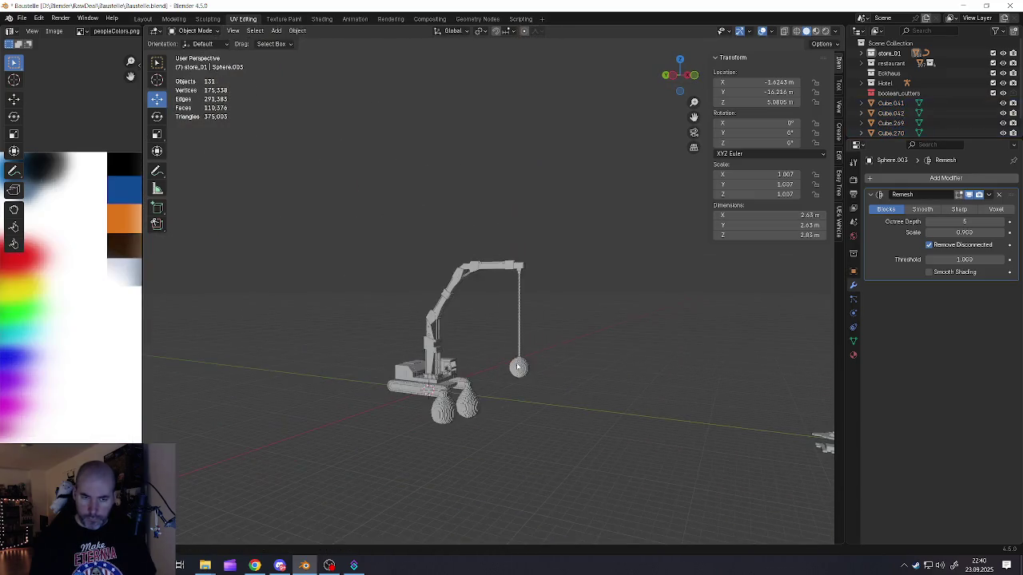
{"action": "key", "text": "alt+a"}
{"action": "scroll", "coordinate": [450, 381], "scroll_direction": "up", "scroll_amount": 5}
{"action": "scroll", "coordinate": [431, 367], "scroll_direction": "up", "scroll_amount": 2}
{"action": "left_click", "coordinate": [416, 365]}
{"action": "mouse_move", "coordinate": [416, 365]}
{"action": "middle_mouse_down"}
{"action": "mouse_move", "coordinate": [522, 373]}
{"action": "mouse_move", "coordinate": [440, 335]}
{"action": "middle_mouse_up"}
{"action": "scroll", "coordinate": [527, 342], "scroll_direction": "down", "scroll_amount": 3}
Step: Check the wrecking ball's placement from a side view, then reselect the sphere
{"action": "left_click", "coordinate": [440, 335]}
{"action": "scroll", "coordinate": [575, 369], "scroll_direction": "up", "scroll_amount": 3}
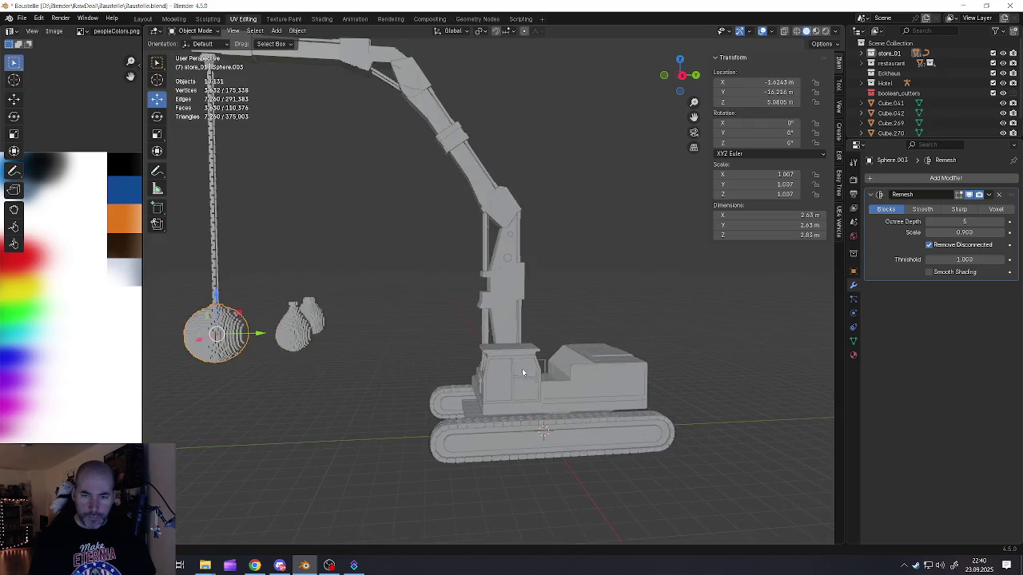
{"action": "mouse_move", "coordinate": [522, 368]}
{"action": "middle_mouse_down"}
{"action": "mouse_move", "coordinate": [591, 374]}
{"action": "mouse_move", "coordinate": [542, 378]}
{"action": "middle_mouse_up"}
{"action": "scroll", "coordinate": [479, 362], "scroll_direction": "up", "scroll_amount": 3}
{"action": "middle_click_drag", "start_coordinate": [479, 363], "coordinate": [511, 376]}
{"action": "scroll", "coordinate": [512, 376], "scroll_direction": "down", "scroll_amount": 2}
{"action": "scroll", "coordinate": [523, 385], "scroll_direction": "up", "scroll_amount": 2}
{"action": "scroll", "coordinate": [523, 384], "scroll_direction": "down", "scroll_amount": 3}
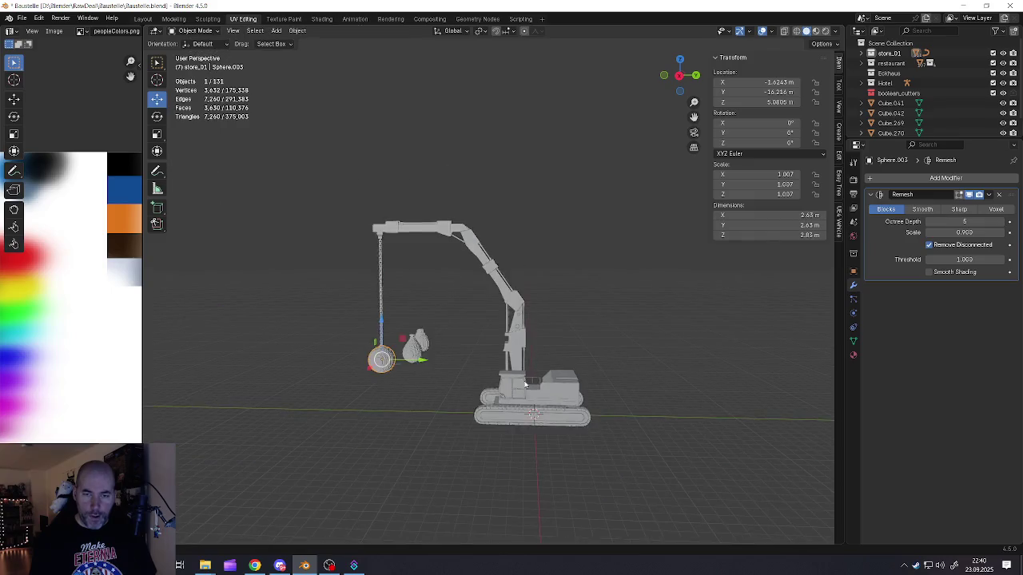
{"action": "key", "text": "alt+a"}
{"action": "scroll", "coordinate": [523, 398], "scroll_direction": "up", "scroll_amount": 4}
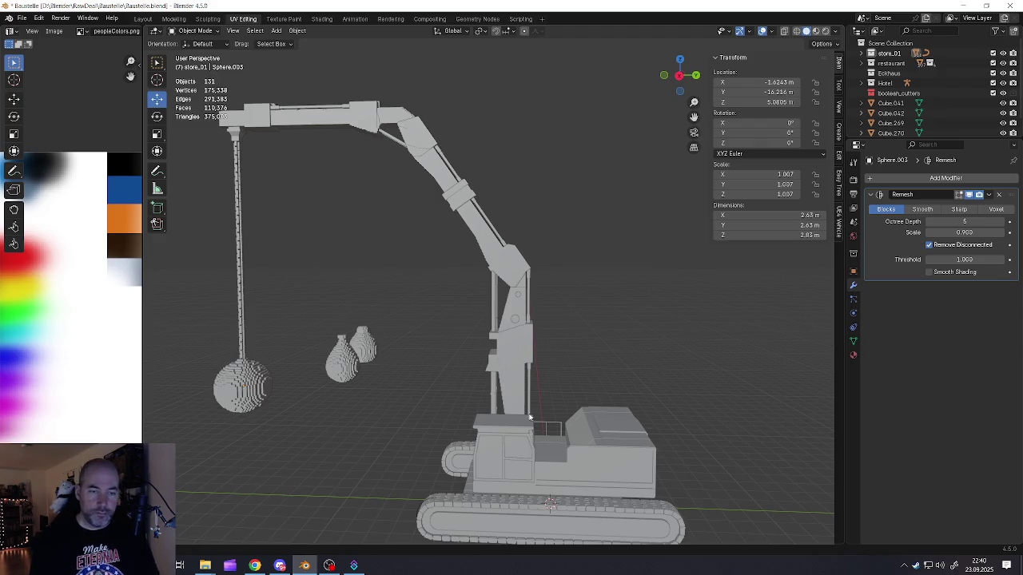
{"action": "left_click", "coordinate": [262, 378]}
Step: Delete the two leftover droplet-shaped voxel objects beside the wrecking ball
{"action": "left_click", "coordinate": [342, 360]}
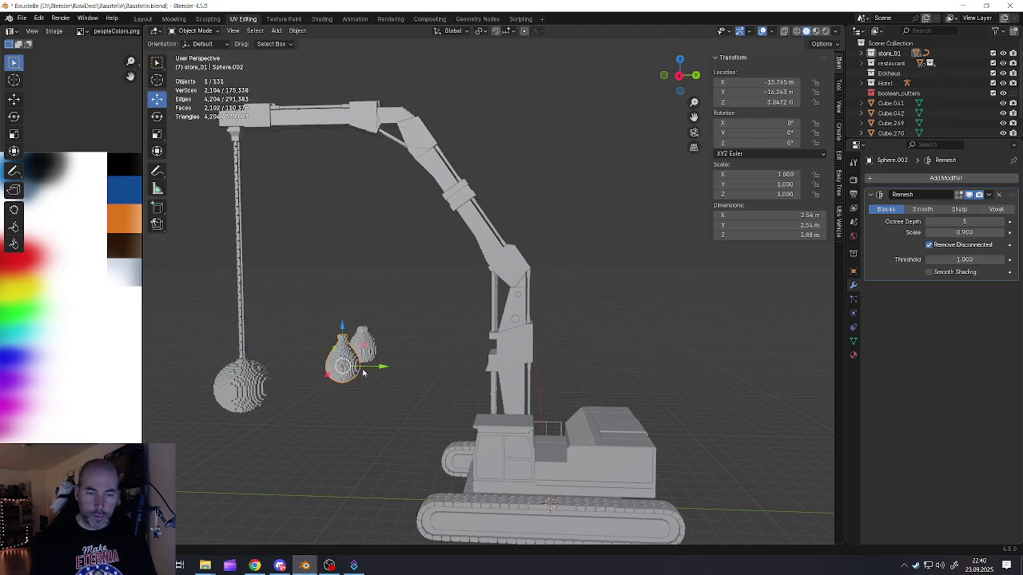
{"action": "left_click", "coordinate": [369, 355], "text": "shift"}
{"action": "key", "text": "Delete"}
{"action": "mouse_move", "coordinate": [397, 389]}
{"action": "middle_mouse_down"}
{"action": "mouse_move", "coordinate": [448, 391]}
{"action": "mouse_move", "coordinate": [458, 405]}
{"action": "middle_mouse_up"}
{"action": "scroll", "coordinate": [452, 392], "scroll_direction": "down", "scroll_amount": 4}
{"action": "scroll", "coordinate": [477, 394], "scroll_direction": "up", "scroll_amount": 4}
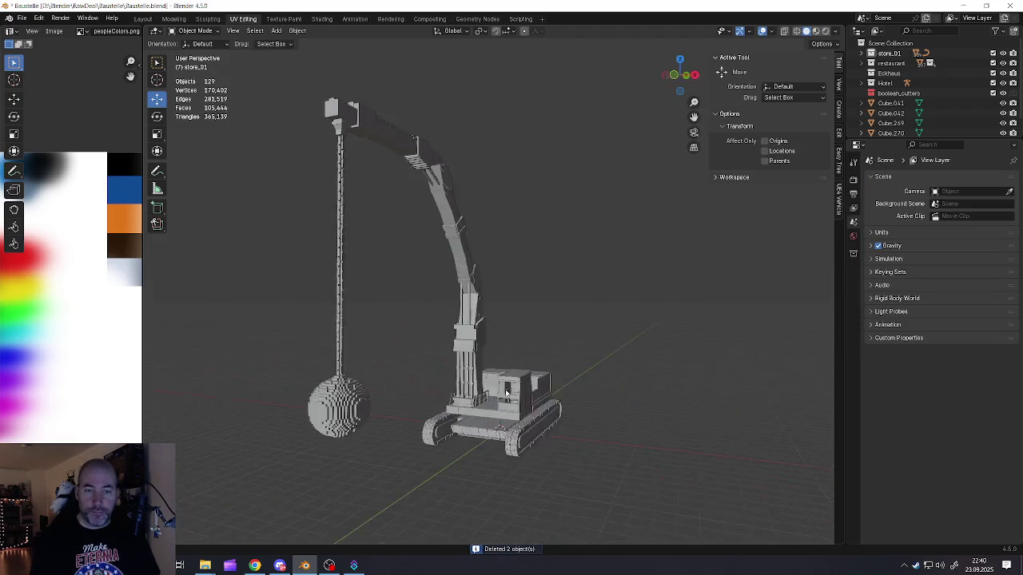
{"action": "scroll", "coordinate": [472, 408], "scroll_direction": "down", "scroll_amount": 2}
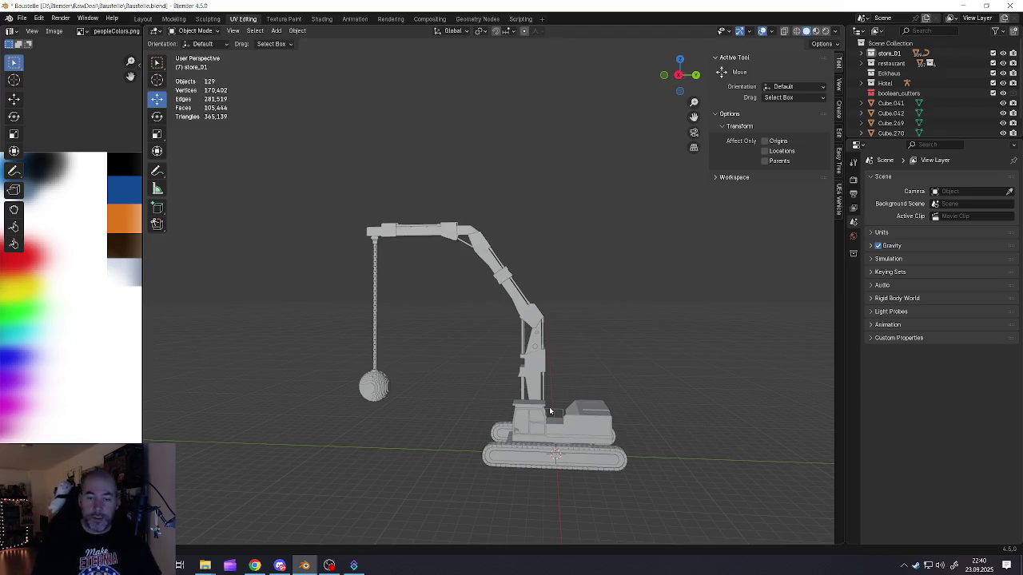
{"action": "scroll", "coordinate": [549, 411], "scroll_direction": "up", "scroll_amount": 5}
Step: Orbit around the excavator to a three-quarter view, then view it from behind
{"action": "middle_click_drag", "start_coordinate": [559, 383], "coordinate": [593, 352]}
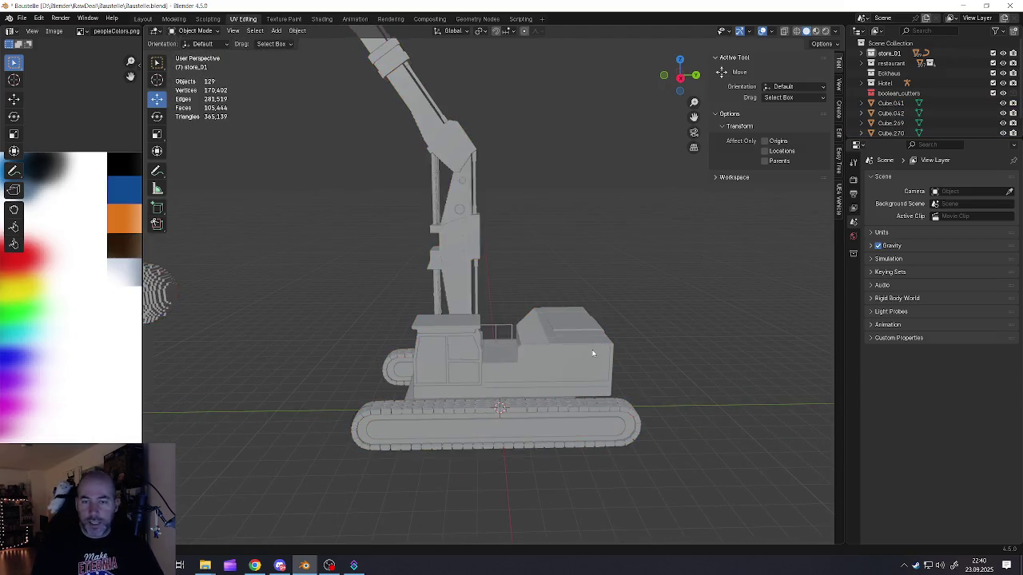
{"action": "scroll", "coordinate": [593, 353], "scroll_direction": "up", "scroll_amount": 3}
{"action": "scroll", "coordinate": [575, 358], "scroll_direction": "down", "scroll_amount": 3}
{"action": "mouse_move", "coordinate": [503, 336]}
{"action": "middle_mouse_down"}
{"action": "mouse_move", "coordinate": [437, 346]}
{"action": "mouse_move", "coordinate": [487, 364]}
{"action": "mouse_move", "coordinate": [464, 396]}
{"action": "middle_mouse_up"}
{"action": "scroll", "coordinate": [437, 345], "scroll_direction": "up", "scroll_amount": 5}
{"action": "scroll", "coordinate": [492, 367], "scroll_direction": "down", "scroll_amount": 2}
{"action": "scroll", "coordinate": [494, 375], "scroll_direction": "up", "scroll_amount": 3}
{"action": "scroll", "coordinate": [463, 396], "scroll_direction": "up", "scroll_amount": 3}
{"action": "middle_click_drag", "start_coordinate": [605, 402], "coordinate": [650, 352]}
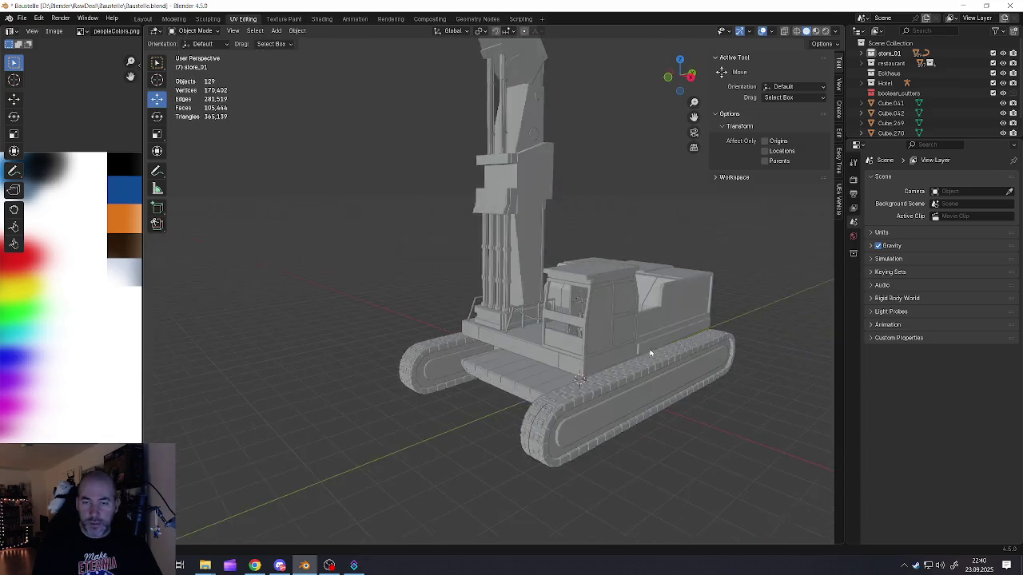
{"action": "scroll", "coordinate": [650, 352], "scroll_direction": "up", "scroll_amount": 4}
{"action": "scroll", "coordinate": [644, 320], "scroll_direction": "up", "scroll_amount": 1}
Step: Select the railing on the cab and orbit around the excavator
{"action": "left_click", "coordinate": [640, 275]}
{"action": "left_click", "coordinate": [640, 274]}
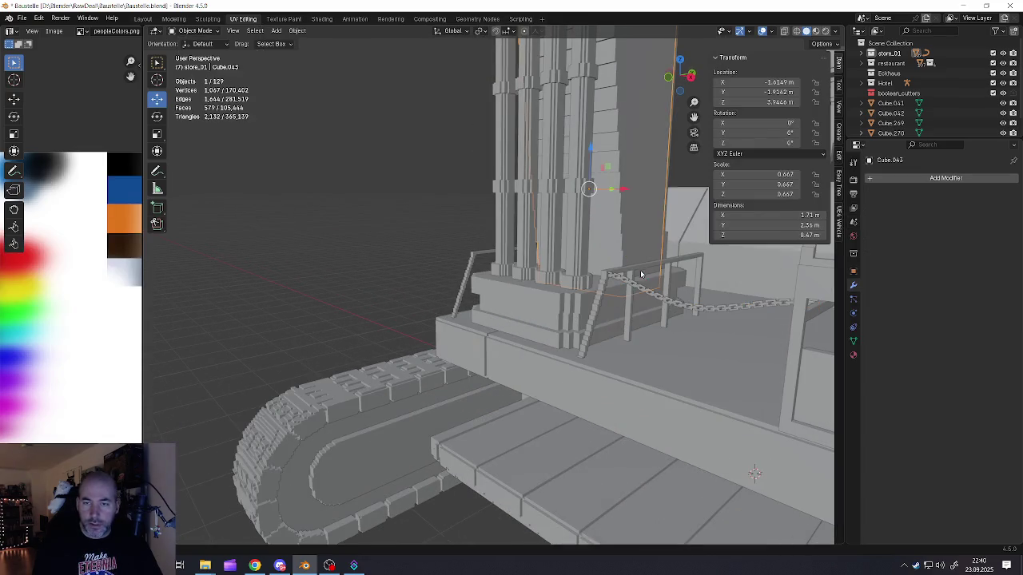
{"action": "left_click", "coordinate": [640, 274]}
{"action": "scroll", "coordinate": [540, 319], "scroll_direction": "down", "scroll_amount": 4}
{"action": "mouse_move", "coordinate": [541, 319]}
{"action": "middle_mouse_down"}
{"action": "mouse_move", "coordinate": [536, 343]}
{"action": "mouse_move", "coordinate": [549, 361]}
{"action": "middle_mouse_up"}
{"action": "scroll", "coordinate": [536, 318], "scroll_direction": "up", "scroll_amount": 3}
{"action": "scroll", "coordinate": [536, 319], "scroll_direction": "down", "scroll_amount": 4}
{"action": "scroll", "coordinate": [535, 336], "scroll_direction": "up", "scroll_amount": 3}
{"action": "scroll", "coordinate": [535, 344], "scroll_direction": "down", "scroll_amount": 3}
{"action": "scroll", "coordinate": [535, 346], "scroll_direction": "up", "scroll_amount": 2}
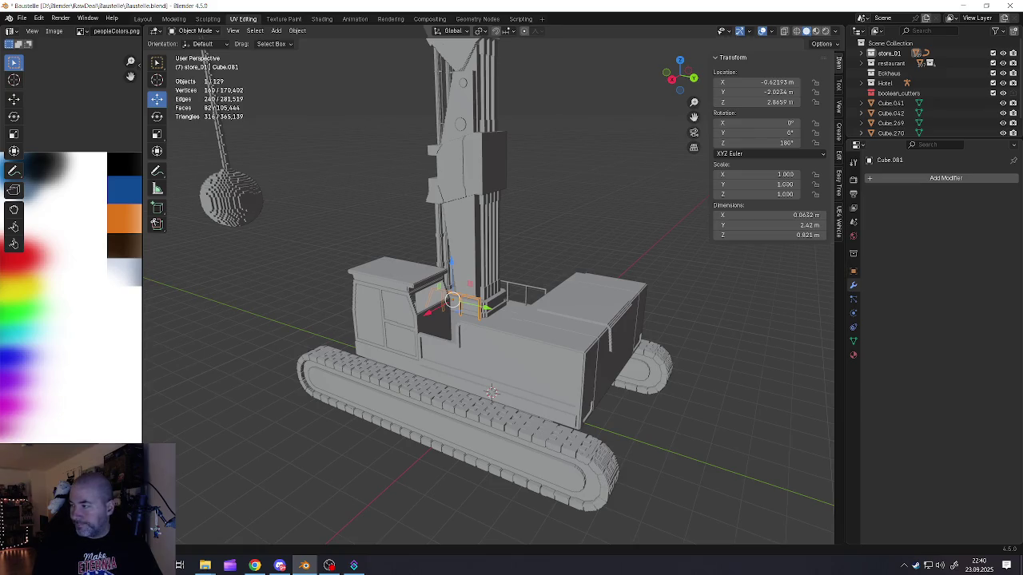
Step: From the excavator's front-right side, bring up the Add menu of mesh shapes
{"action": "key", "text": "alt+Tab"}
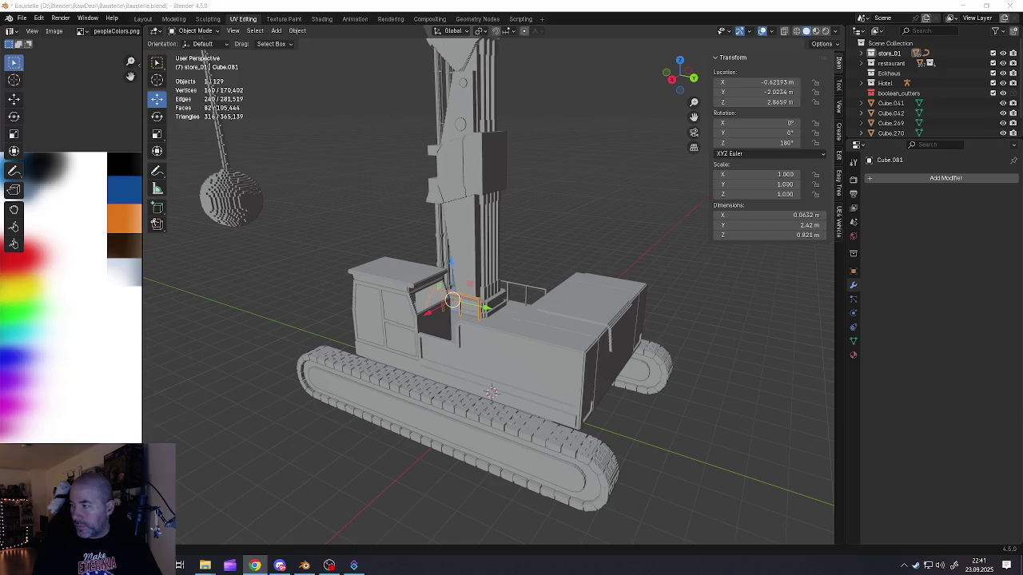
{"action": "mouse_move", "coordinate": [403, 321]}
{"action": "middle_mouse_down"}
{"action": "mouse_move", "coordinate": [541, 326]}
{"action": "mouse_move", "coordinate": [550, 300]}
{"action": "middle_mouse_up"}
{"action": "key", "text": "shift+a"}
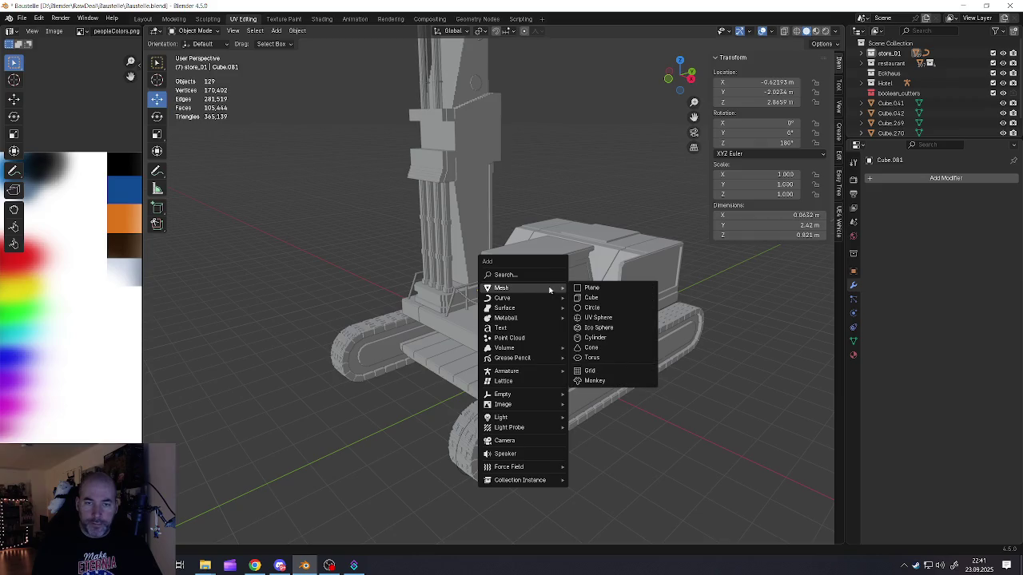
Step: Add a cylinder mesh and move it up over the cab roof
{"action": "left_click", "coordinate": [601, 341]}
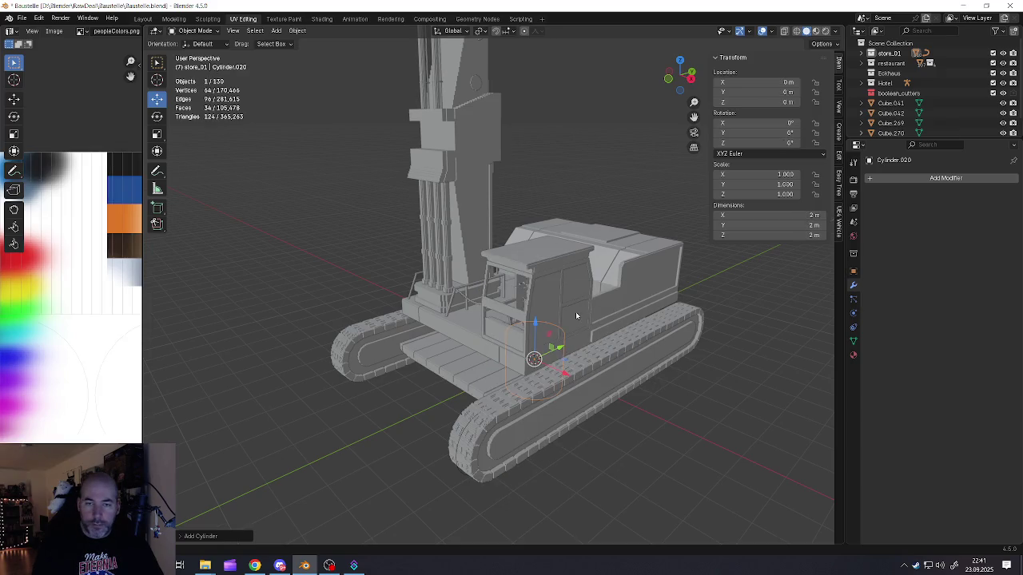
{"action": "middle_click_drag", "start_coordinate": [575, 316], "coordinate": [527, 338]}
{"action": "left_click_drag", "start_coordinate": [538, 332], "coordinate": [483, 189]}
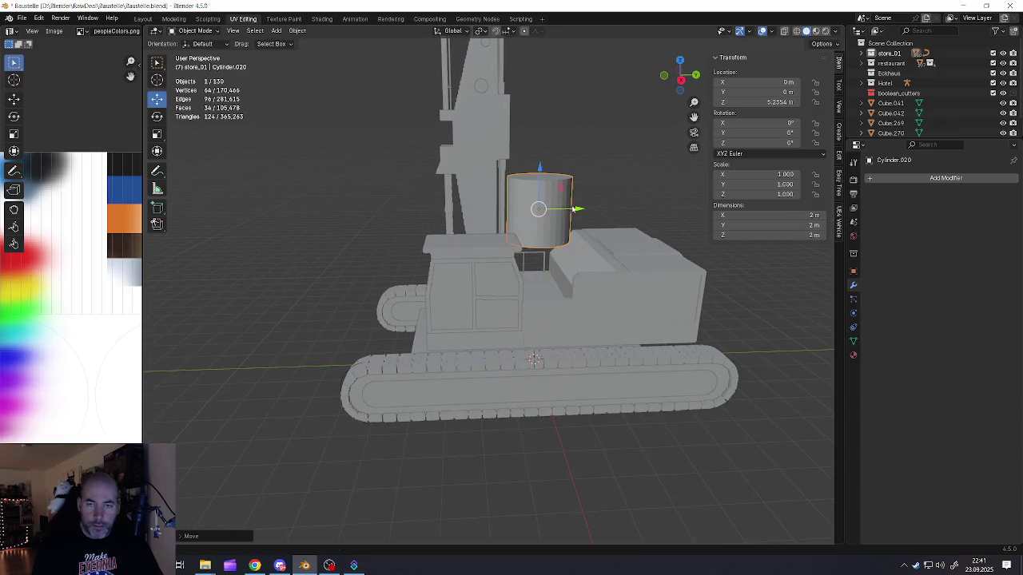
{"action": "middle_click_drag", "start_coordinate": [484, 190], "coordinate": [503, 199]}
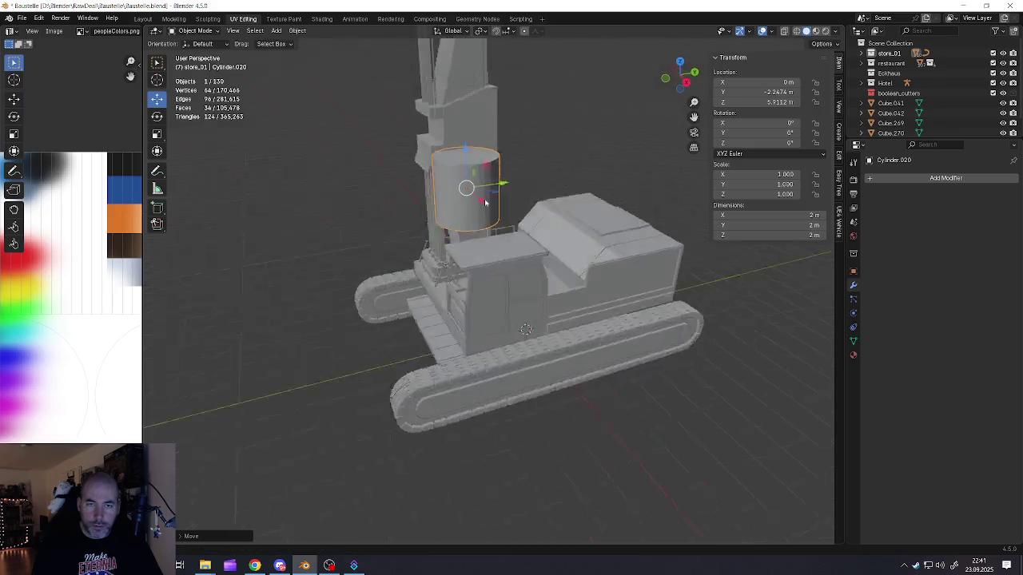
{"action": "scroll", "coordinate": [505, 200], "scroll_direction": "up", "scroll_amount": 5}
{"action": "left_click_drag", "start_coordinate": [383, 188], "coordinate": [448, 224]}
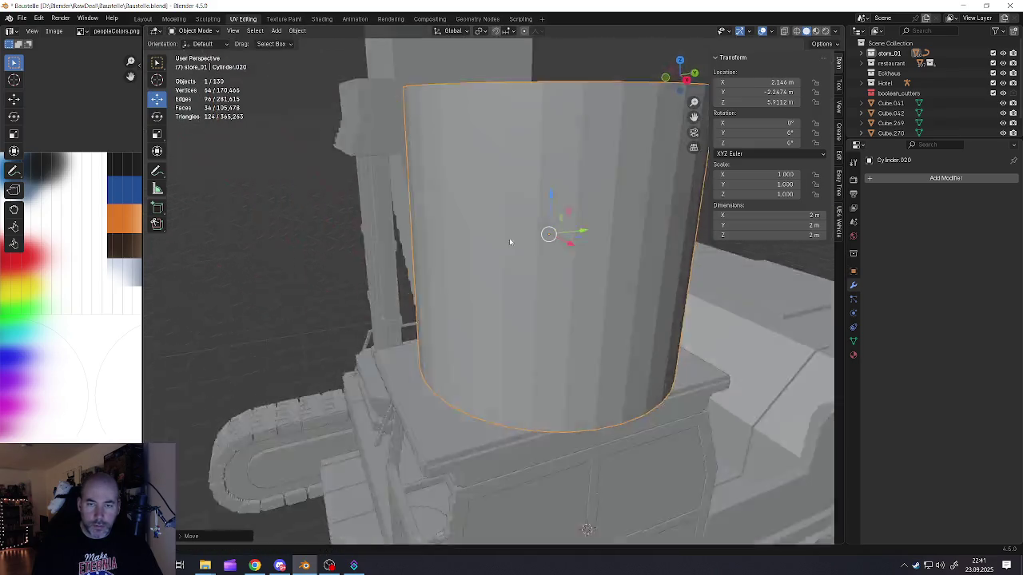
{"action": "middle_click_drag", "start_coordinate": [518, 256], "coordinate": [189, 108]}
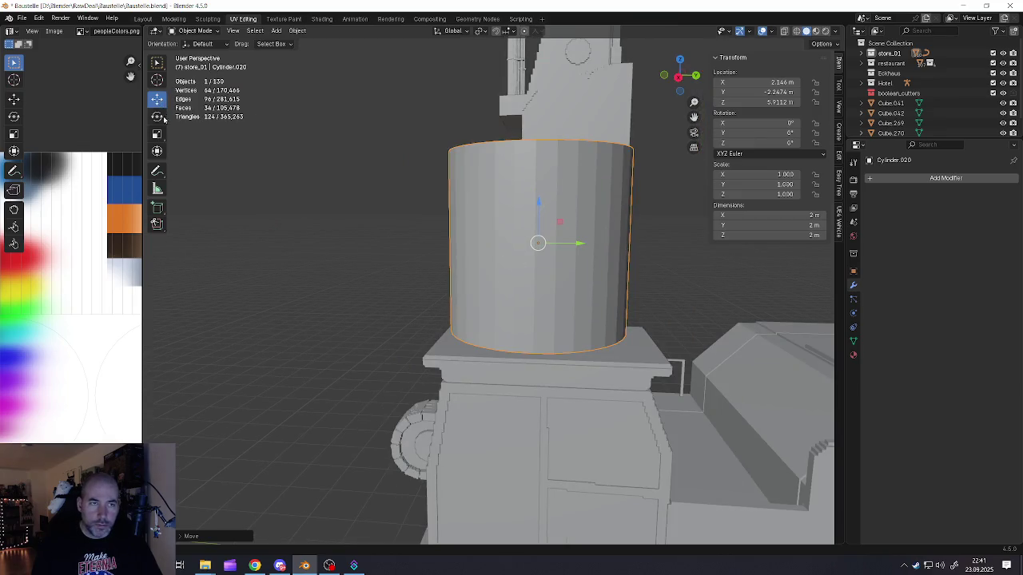
Step: Turn the cylinder 90° onto its side, shrink it to about a tenth, and lower it
{"action": "left_click", "coordinate": [159, 120]}
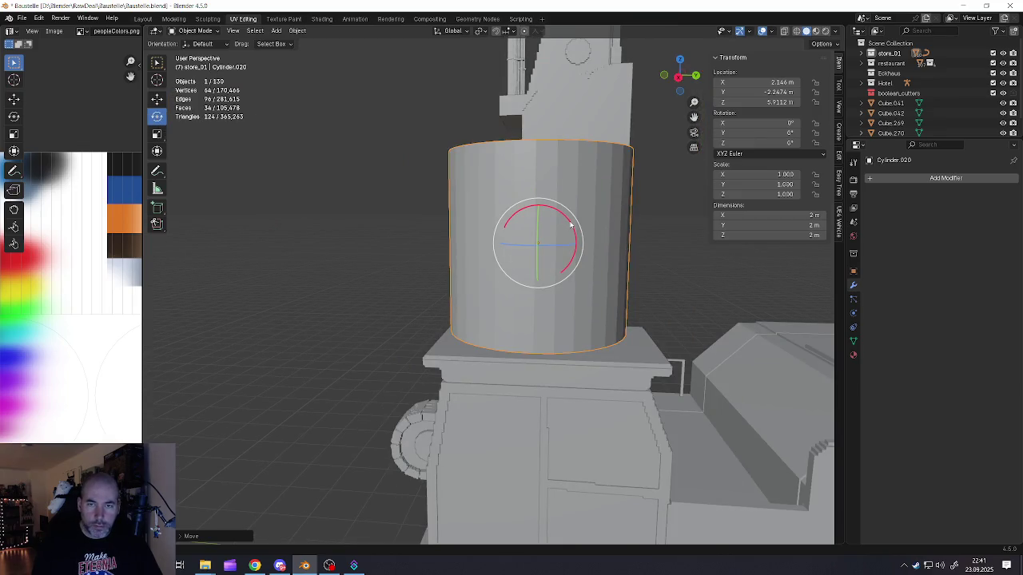
{"action": "left_click_drag", "start_coordinate": [571, 226], "coordinate": [763, 397]}
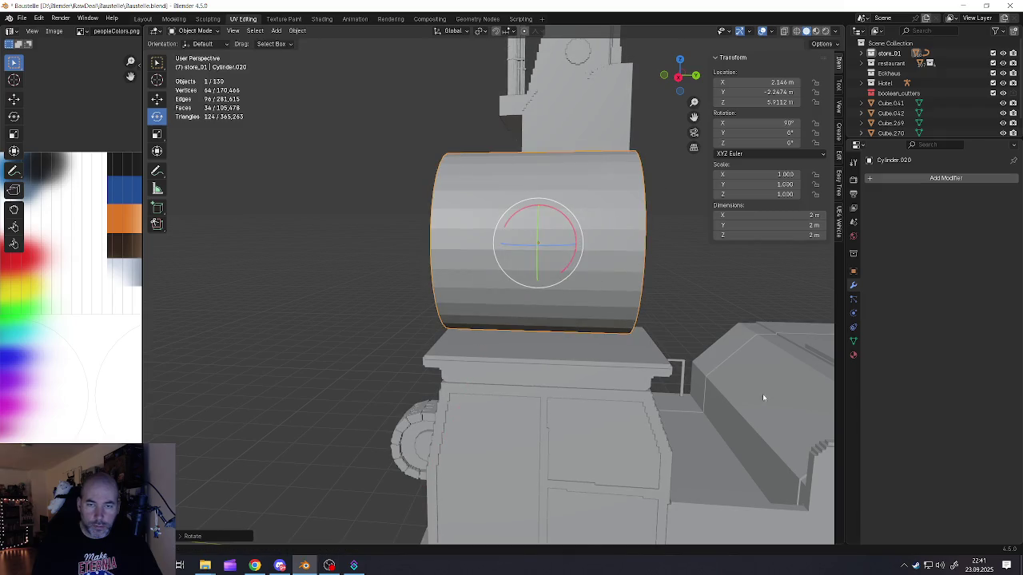
{"action": "key", "text": "s"}
{"action": "left_click", "coordinate": [560, 259]}
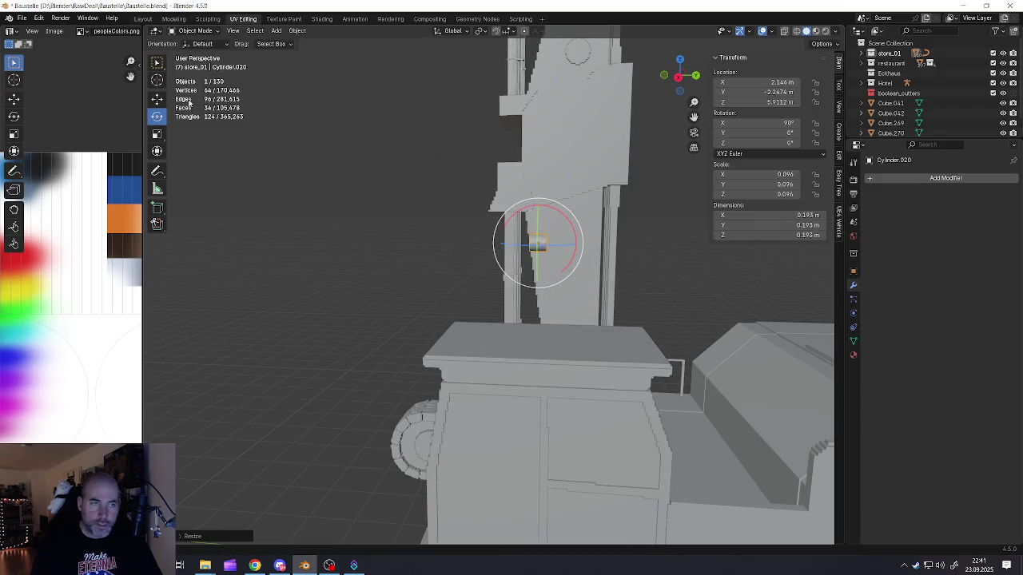
{"action": "left_click", "coordinate": [158, 98]}
{"action": "left_click_drag", "start_coordinate": [538, 205], "coordinate": [537, 266]}
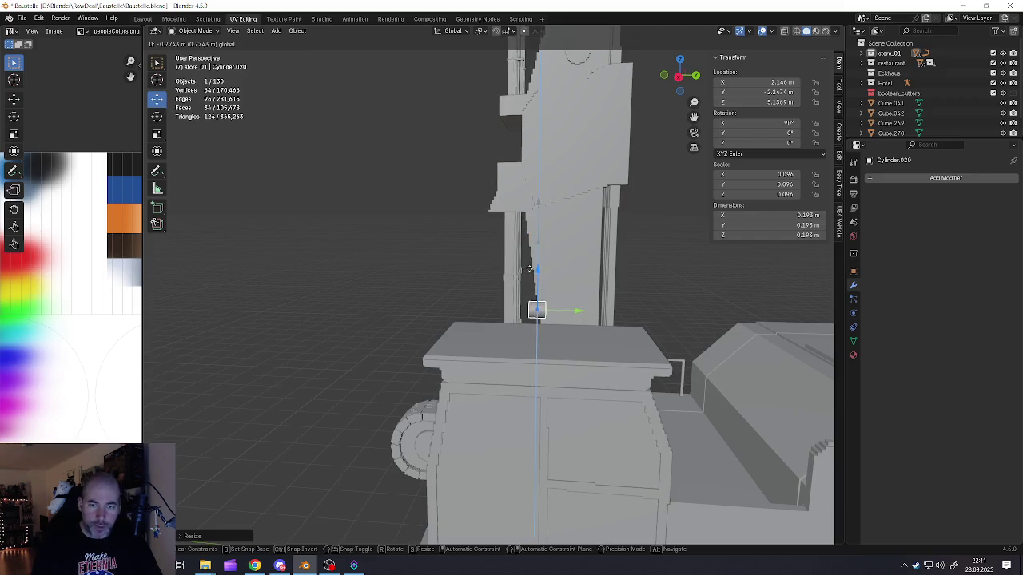
{"action": "left_click_drag", "start_coordinate": [575, 309], "coordinate": [498, 330]}
Step: Scale the cylinder up to 0.171 and slide it along X onto the roof
{"action": "key", "text": "s"}
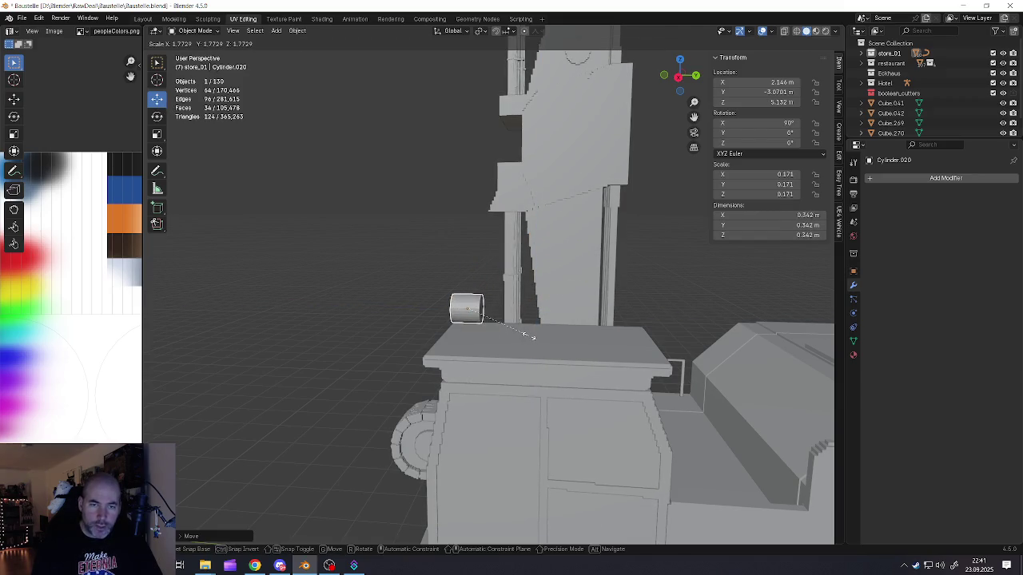
{"action": "left_click", "coordinate": [531, 335]}
{"action": "middle_click_drag", "start_coordinate": [531, 336], "coordinate": [560, 321]}
{"action": "left_click_drag", "start_coordinate": [508, 312], "coordinate": [531, 312]}
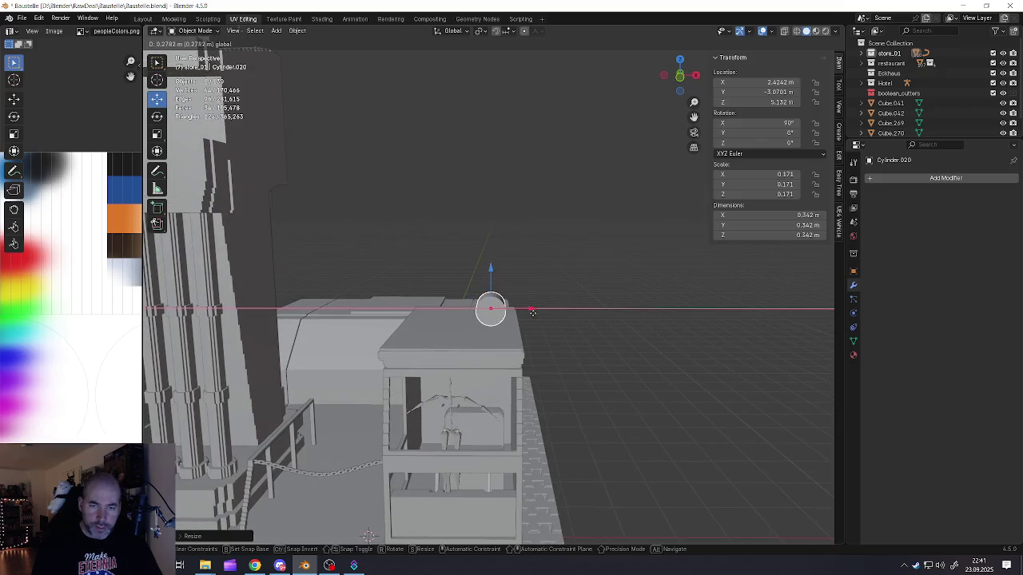
{"action": "mouse_move", "coordinate": [531, 312]}
{"action": "middle_mouse_down"}
{"action": "mouse_move", "coordinate": [502, 331]}
{"action": "mouse_move", "coordinate": [512, 285]}
{"action": "middle_mouse_up"}
{"action": "scroll", "coordinate": [504, 307], "scroll_direction": "up", "scroll_amount": 4}
Step: In Edit Mode, select a loop of faces around the cylinder
{"action": "key", "text": "Tab"}
{"action": "left_click", "coordinate": [496, 293]}
{"action": "left_click", "coordinate": [497, 293], "text": "alt"}
Step: Extrude the face loop into a thickened outer rim and recess the end cap inward
{"action": "key", "text": "e"}
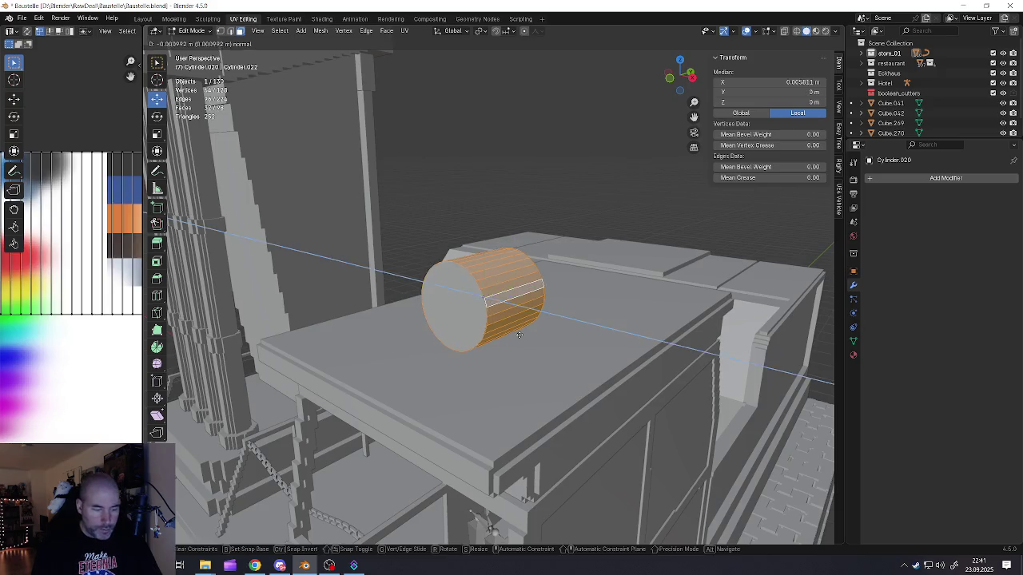
{"action": "right_click", "coordinate": [499, 326]}
{"action": "key", "text": "alt+s"}
{"action": "left_click", "coordinate": [523, 344]}
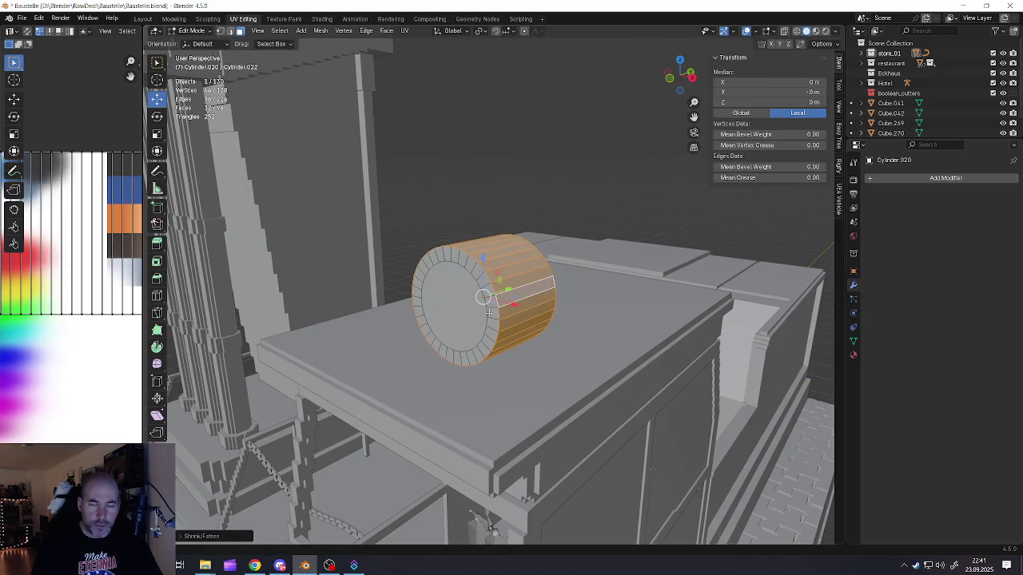
{"action": "left_click", "coordinate": [473, 308]}
{"action": "mouse_move", "coordinate": [473, 308]}
{"action": "middle_mouse_down"}
{"action": "mouse_move", "coordinate": [477, 318]}
{"action": "mouse_move", "coordinate": [505, 300]}
{"action": "middle_mouse_up"}
{"action": "key", "text": "e"}
{"action": "left_click", "coordinate": [483, 312]}
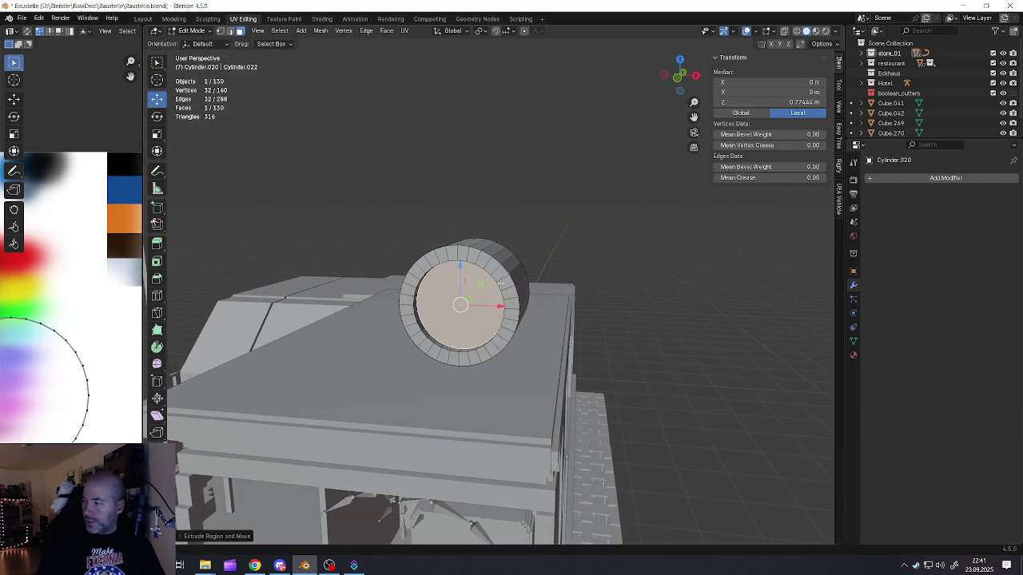
Step: Extrude the drum's bottom faces downward into a flattened, lengthened square foot
{"action": "mouse_move", "coordinate": [491, 335]}
{"action": "middle_mouse_down"}
{"action": "mouse_move", "coordinate": [500, 348]}
{"action": "mouse_move", "coordinate": [450, 350]}
{"action": "mouse_move", "coordinate": [478, 346]}
{"action": "middle_mouse_up"}
{"action": "left_click", "coordinate": [499, 348]}
{"action": "left_click", "coordinate": [450, 350], "text": "ctrl"}
{"action": "left_click", "coordinate": [435, 345], "text": "shift"}
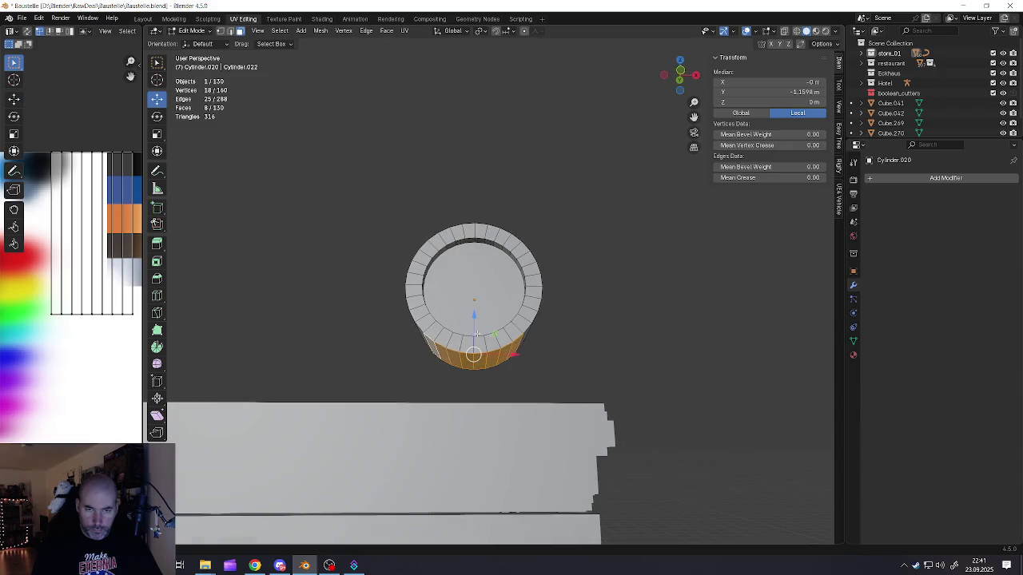
{"action": "key", "text": "e"}
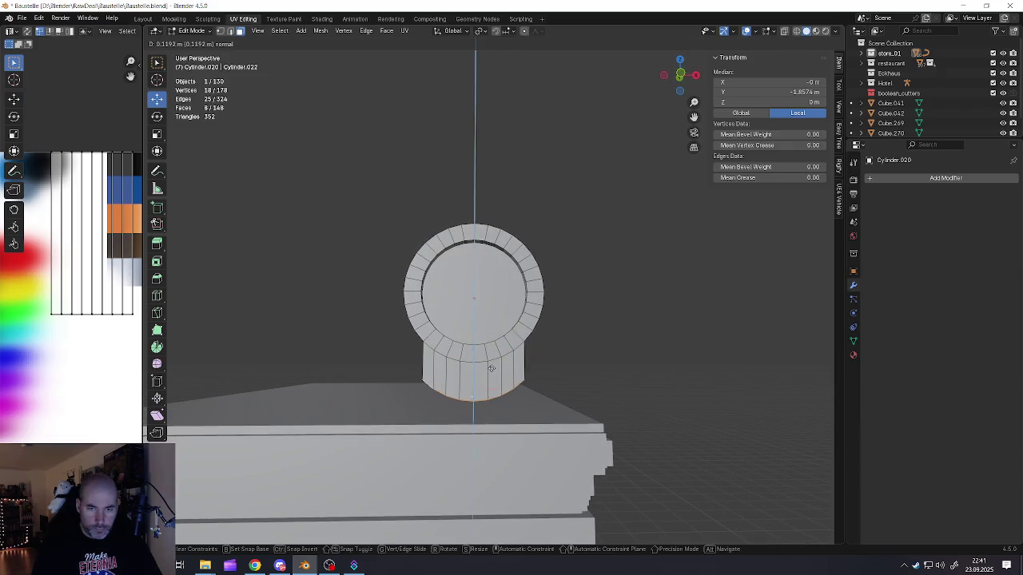
{"action": "left_click", "coordinate": [548, 420]}
{"action": "key", "text": "s"}
{"action": "key", "text": "z"}
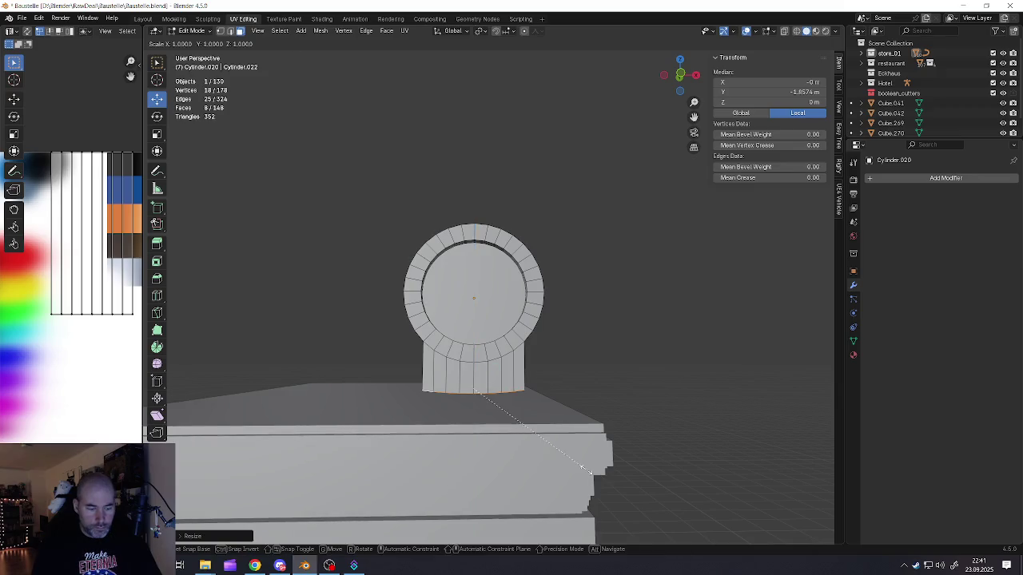
{"action": "left_click", "coordinate": [475, 390]}
{"action": "middle_click_drag", "start_coordinate": [475, 390], "coordinate": [414, 371]}
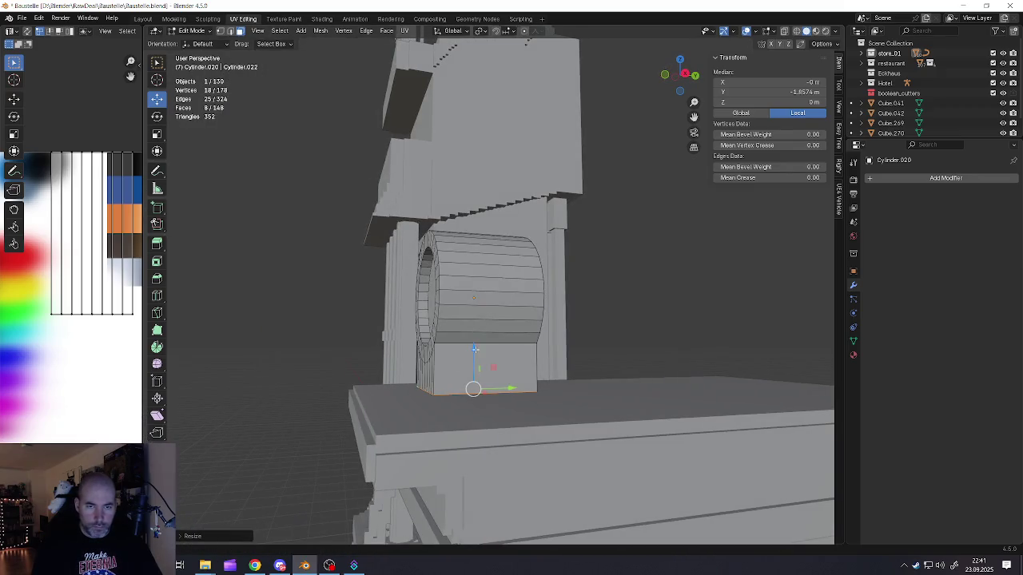
{"action": "mouse_move", "coordinate": [474, 349]}
{"action": "left_mouse_down"}
{"action": "mouse_move", "coordinate": [470, 381]}
{"action": "mouse_move", "coordinate": [461, 364]}
{"action": "left_mouse_up"}
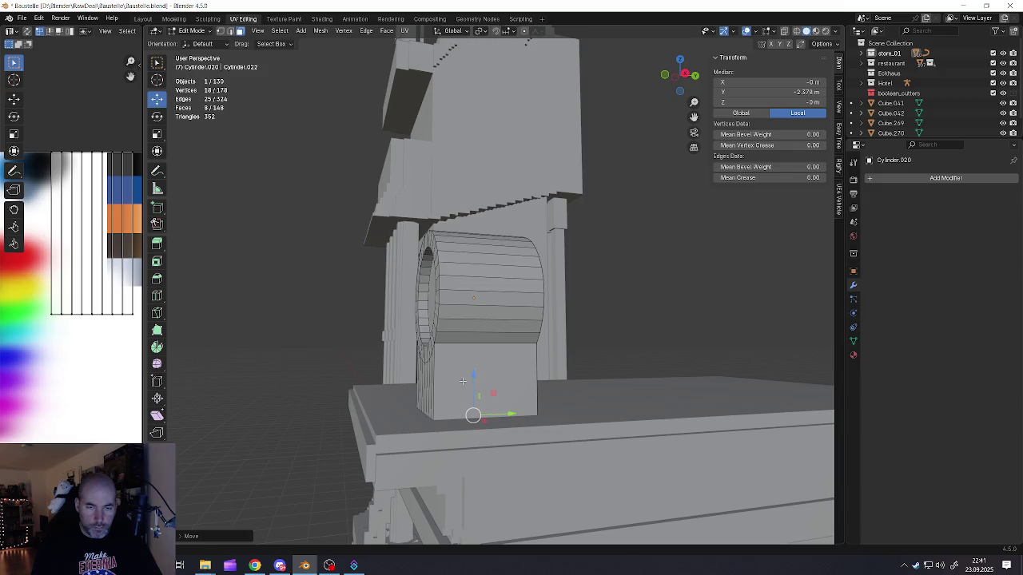
Step: Lower the drum toward the roof and bring the foot's bottom down to meet it
{"action": "key", "text": "Tab"}
{"action": "left_click_drag", "start_coordinate": [480, 260], "coordinate": [478, 303]}
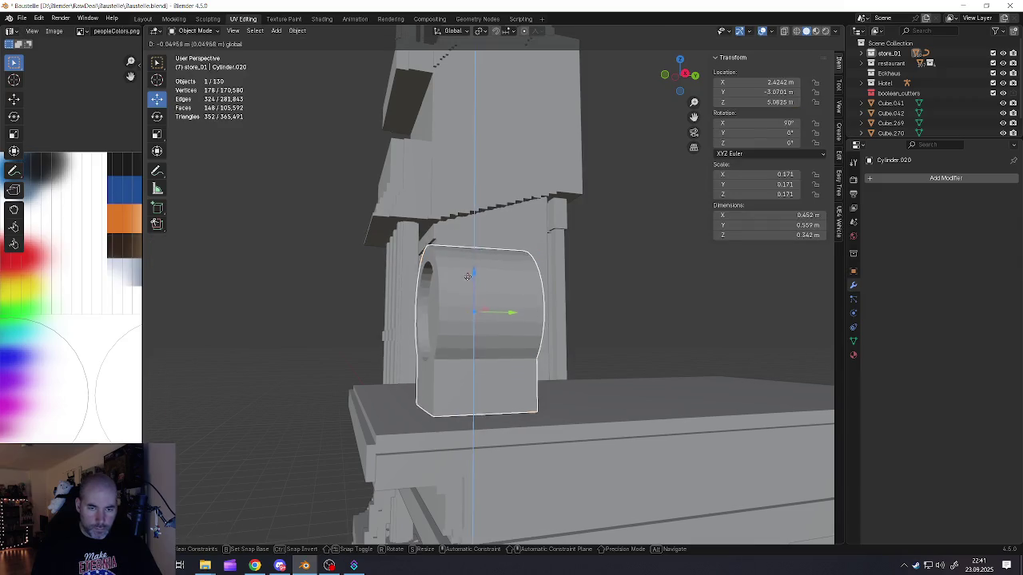
{"action": "key", "text": "Tab"}
{"action": "left_click_drag", "start_coordinate": [472, 401], "coordinate": [478, 375]}
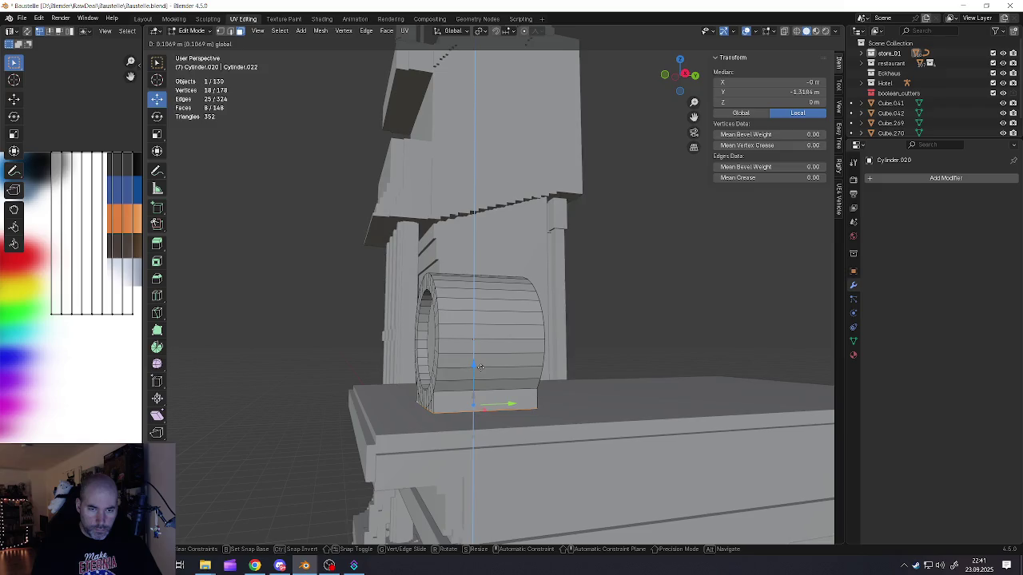
{"action": "left_click", "coordinate": [480, 374]}
{"action": "middle_click_drag", "start_coordinate": [480, 374], "coordinate": [471, 411]}
Step: Scale the whole drum mesh along X to narrow its width
{"action": "key", "text": "a"}
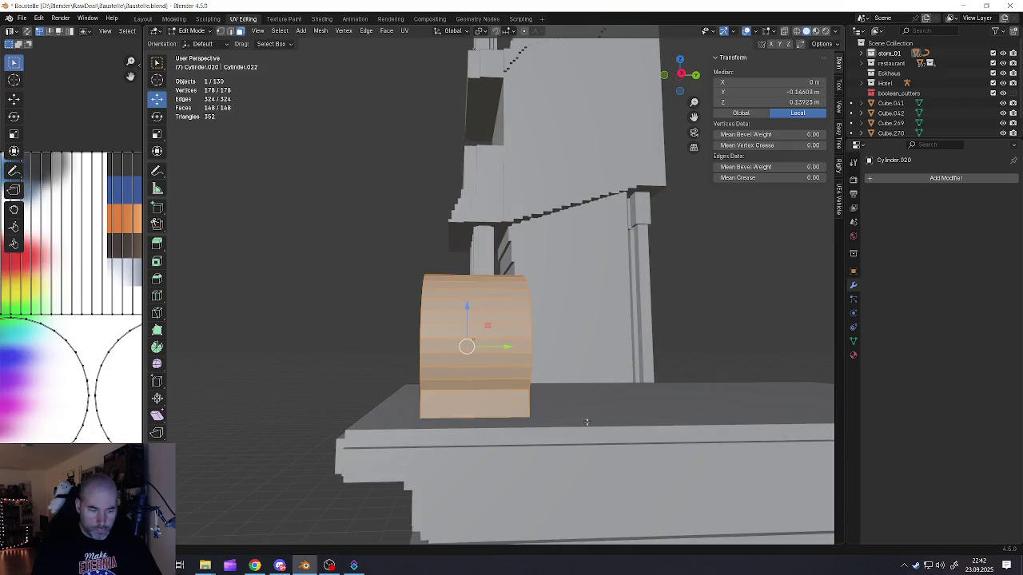
{"action": "key", "text": "s"}
{"action": "key", "text": "x"}
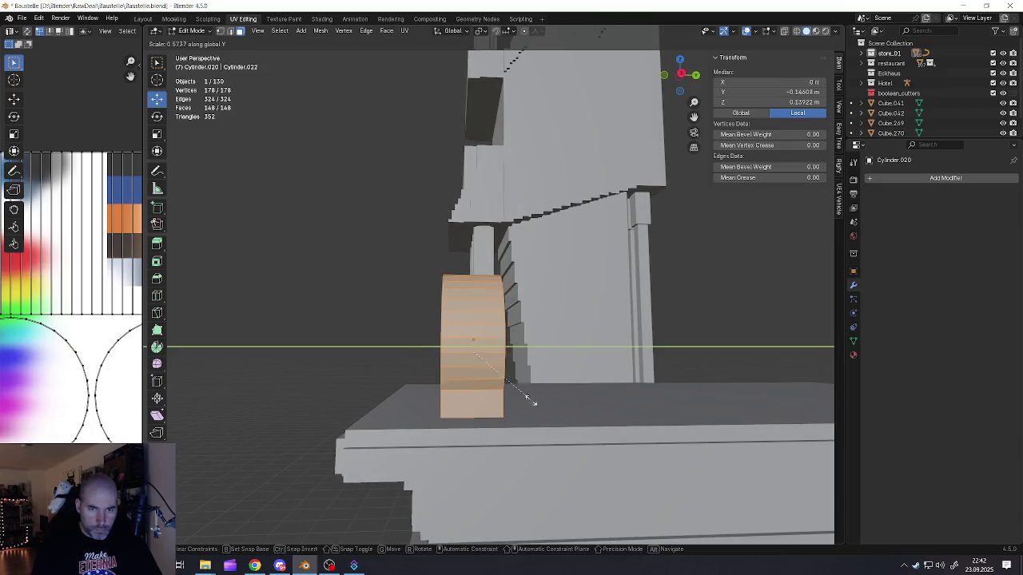
{"action": "left_click", "coordinate": [512, 395]}
{"action": "middle_click_drag", "start_coordinate": [511, 395], "coordinate": [508, 354]}
{"action": "key", "text": "Tab"}
Step: Move the drum sideways along Y and set it down onto the roof
{"action": "key", "text": "g"}
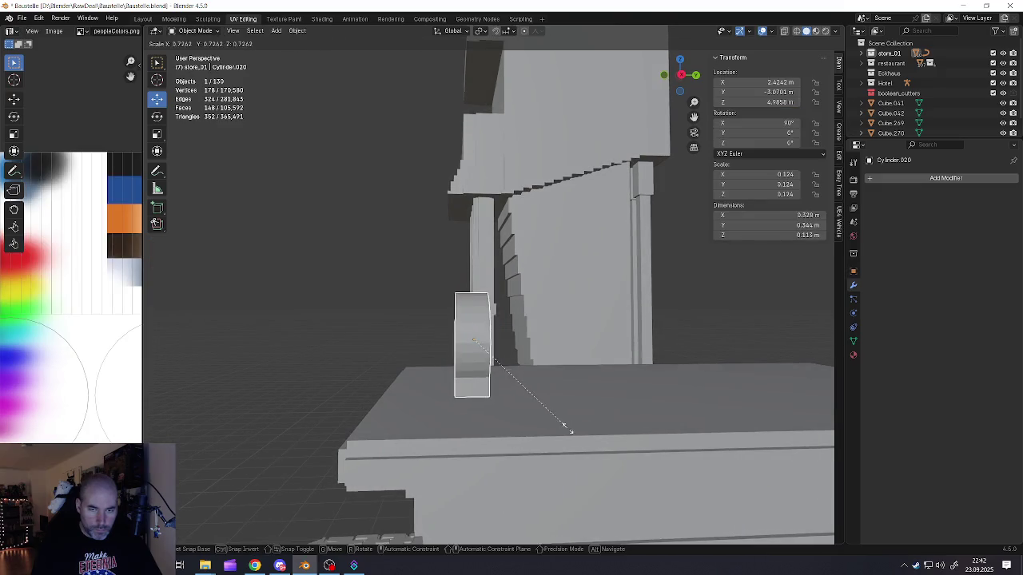
{"action": "key", "text": "Escape"}
{"action": "key", "text": "g"}
{"action": "key", "text": "y"}
{"action": "left_click", "coordinate": [457, 341]}
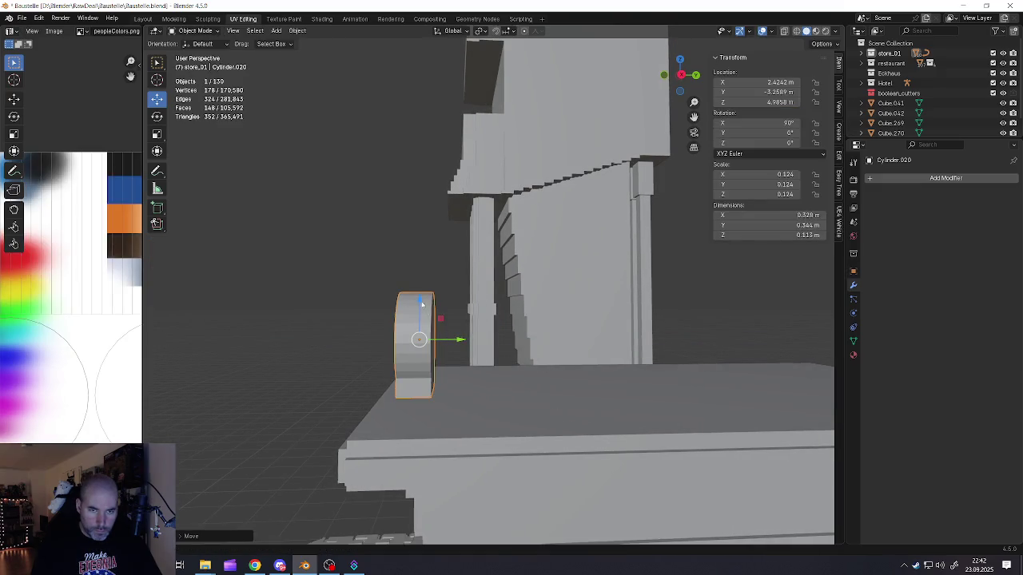
{"action": "key", "text": "g"}
{"action": "key", "text": "z"}
{"action": "left_click", "coordinate": [432, 358]}
{"action": "key", "text": "ctrl+a"}
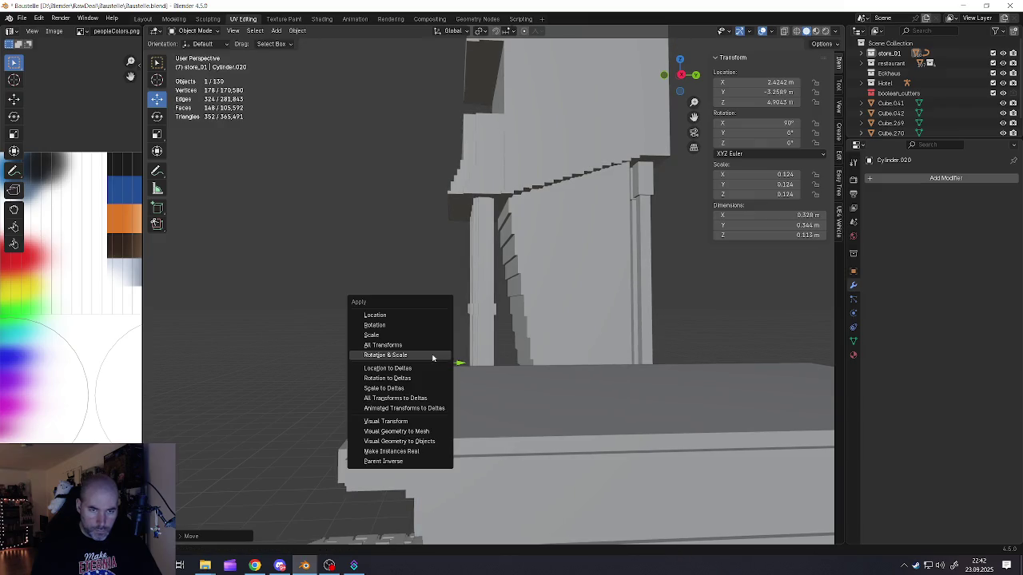
{"action": "left_click", "coordinate": [433, 354]}
{"action": "scroll", "coordinate": [432, 358], "scroll_direction": "up", "scroll_amount": 3}
Step: Extrude the drum's front end face outward and shrink it slightly
{"action": "key", "text": "Tab"}
{"action": "left_click", "coordinate": [430, 352]}
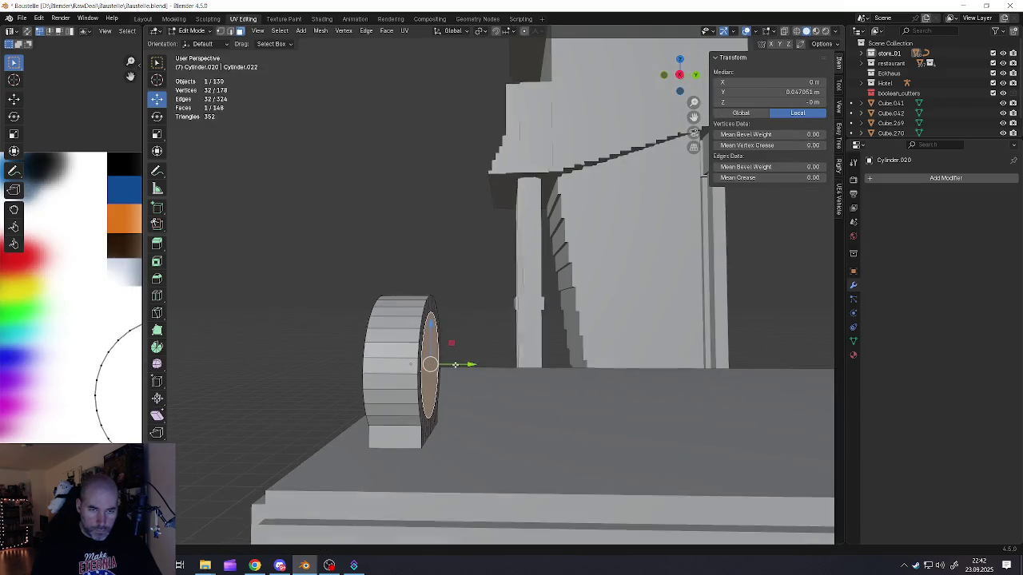
{"action": "key", "text": "e"}
{"action": "left_click", "coordinate": [601, 417]}
{"action": "key", "text": "s"}
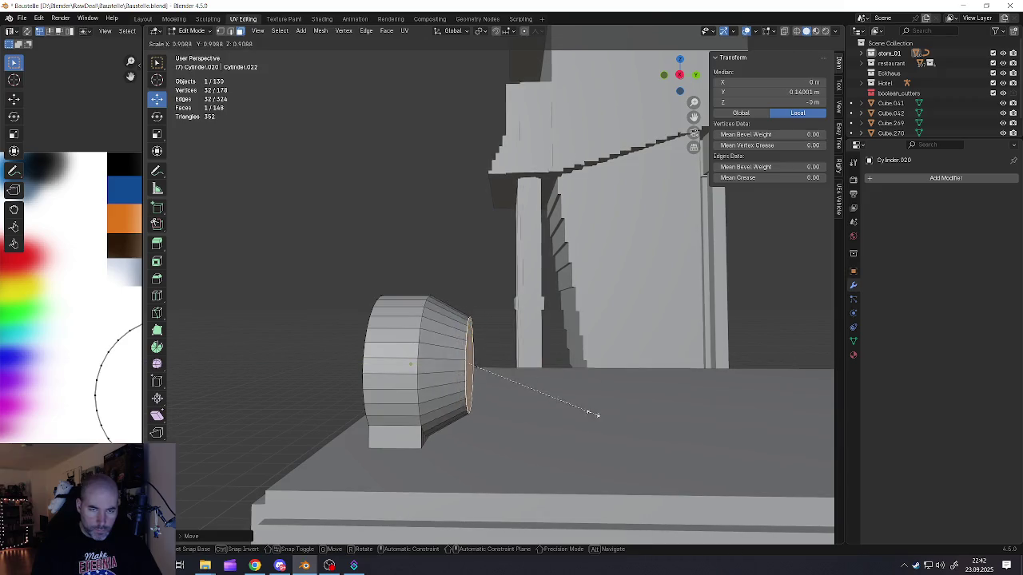
{"action": "left_click", "coordinate": [575, 405]}
Step: Bevel the front end into a rounded dome and shift the drum along X
{"action": "key", "text": "ctrl+b"}
{"action": "scroll", "coordinate": [528, 399], "scroll_direction": "up", "scroll_amount": 5}
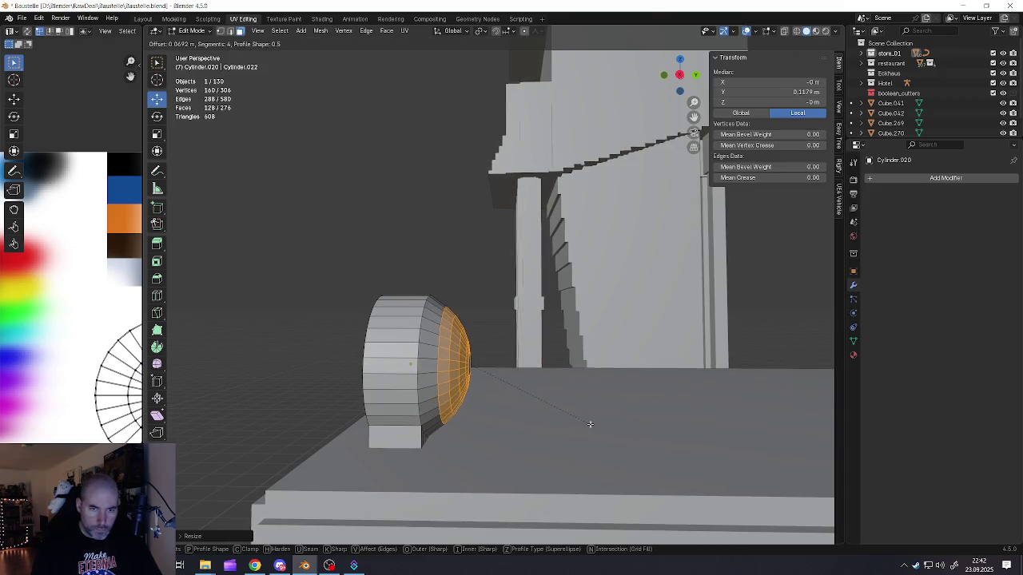
{"action": "left_click", "coordinate": [512, 389]}
{"action": "key", "text": "Tab"}
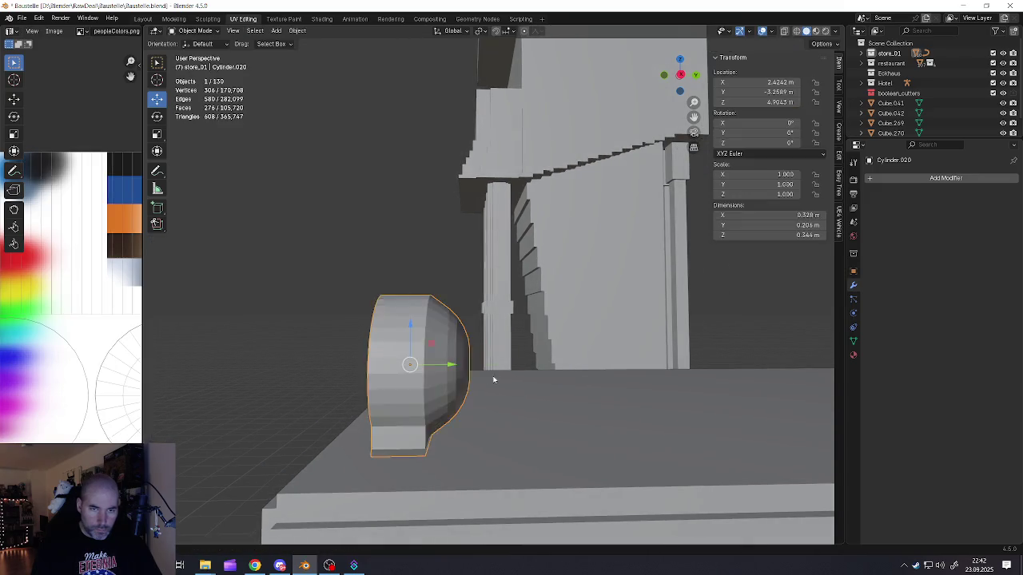
{"action": "scroll", "coordinate": [512, 388], "scroll_direction": "down", "scroll_amount": 4}
{"action": "middle_click_drag", "start_coordinate": [513, 389], "coordinate": [505, 386]}
{"action": "key", "text": "g"}
{"action": "key", "text": "x"}
{"action": "left_click", "coordinate": [527, 380]}
Step: Apply the drum's rotation and scale
{"action": "key", "text": "ctrl+a"}
{"action": "left_click", "coordinate": [504, 385]}
{"action": "scroll", "coordinate": [504, 386], "scroll_direction": "up", "scroll_amount": 2}
{"action": "scroll", "coordinate": [504, 385], "scroll_direction": "up", "scroll_amount": 2}
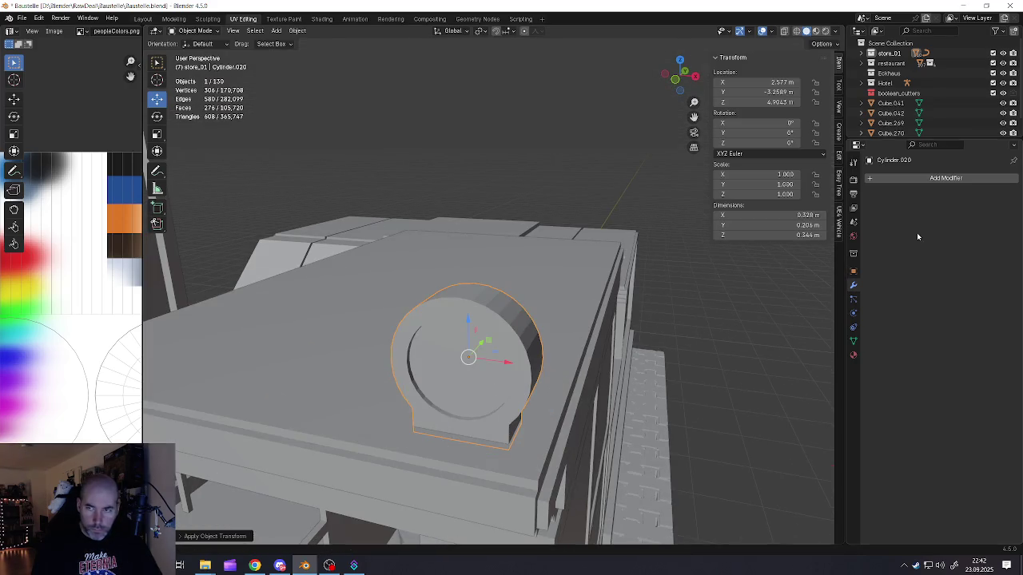
{"action": "left_click", "coordinate": [914, 179]}
{"action": "mouse_move", "coordinate": [879, 181]}
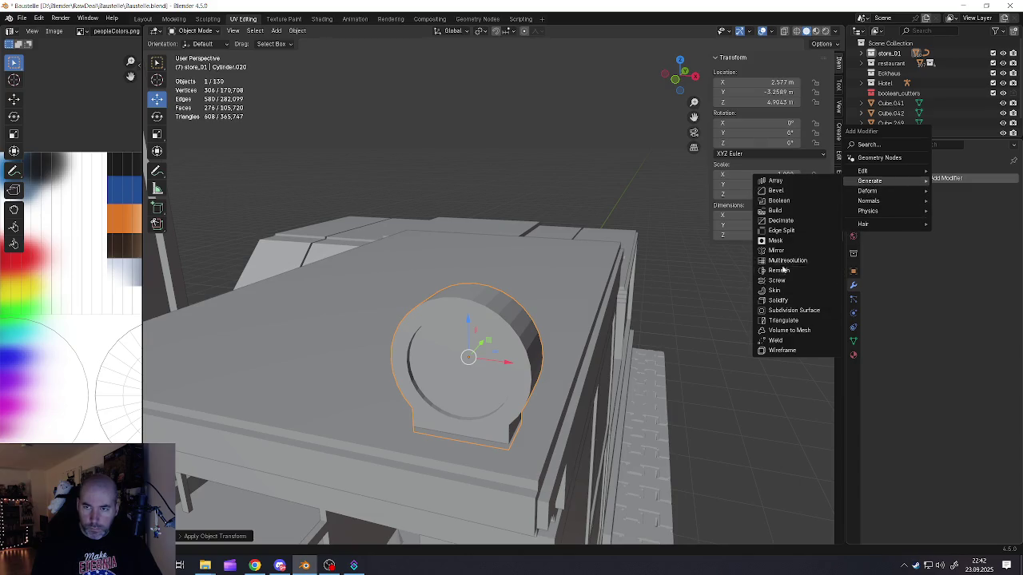
Step: Add a Remesh modifier in Blocks mode to the drum and apply it
{"action": "left_click", "coordinate": [781, 270]}
{"action": "left_click", "coordinate": [886, 209]}
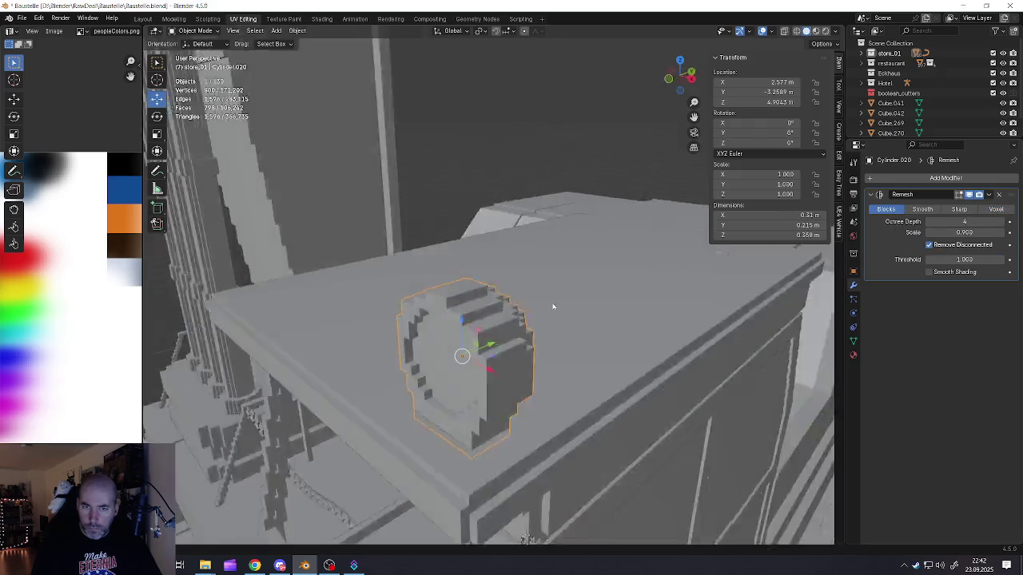
{"action": "mouse_move", "coordinate": [552, 304]}
{"action": "middle_mouse_down"}
{"action": "mouse_move", "coordinate": [449, 294]}
{"action": "mouse_move", "coordinate": [598, 289]}
{"action": "mouse_move", "coordinate": [526, 372]}
{"action": "middle_mouse_up"}
{"action": "scroll", "coordinate": [607, 287], "scroll_direction": "down", "scroll_amount": 5}
{"action": "scroll", "coordinate": [526, 372], "scroll_direction": "up", "scroll_amount": 2}
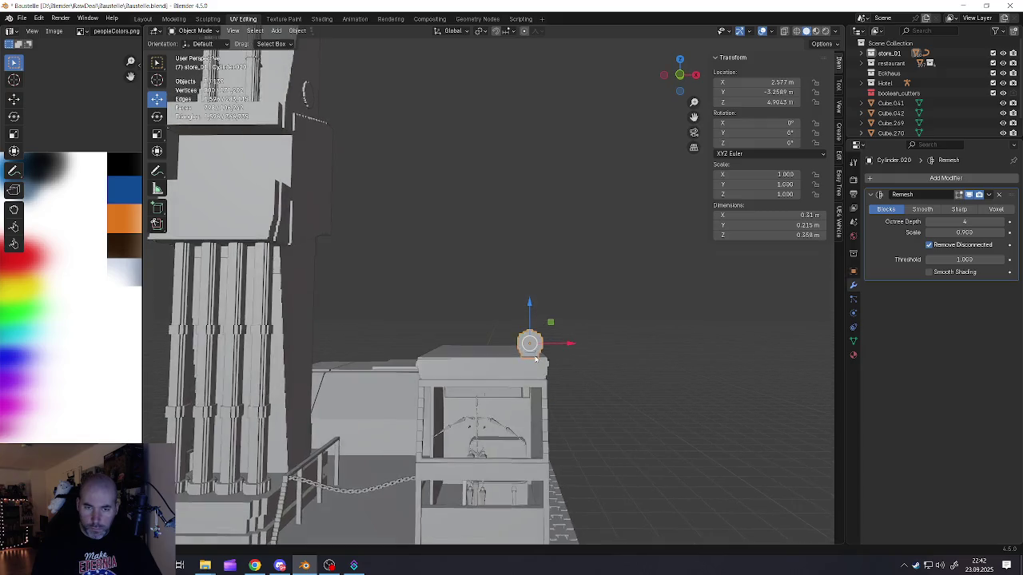
{"action": "scroll", "coordinate": [527, 372], "scroll_direction": "up", "scroll_amount": 3}
{"action": "scroll", "coordinate": [526, 372], "scroll_direction": "up", "scroll_amount": 2}
{"action": "left_click", "coordinate": [988, 195]}
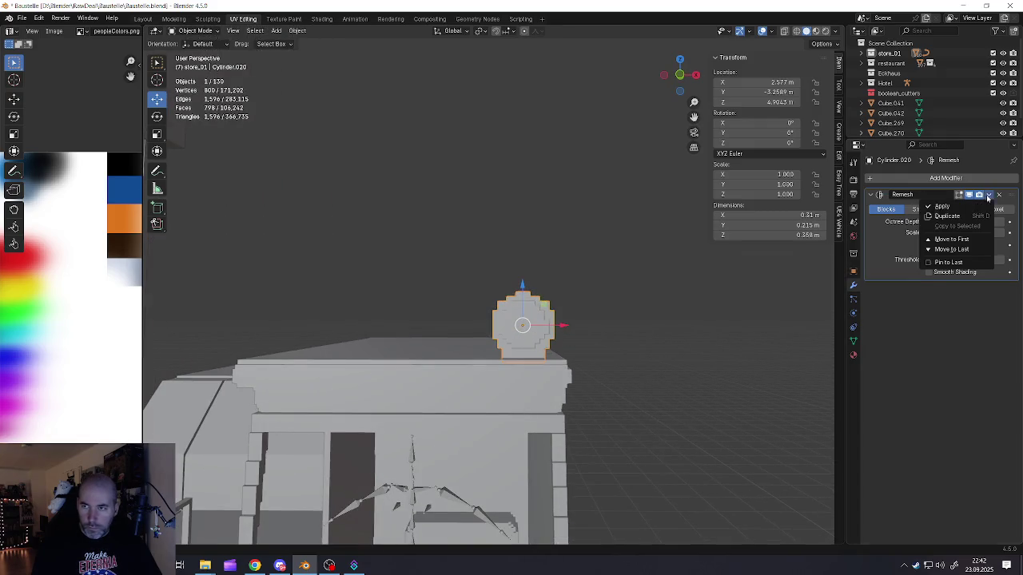
{"action": "left_click", "coordinate": [941, 207]}
Step: Limited-dissolve the whole mesh in Edit Mode to remove redundant edges
{"action": "key", "text": "Tab"}
{"action": "key", "text": "a"}
{"action": "key", "text": "x"}
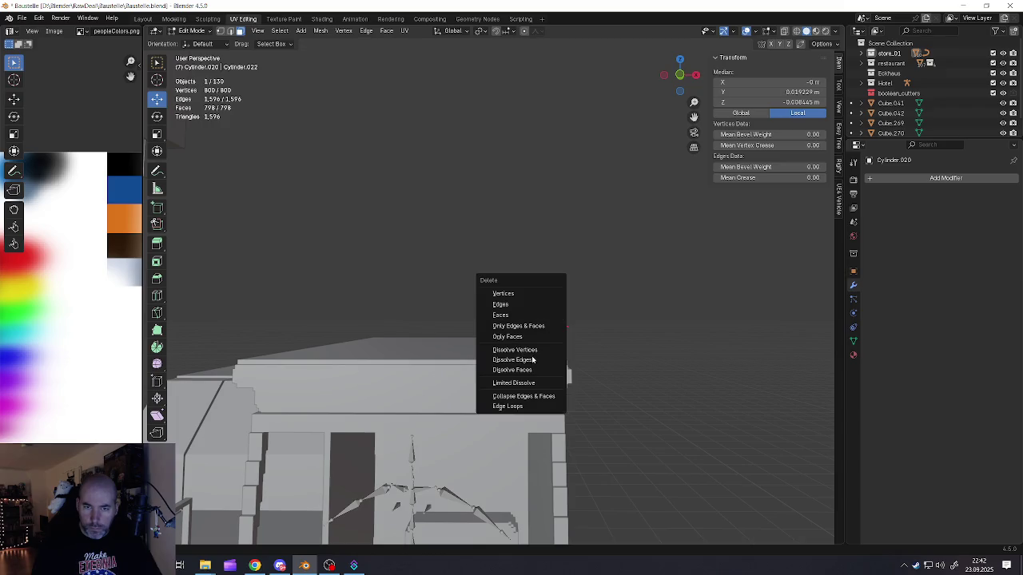
{"action": "left_click", "coordinate": [520, 383]}
Step: Shrink the roof piece to 0.887 and lower it slightly onto the roof
{"action": "key", "text": "Tab"}
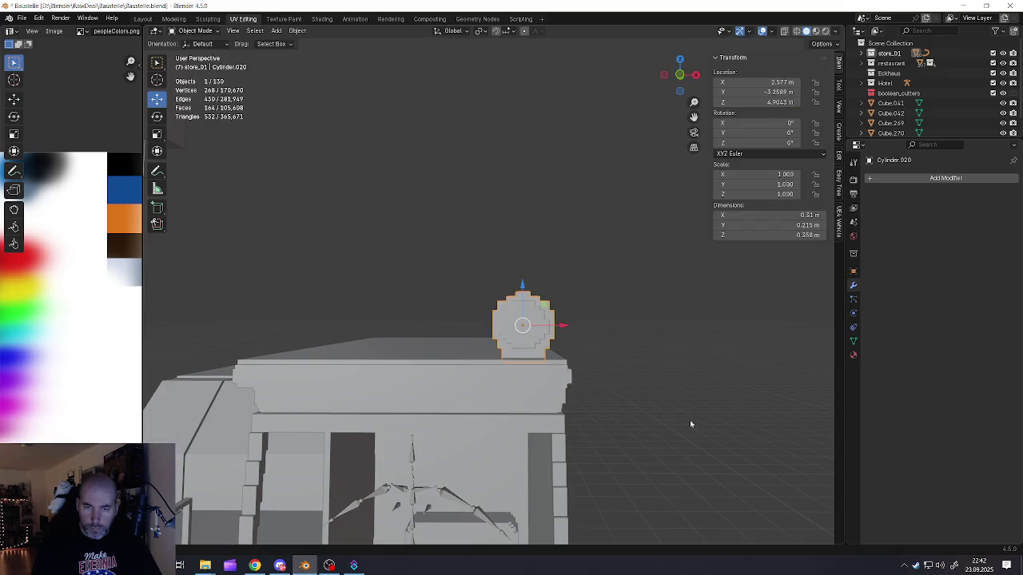
{"action": "key", "text": "s"}
{"action": "left_click", "coordinate": [655, 406]}
{"action": "middle_click_drag", "start_coordinate": [656, 406], "coordinate": [538, 314]}
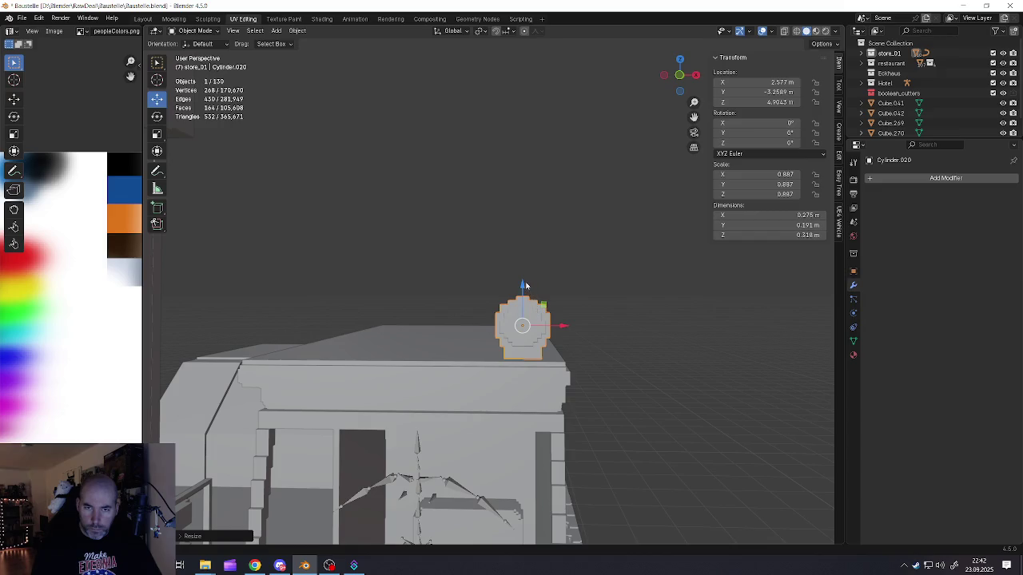
{"action": "left_click_drag", "start_coordinate": [525, 285], "coordinate": [526, 289]}
{"action": "middle_click_drag", "start_coordinate": [526, 289], "coordinate": [608, 377]}
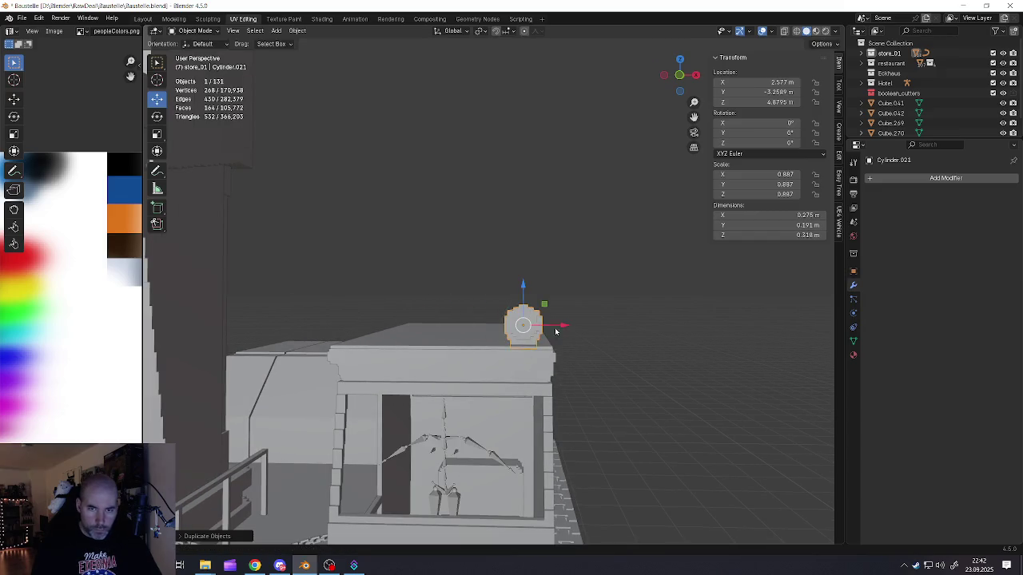
Step: Duplicate the roof piece and place the copy further left along X
{"action": "key", "text": "x"}
{"action": "left_click", "coordinate": [392, 329]}
{"action": "mouse_move", "coordinate": [392, 330]}
{"action": "middle_mouse_down"}
{"action": "mouse_move", "coordinate": [474, 337]}
{"action": "mouse_move", "coordinate": [415, 398]}
{"action": "mouse_move", "coordinate": [459, 366]}
{"action": "mouse_move", "coordinate": [428, 293]}
{"action": "middle_mouse_up"}
{"action": "scroll", "coordinate": [459, 366], "scroll_direction": "up", "scroll_amount": 3}
Step: Raise both roof pieces slightly together, then deselect everything
{"action": "left_click", "coordinate": [540, 301]}
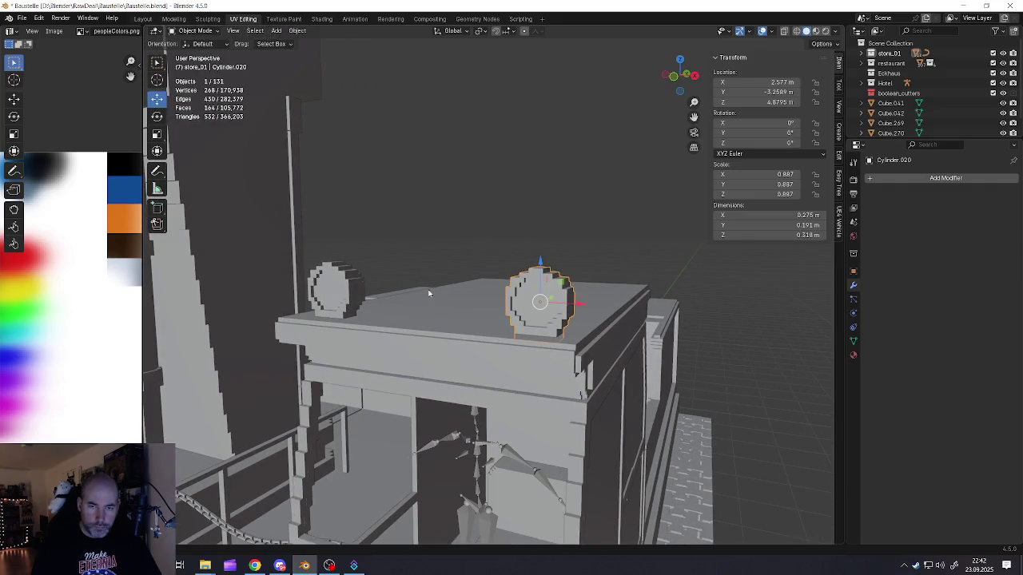
{"action": "left_click", "coordinate": [335, 291]}
{"action": "left_click", "coordinate": [521, 310], "text": "shift"}
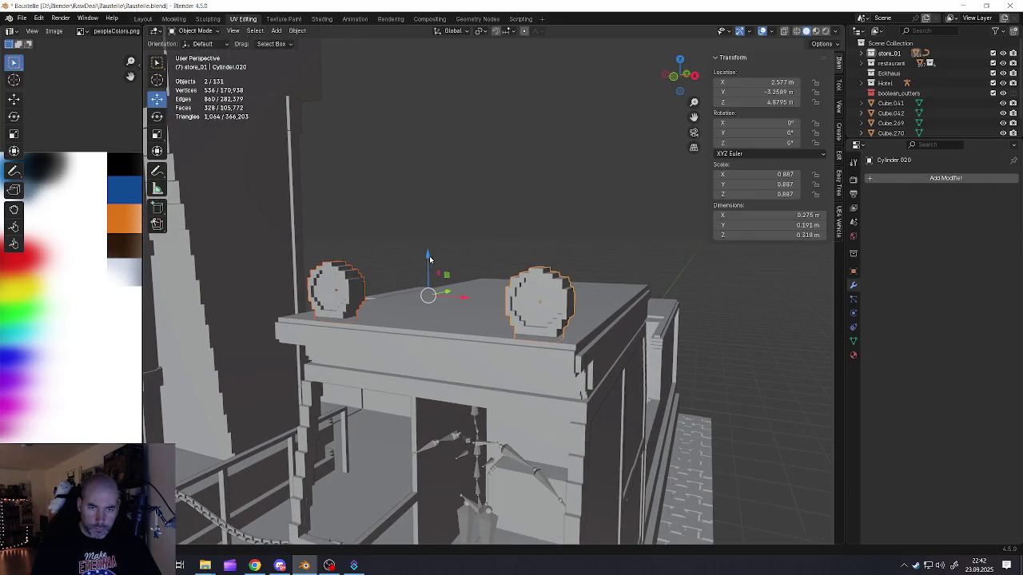
{"action": "left_click_drag", "start_coordinate": [429, 259], "coordinate": [432, 253]}
{"action": "key", "text": "alt+a"}
Step: Orbit and pan around the excavator to review the finished roof
{"action": "mouse_move", "coordinate": [491, 296]}
{"action": "middle_mouse_down"}
{"action": "mouse_move", "coordinate": [533, 334]}
{"action": "mouse_move", "coordinate": [479, 338]}
{"action": "mouse_move", "coordinate": [539, 388]}
{"action": "mouse_move", "coordinate": [505, 330]}
{"action": "middle_mouse_up"}
{"action": "middle_click_drag", "start_coordinate": [582, 342], "coordinate": [516, 347], "text": "shift"}
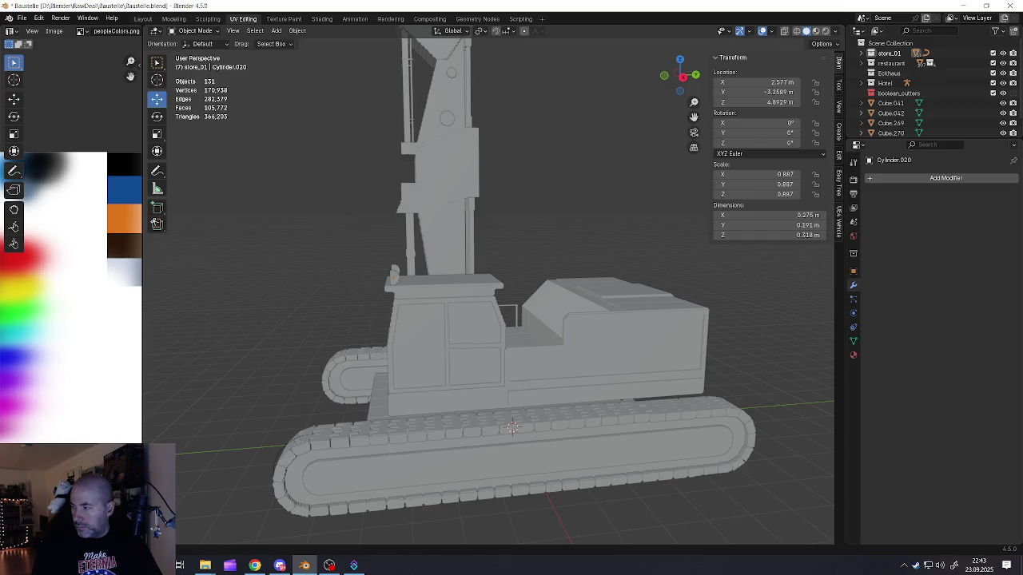
{"action": "key", "text": "alt+Tab"}
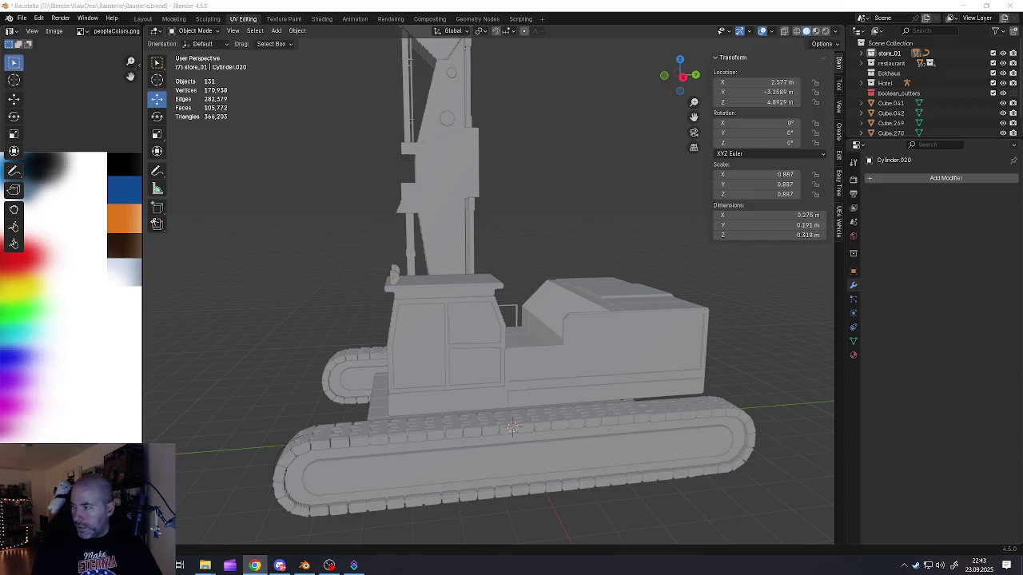
{"action": "middle_click_drag", "start_coordinate": [588, 321], "coordinate": [523, 335]}
{"action": "key", "text": "shift+a"}
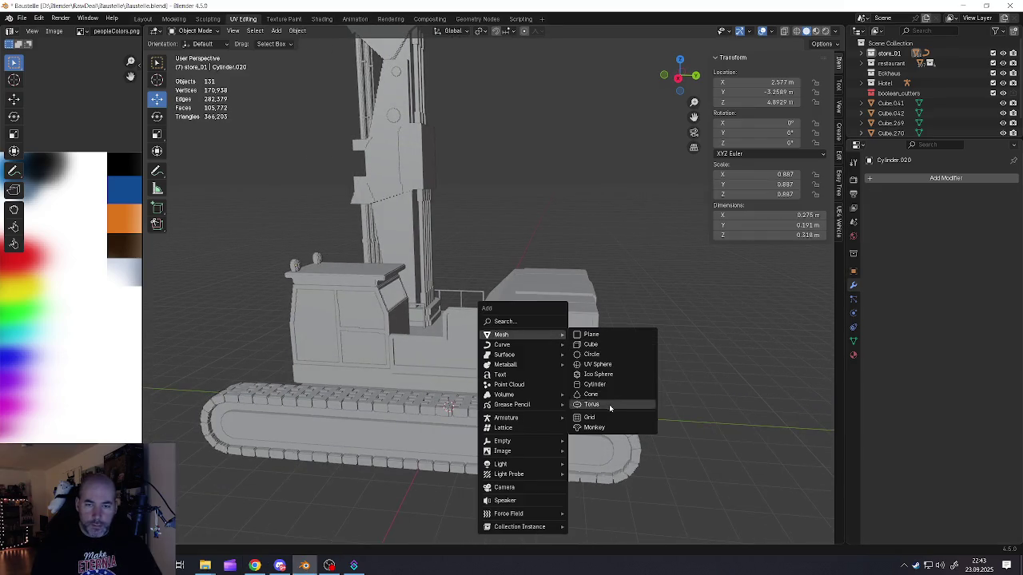
Step: Add a cylinder, lift it onto the excavator and scale it to 0.174
{"action": "left_click", "coordinate": [596, 385]}
{"action": "scroll", "coordinate": [509, 357], "scroll_direction": "down", "scroll_amount": 3}
{"action": "mouse_move", "coordinate": [468, 345]}
{"action": "left_mouse_down"}
{"action": "mouse_move", "coordinate": [490, 272]}
{"action": "mouse_move", "coordinate": [583, 294]}
{"action": "left_mouse_up"}
{"action": "scroll", "coordinate": [582, 294], "scroll_direction": "up", "scroll_amount": 3}
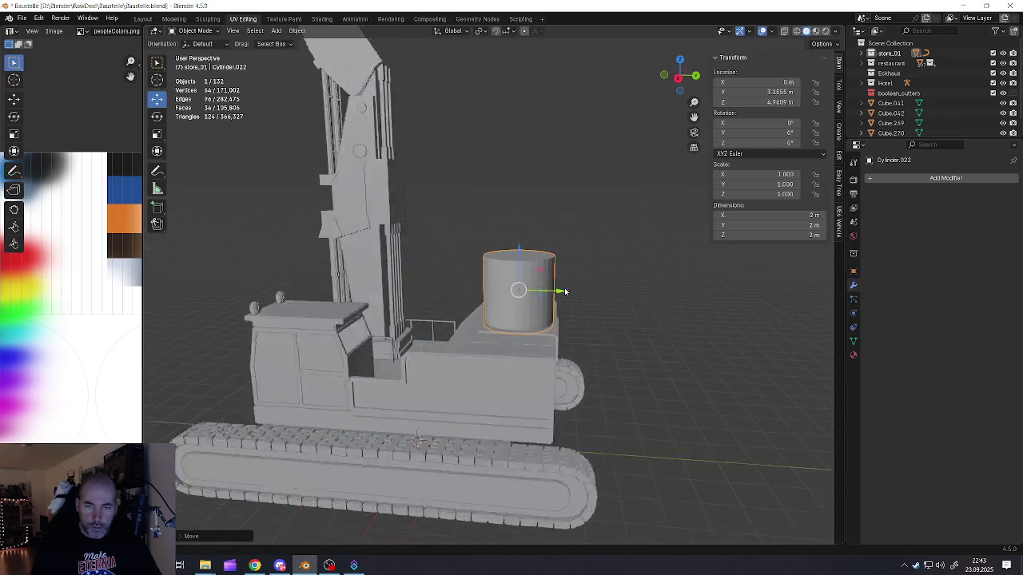
{"action": "scroll", "coordinate": [583, 294], "scroll_direction": "up", "scroll_amount": 3}
{"action": "key", "text": "s"}
{"action": "left_click", "coordinate": [551, 327]}
{"action": "key", "text": "s"}
{"action": "left_click", "coordinate": [611, 365]}
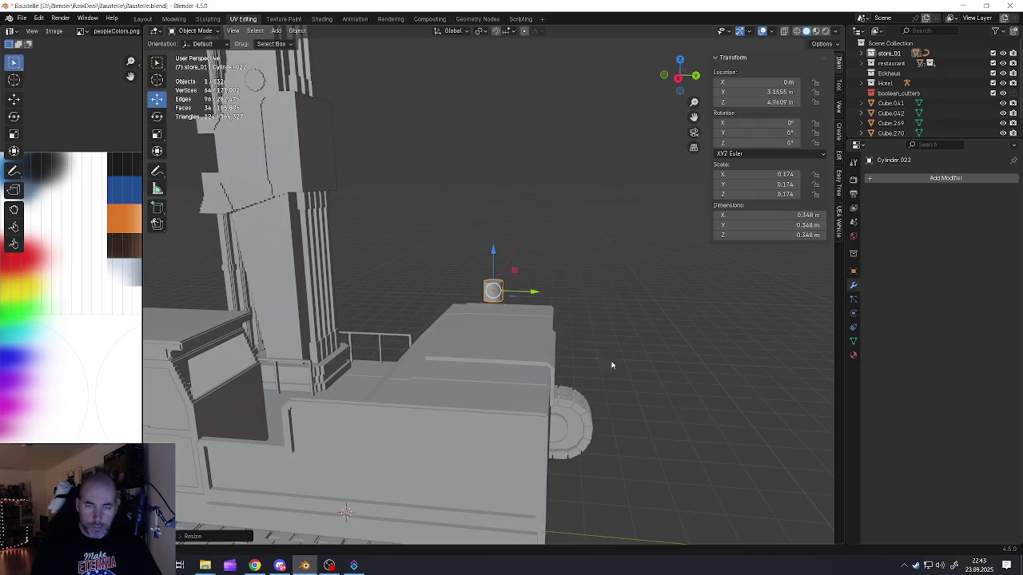
Step: Shift the cylinder along X and save the project file
{"action": "middle_click_drag", "start_coordinate": [493, 292], "coordinate": [512, 304]}
{"action": "key", "text": "g"}
{"action": "key", "text": "x"}
{"action": "left_click", "coordinate": [639, 357]}
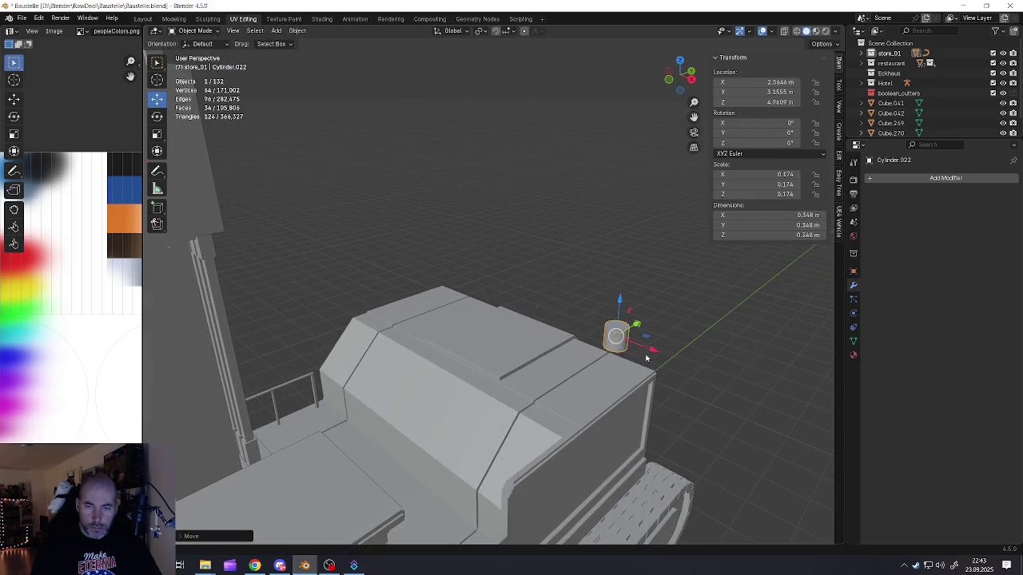
{"action": "middle_click_drag", "start_coordinate": [640, 357], "coordinate": [566, 355]}
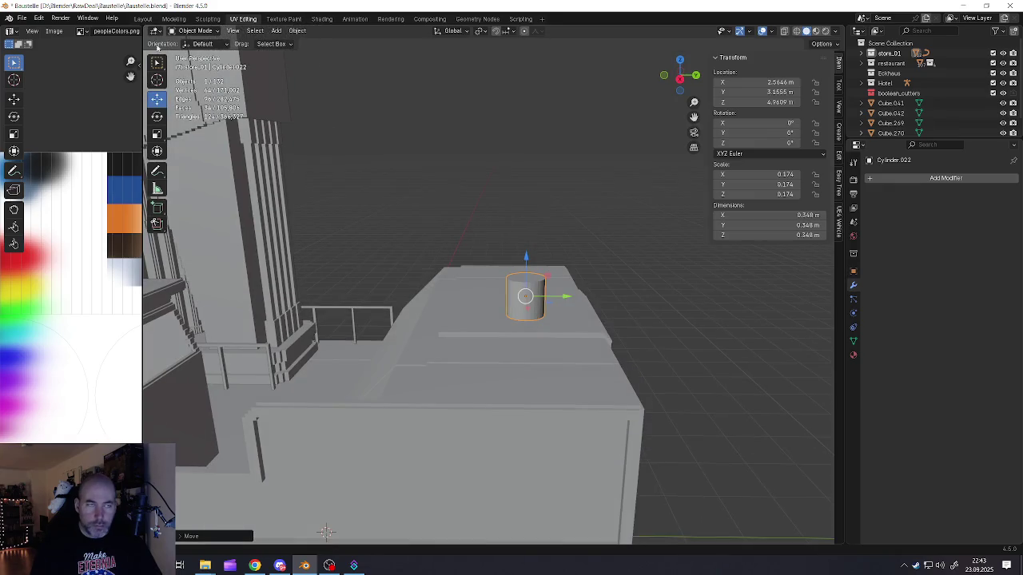
{"action": "left_click", "coordinate": [21, 18]}
{"action": "left_click", "coordinate": [36, 86]}
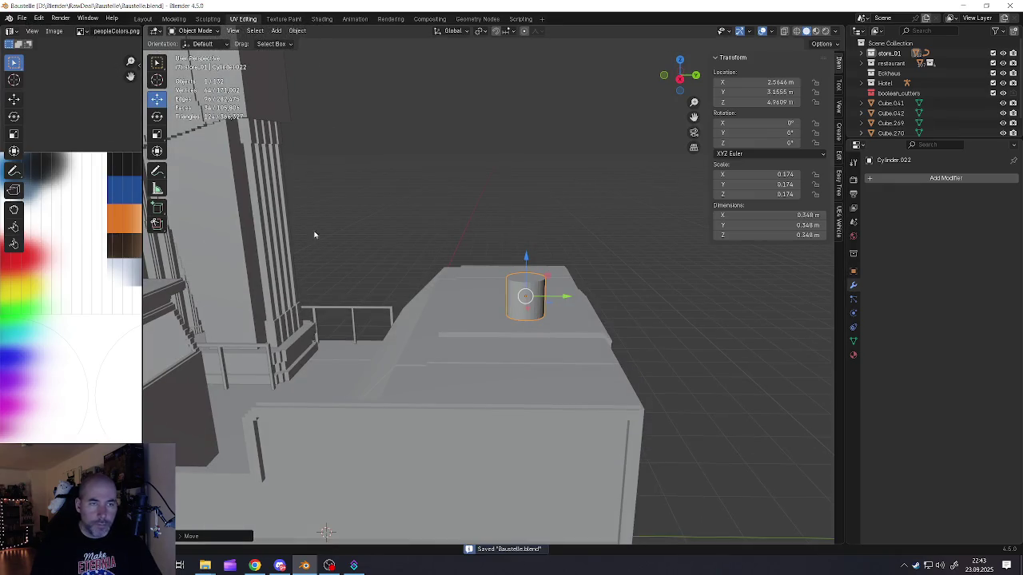
Step: Reposition the cylinder along Y and X and lower it onto the rear housing top
{"action": "left_click_drag", "start_coordinate": [143, 231], "coordinate": [15, 239]}
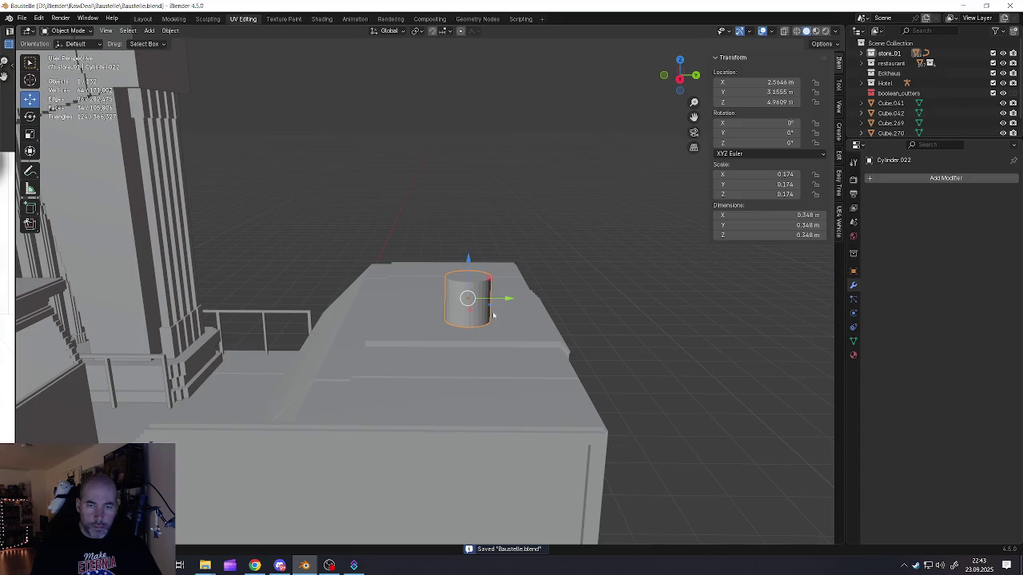
{"action": "mouse_move", "coordinate": [493, 315]}
{"action": "middle_mouse_down"}
{"action": "mouse_move", "coordinate": [371, 266]}
{"action": "mouse_move", "coordinate": [376, 240]}
{"action": "mouse_move", "coordinate": [447, 250]}
{"action": "middle_mouse_up"}
{"action": "left_click_drag", "start_coordinate": [448, 250], "coordinate": [519, 249]}
{"action": "left_click_drag", "start_coordinate": [479, 210], "coordinate": [454, 331]}
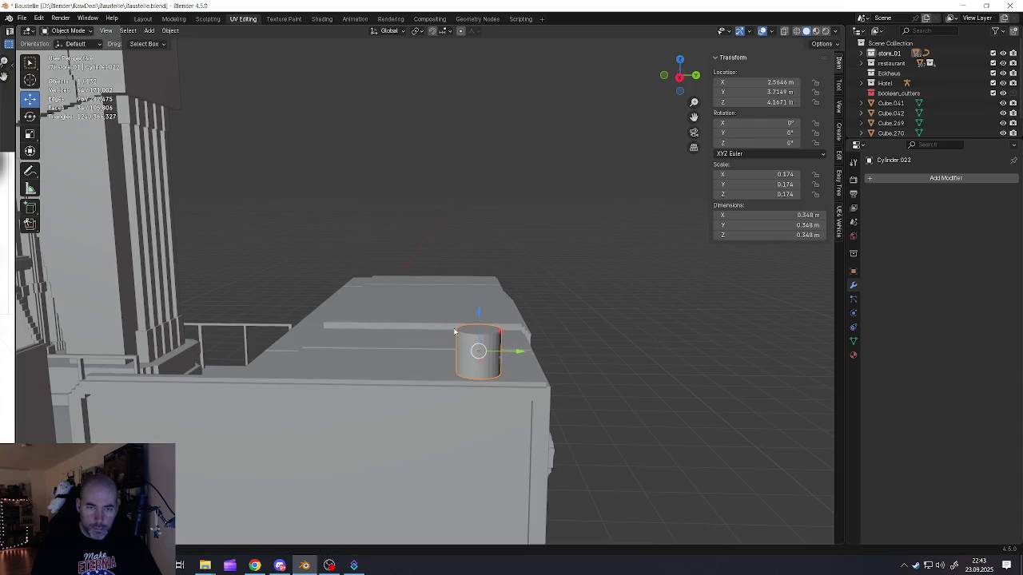
{"action": "middle_click_drag", "start_coordinate": [454, 331], "coordinate": [514, 354]}
{"action": "left_click_drag", "start_coordinate": [513, 354], "coordinate": [486, 349]}
{"action": "mouse_move", "coordinate": [486, 349]}
{"action": "middle_mouse_down"}
{"action": "mouse_move", "coordinate": [415, 336]}
{"action": "mouse_move", "coordinate": [454, 313]}
{"action": "middle_mouse_up"}
{"action": "left_click_drag", "start_coordinate": [455, 313], "coordinate": [455, 324]}
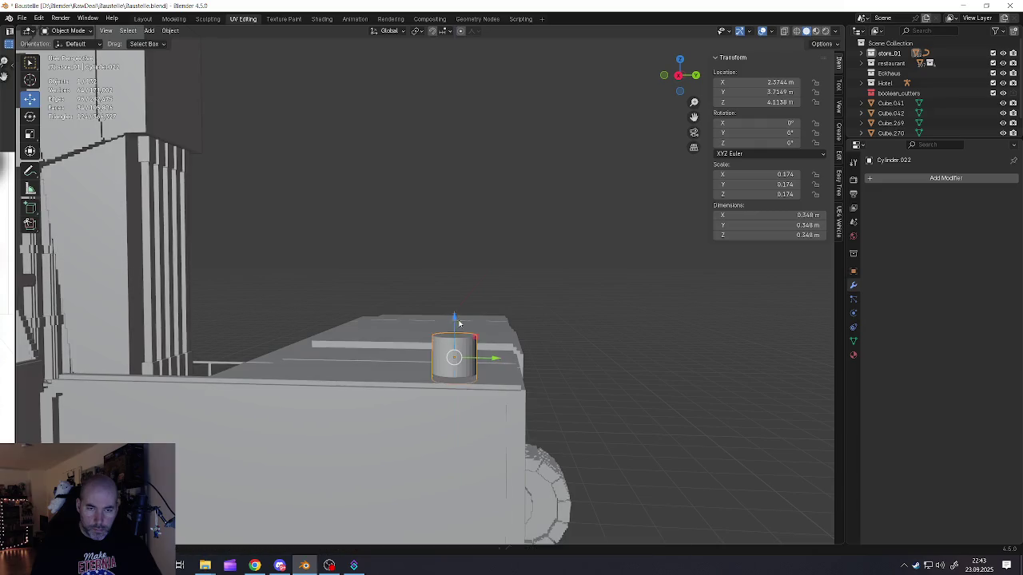
{"action": "middle_click_drag", "start_coordinate": [454, 324], "coordinate": [454, 333]}
{"action": "key", "text": "Tab"}
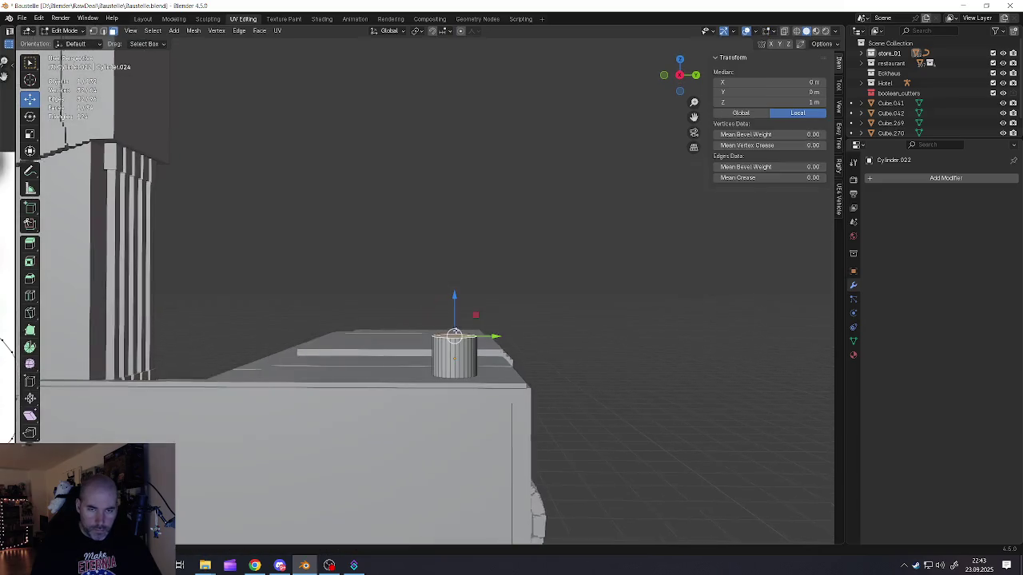
Step: Extrude the cylinder's top upward, inset it, and extrude a tall narrow neck
{"action": "key", "text": "g"}
{"action": "key", "text": "z"}
{"action": "left_click", "coordinate": [454, 331]}
{"action": "key", "text": "i"}
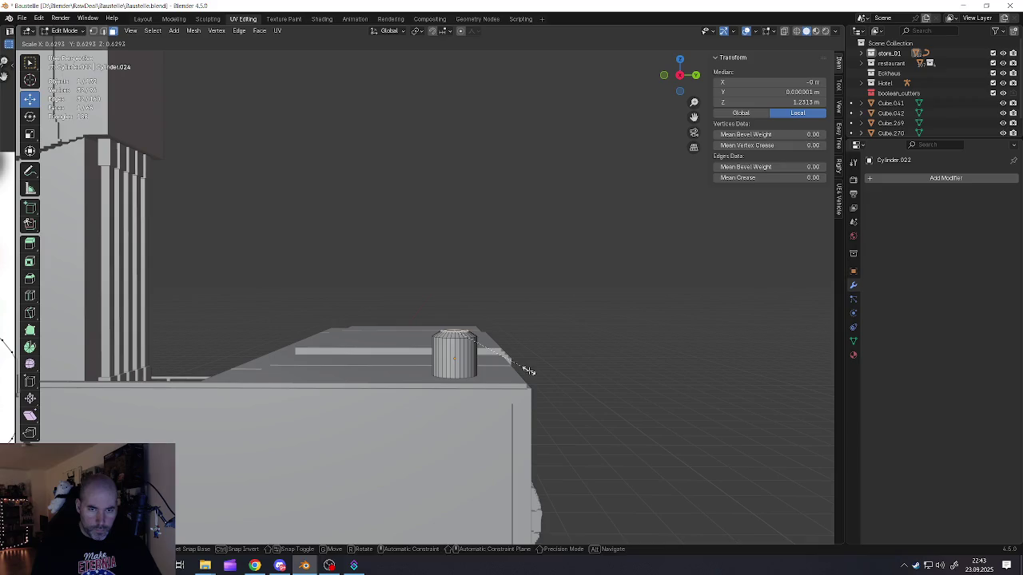
{"action": "left_click", "coordinate": [527, 370]}
{"action": "key", "text": "e"}
{"action": "left_click", "coordinate": [491, 307]}
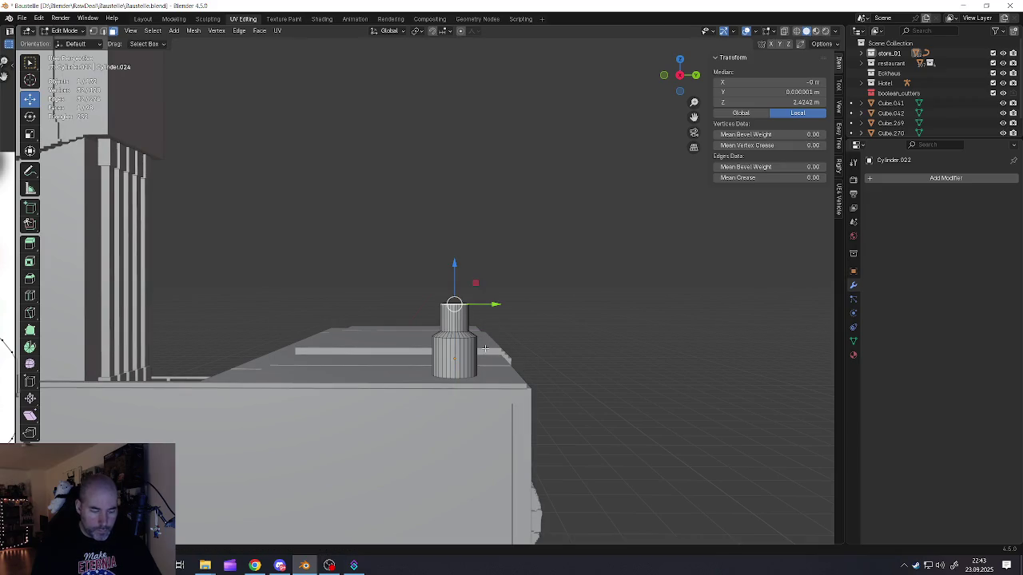
{"action": "key", "text": "e"}
{"action": "left_click", "coordinate": [488, 330]}
Step: Bend the neck about 85° into an elbow, extrude a horizontal pipe, and fatten the elbow
{"action": "left_click", "coordinate": [30, 117]}
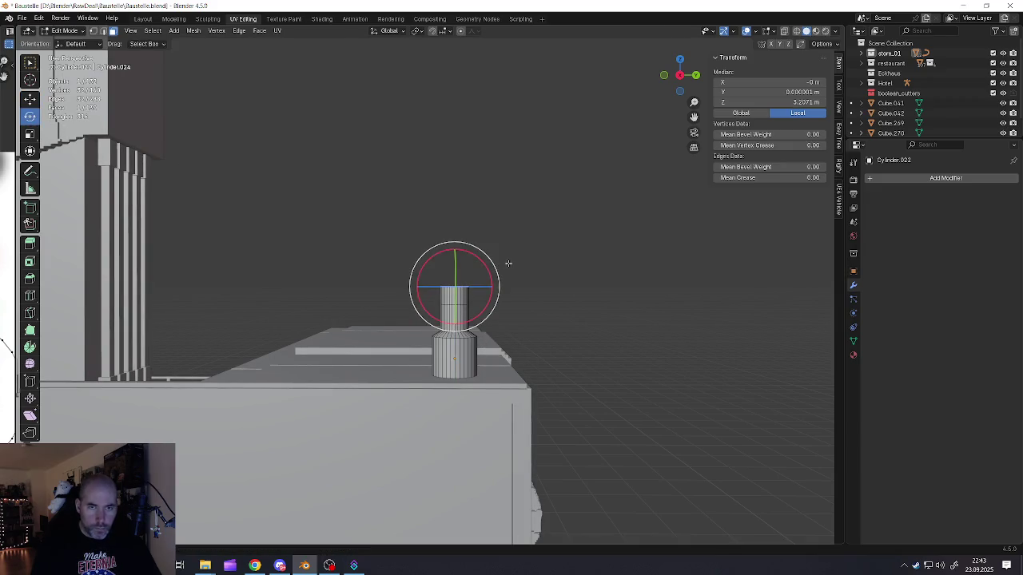
{"action": "left_click_drag", "start_coordinate": [485, 264], "coordinate": [491, 335]}
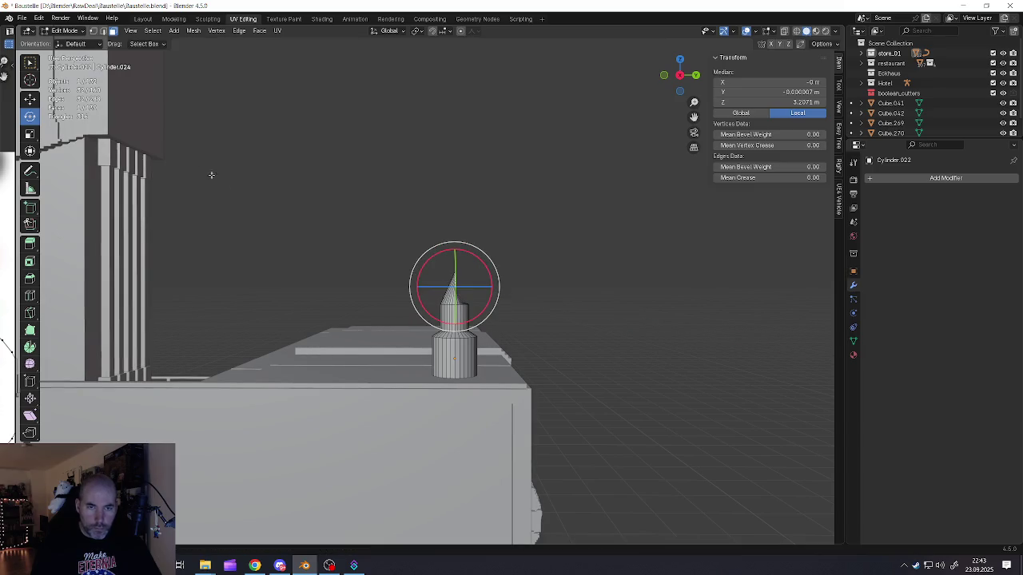
{"action": "left_click", "coordinate": [30, 99]}
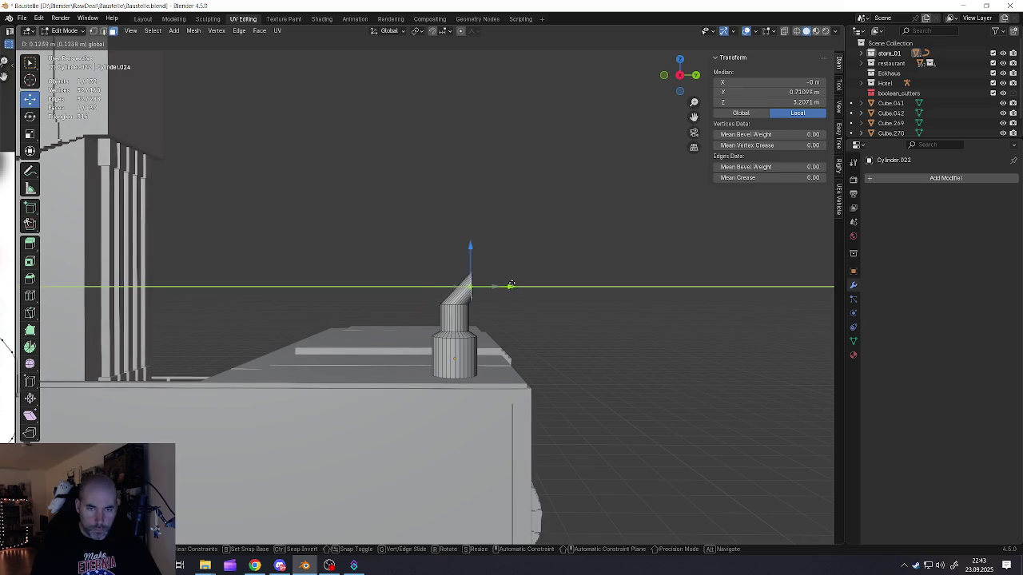
{"action": "left_click_drag", "start_coordinate": [510, 284], "coordinate": [510, 285]}
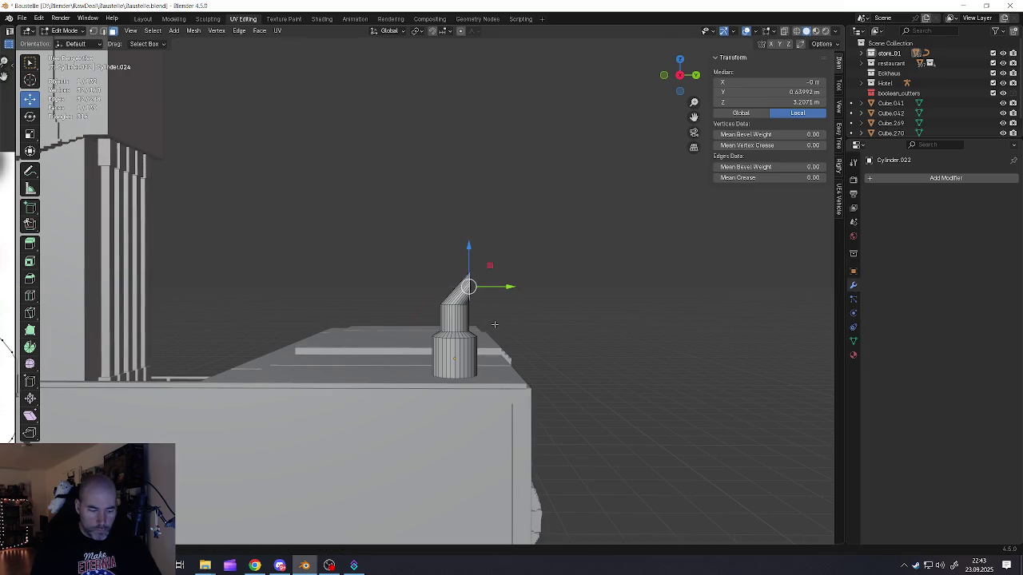
{"action": "key", "text": "e"}
{"action": "left_click", "coordinate": [576, 309]}
{"action": "scroll", "coordinate": [477, 299], "scroll_direction": "up", "scroll_amount": 3}
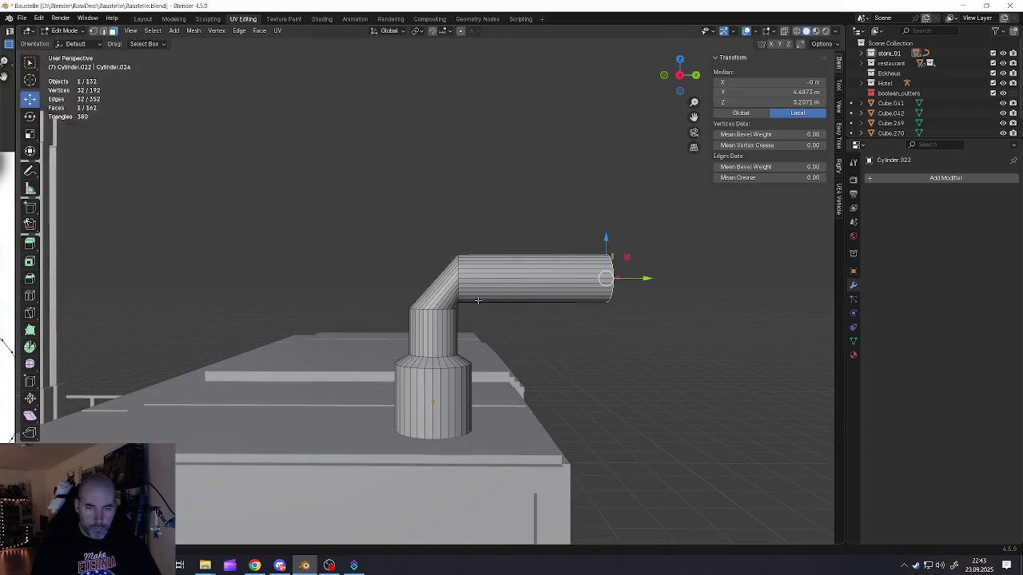
{"action": "middle_click_drag", "start_coordinate": [477, 302], "coordinate": [479, 310]}
{"action": "key", "text": "alt+s"}
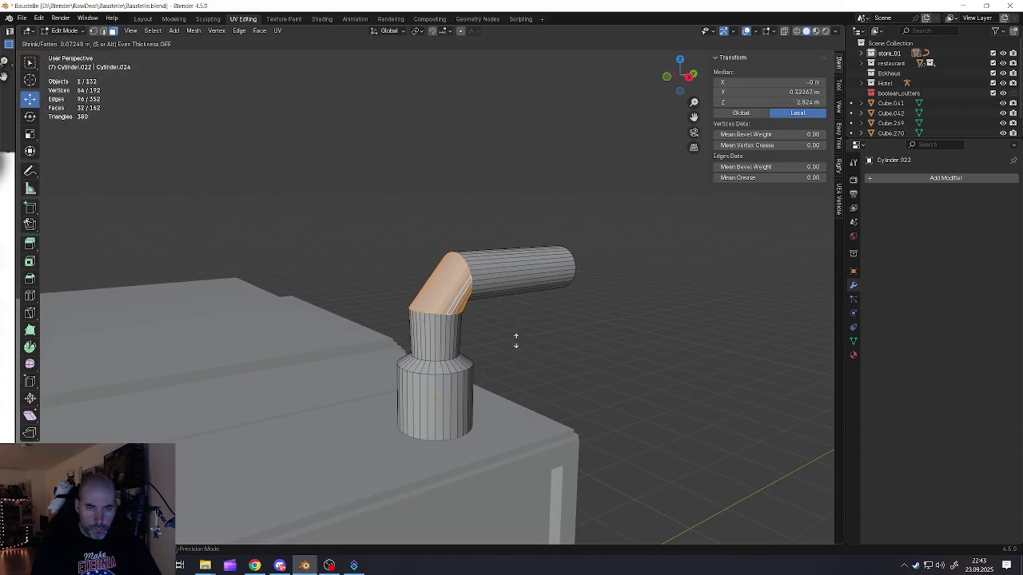
{"action": "left_click", "coordinate": [541, 304]}
{"action": "middle_click_drag", "start_coordinate": [540, 304], "coordinate": [469, 274]}
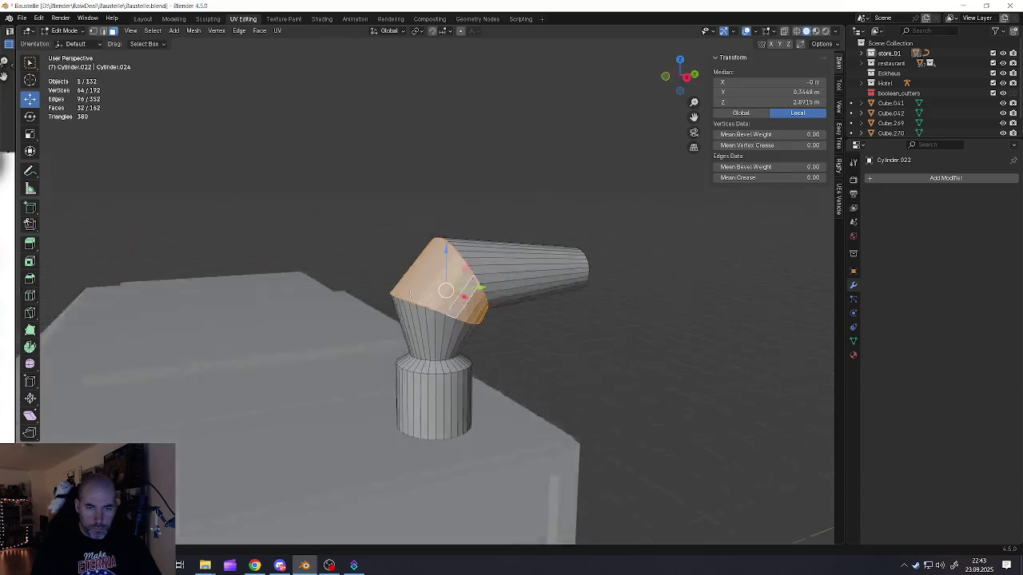
{"action": "scroll", "coordinate": [435, 302], "scroll_direction": "down", "scroll_amount": 5}
Step: Toggle between Object and Edit Mode while zooming and orbiting to inspect the elbow pipe
{"action": "key", "text": "Tab"}
{"action": "scroll", "coordinate": [435, 302], "scroll_direction": "down", "scroll_amount": 3}
{"action": "scroll", "coordinate": [436, 370], "scroll_direction": "down", "scroll_amount": 3}
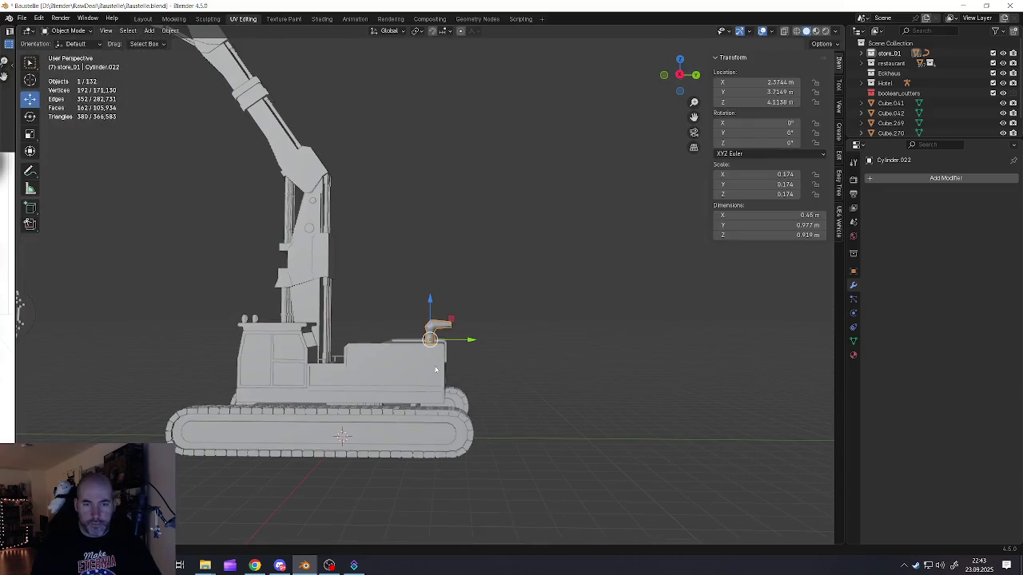
{"action": "scroll", "coordinate": [435, 373], "scroll_direction": "up", "scroll_amount": 4}
{"action": "key", "text": "Tab"}
{"action": "scroll", "coordinate": [435, 320], "scroll_direction": "up", "scroll_amount": 2}
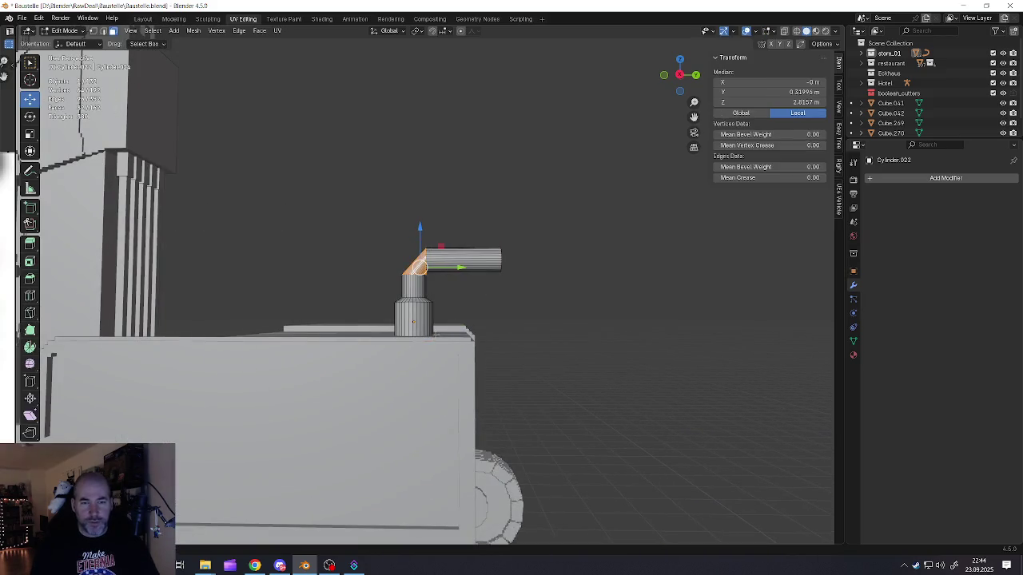
{"action": "scroll", "coordinate": [436, 305], "scroll_direction": "up", "scroll_amount": 2}
{"action": "key", "text": "Tab"}
{"action": "scroll", "coordinate": [436, 304], "scroll_direction": "down", "scroll_amount": 4}
{"action": "middle_click_drag", "start_coordinate": [436, 305], "coordinate": [368, 479]}
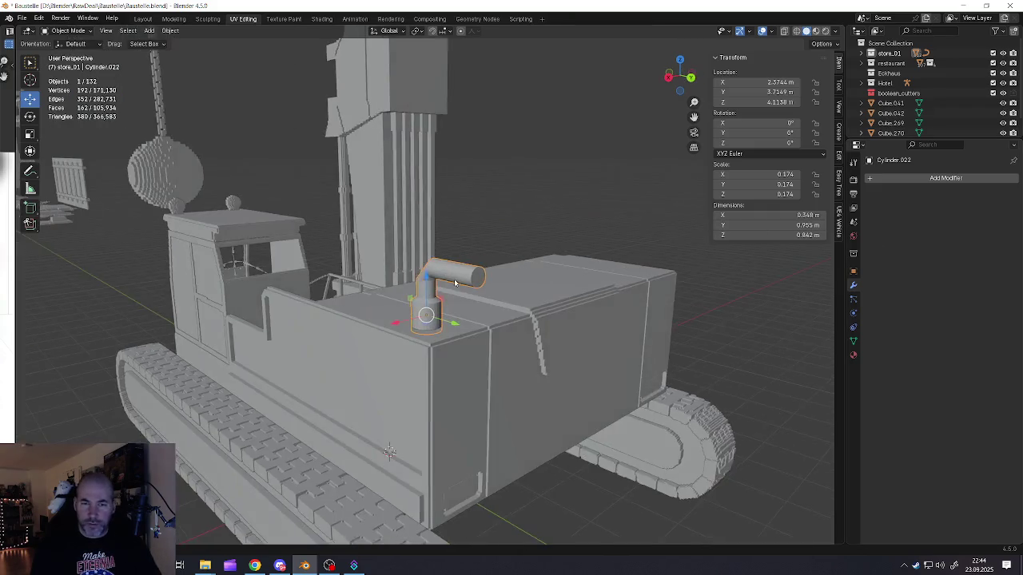
{"action": "scroll", "coordinate": [368, 480], "scroll_direction": "up", "scroll_amount": 3}
{"action": "key", "text": "Tab"}
Step: Inset the pipe's end face, resize the inner face, and extrude it inward to hollow it
{"action": "key", "text": "i"}
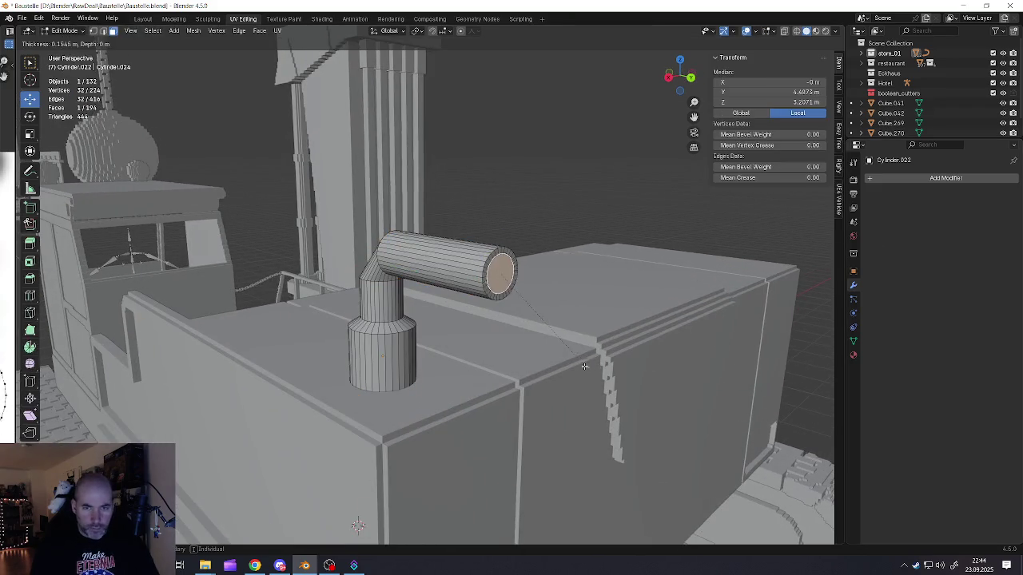
{"action": "left_click", "coordinate": [582, 365]}
{"action": "middle_click_drag", "start_coordinate": [582, 366], "coordinate": [607, 369]}
{"action": "key", "text": "s"}
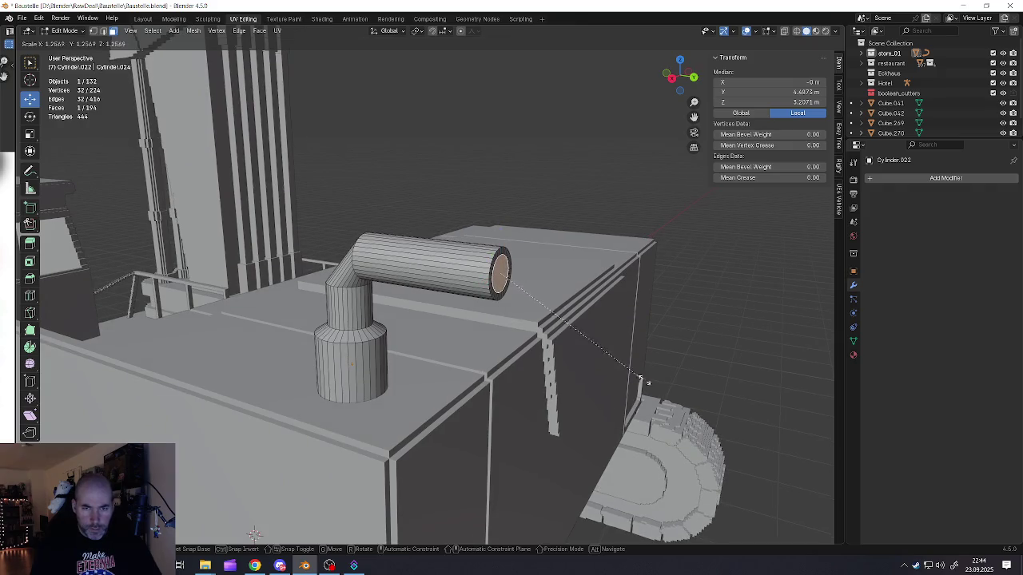
{"action": "left_click", "coordinate": [647, 383]}
{"action": "key", "text": "e"}
{"action": "left_click", "coordinate": [469, 317]}
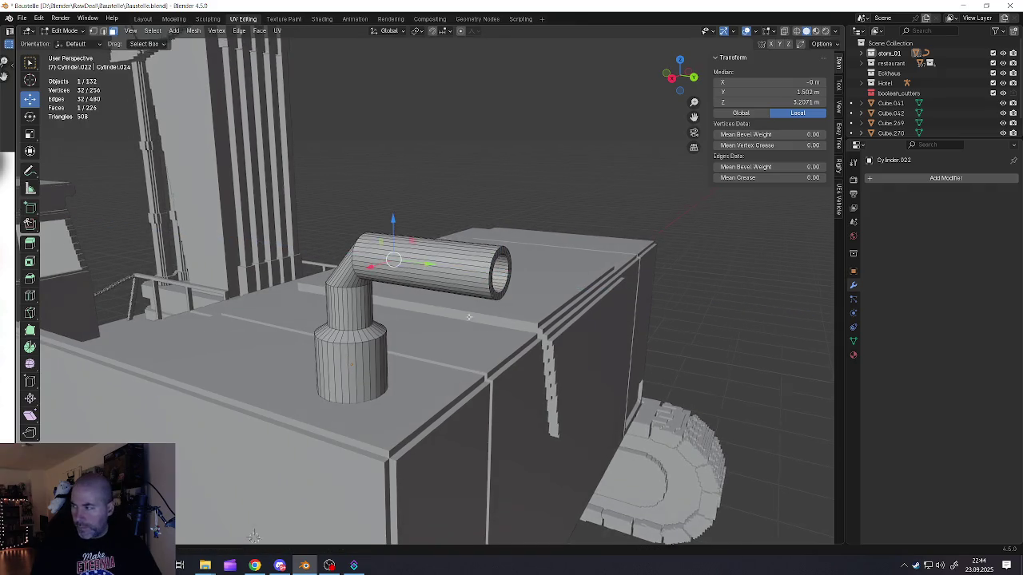
{"action": "mouse_move", "coordinate": [469, 317]}
{"action": "middle_mouse_down"}
{"action": "mouse_move", "coordinate": [456, 255]}
{"action": "mouse_move", "coordinate": [479, 267]}
{"action": "middle_mouse_up"}
Step: Try lifting the pipe-end ring along Z, undo the attempts, and leave Edit Mode
{"action": "left_click", "coordinate": [456, 255], "text": "alt"}
{"action": "key", "text": "g"}
{"action": "key", "text": "z"}
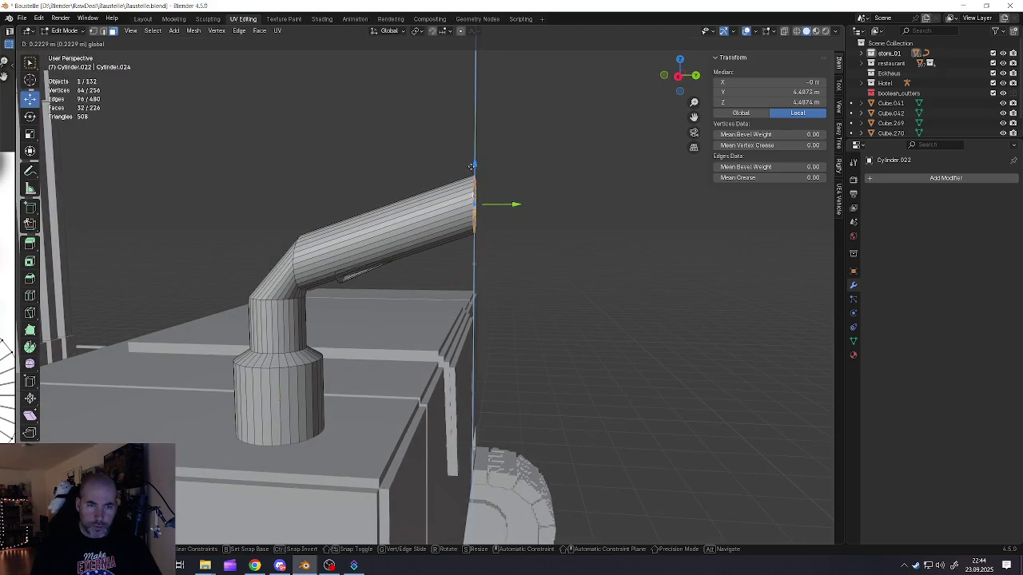
{"action": "left_click", "coordinate": [499, 212]}
{"action": "key", "text": "ctrl+z"}
{"action": "mouse_move", "coordinate": [475, 204]}
{"action": "middle_mouse_down"}
{"action": "mouse_move", "coordinate": [455, 541]}
{"action": "mouse_move", "coordinate": [483, 247]}
{"action": "middle_mouse_up"}
{"action": "scroll", "coordinate": [463, 263], "scroll_direction": "up", "scroll_amount": 2}
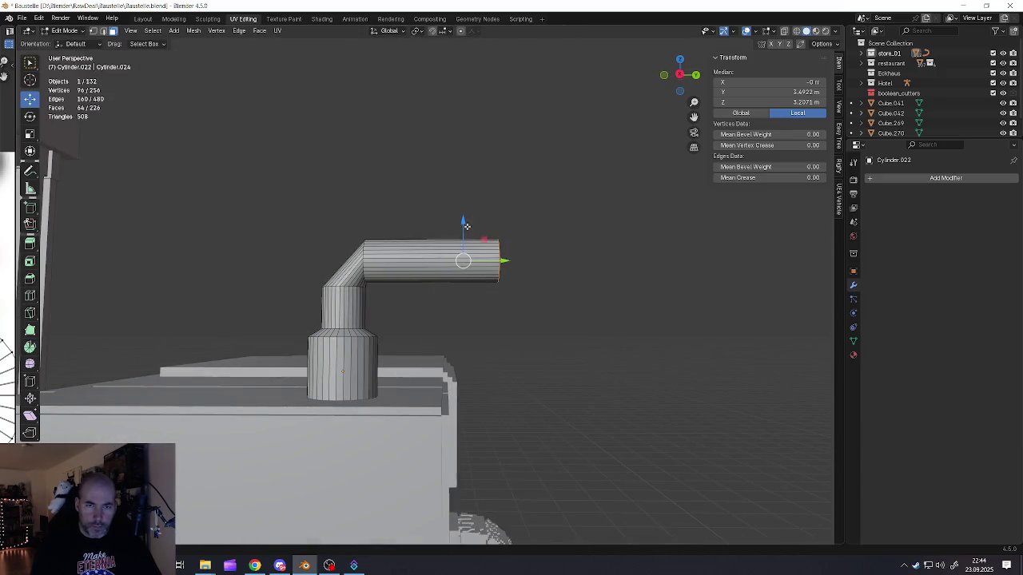
{"action": "key", "text": "g"}
{"action": "key", "text": "z"}
{"action": "left_click", "coordinate": [463, 193]}
{"action": "key", "text": "ctrl+z"}
{"action": "key", "text": "ctrl+z"}
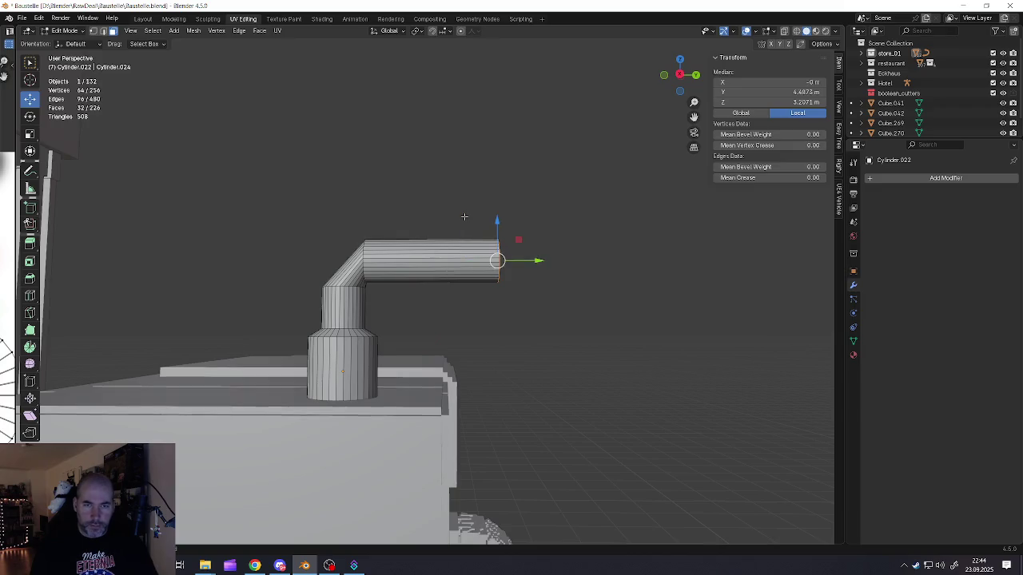
{"action": "key", "text": "Tab"}
{"action": "key", "text": "Tab"}
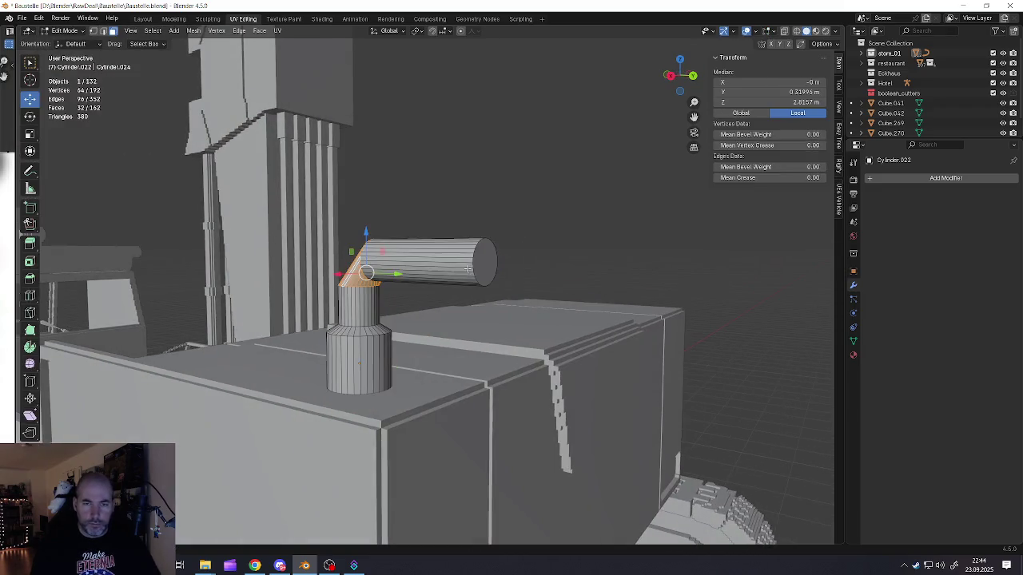
Step: Angle the outlet upward by alternately moving the pipe's end face along Y and Z
{"action": "left_click", "coordinate": [482, 263]}
{"action": "key", "text": "g"}
{"action": "key", "text": "y"}
{"action": "left_click", "coordinate": [444, 260]}
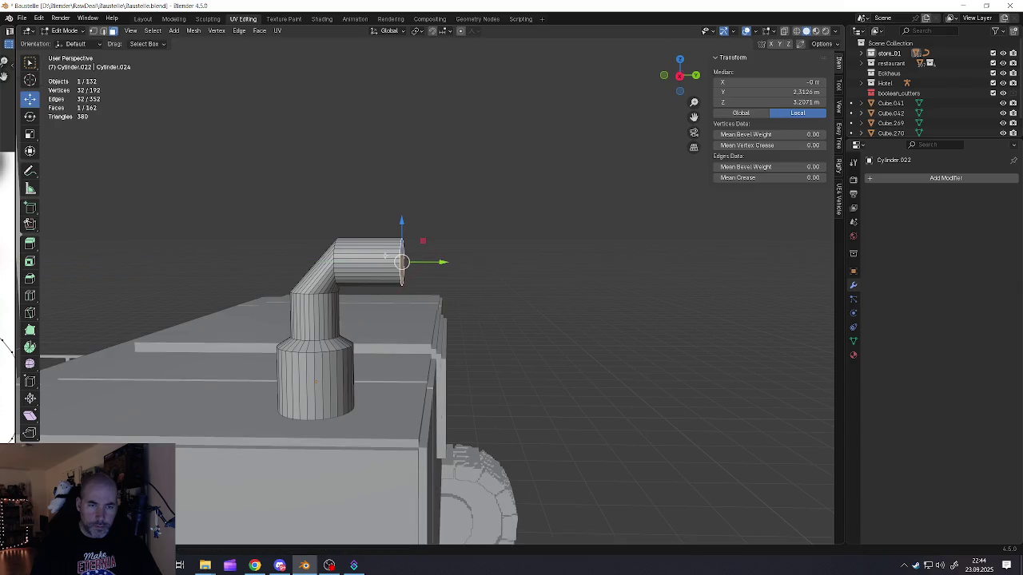
{"action": "middle_click_drag", "start_coordinate": [444, 261], "coordinate": [399, 243]}
{"action": "key", "text": "g"}
{"action": "key", "text": "z"}
{"action": "left_click", "coordinate": [403, 206]}
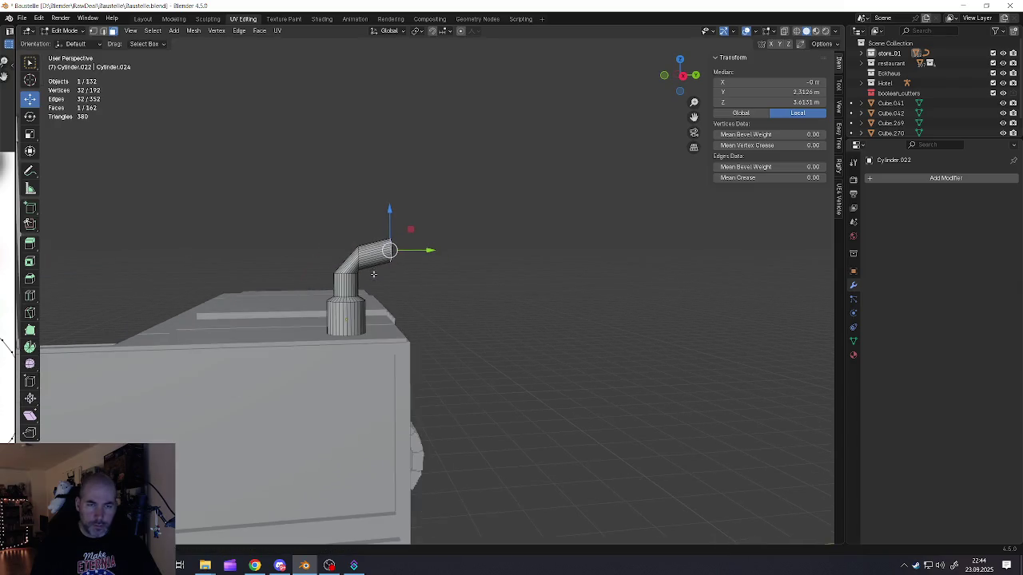
{"action": "middle_click_drag", "start_coordinate": [402, 206], "coordinate": [441, 245]}
{"action": "key", "text": "g"}
{"action": "key", "text": "y"}
{"action": "left_click", "coordinate": [441, 244]}
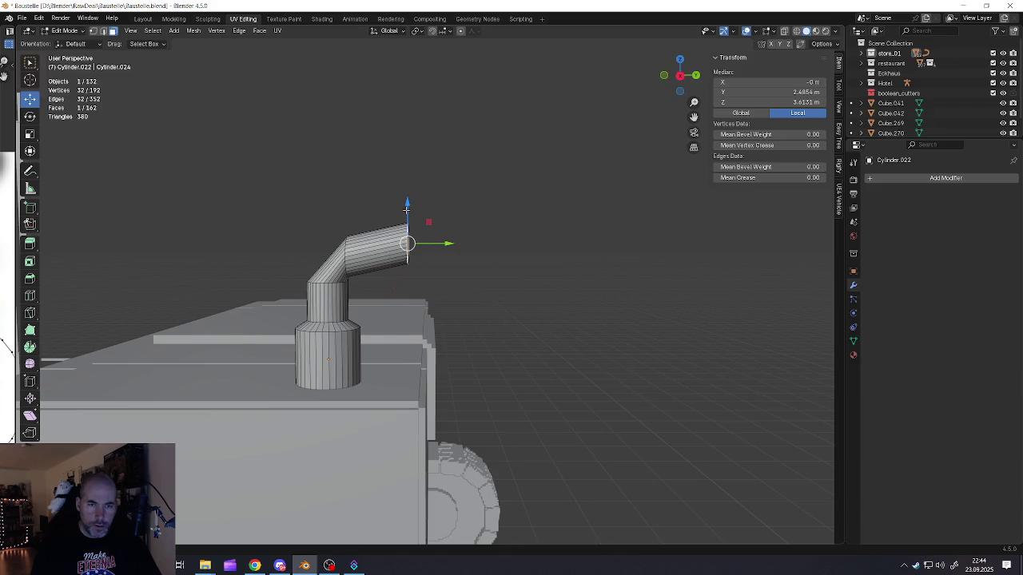
{"action": "key", "text": "g"}
{"action": "key", "text": "z"}
{"action": "left_click", "coordinate": [443, 240]}
{"action": "key", "text": "Tab"}
Step: Inset the end face and push it inward along its Normal orientation, then restore Global
{"action": "scroll", "coordinate": [389, 292], "scroll_direction": "down", "scroll_amount": 3}
{"action": "scroll", "coordinate": [389, 292], "scroll_direction": "up", "scroll_amount": 3}
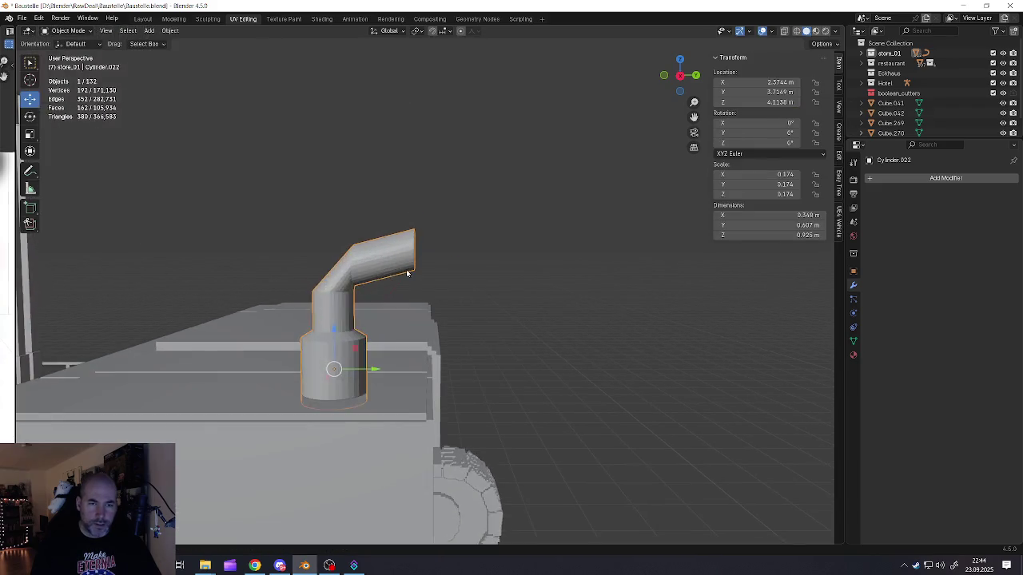
{"action": "key", "text": "Tab"}
{"action": "middle_click_drag", "start_coordinate": [389, 293], "coordinate": [490, 323]}
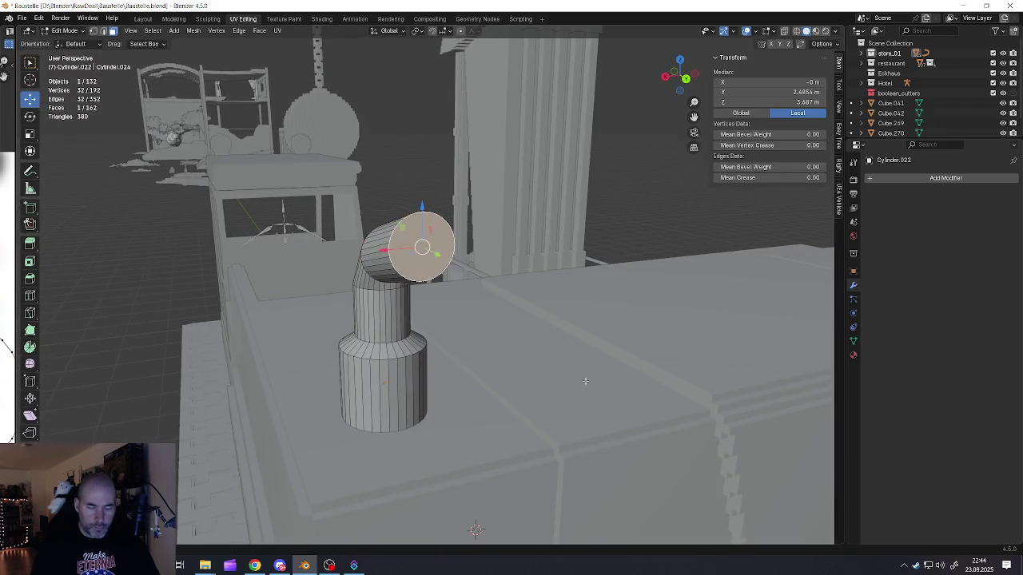
{"action": "key", "text": "i"}
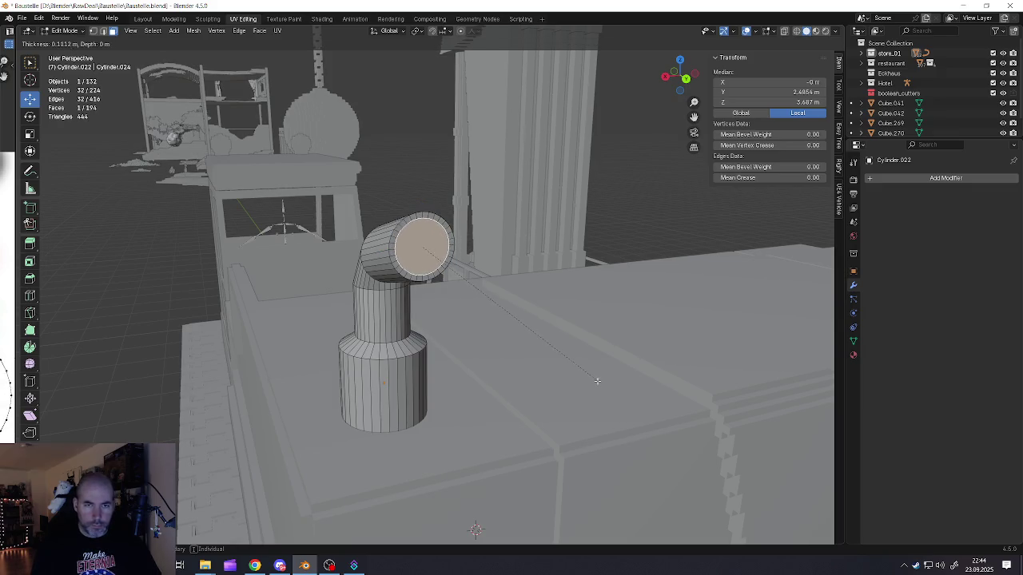
{"action": "left_click", "coordinate": [596, 381]}
{"action": "middle_click_drag", "start_coordinate": [597, 381], "coordinate": [439, 122]}
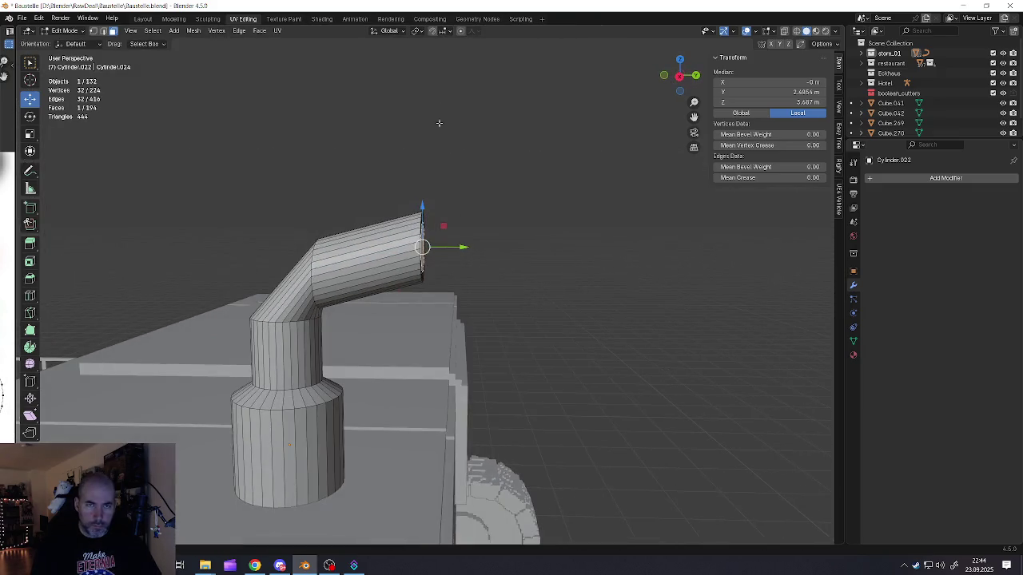
{"action": "left_click", "coordinate": [391, 30]}
{"action": "left_click", "coordinate": [377, 83]}
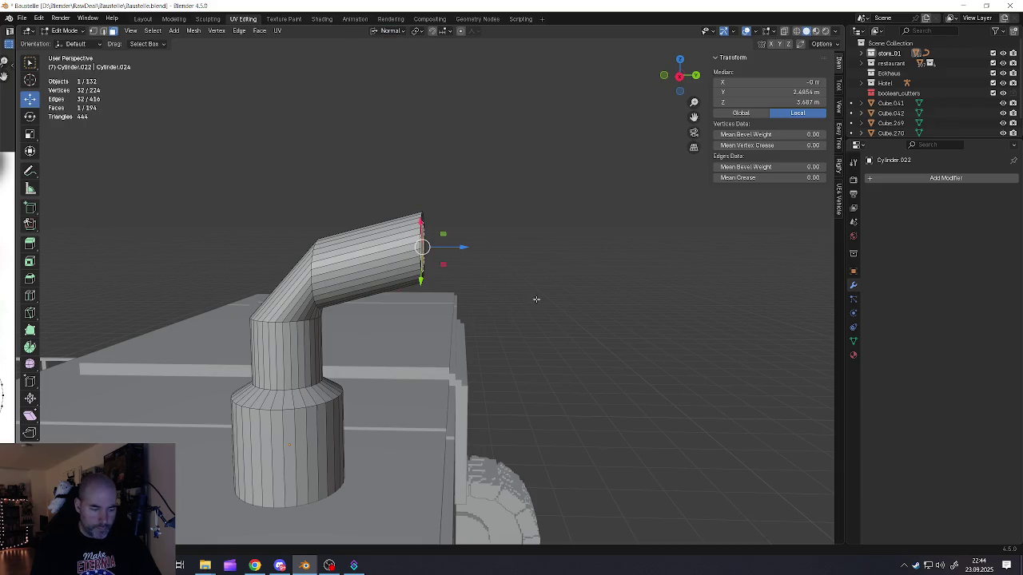
{"action": "key", "text": "e"}
{"action": "right_click", "coordinate": [458, 297]}
{"action": "left_click_drag", "start_coordinate": [464, 247], "coordinate": [382, 248]}
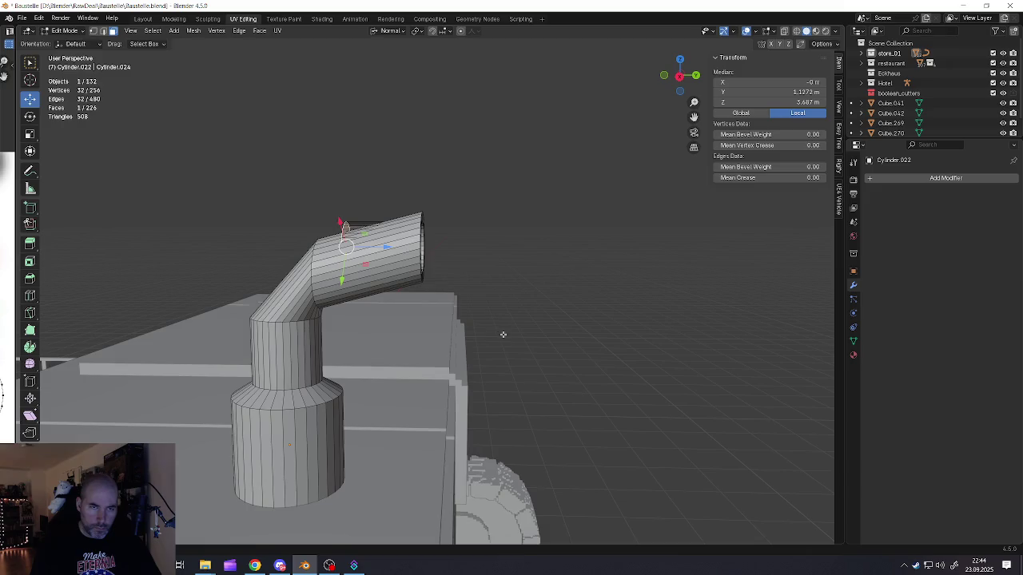
{"action": "left_click", "coordinate": [390, 31]}
{"action": "left_click", "coordinate": [376, 64]}
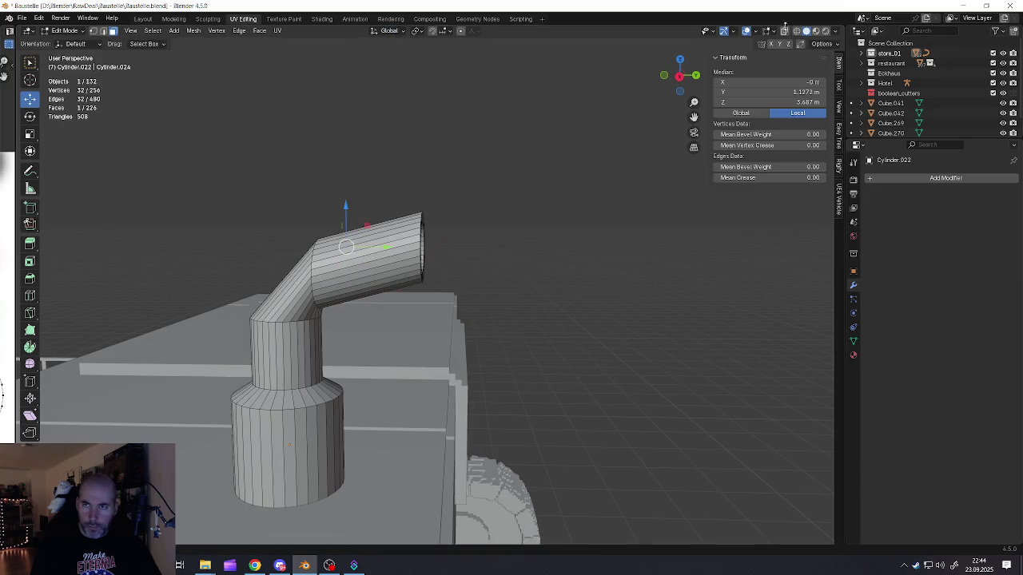
Step: In X-ray view, lower, shift along Y and enlarge the pipe end, then exit Edit Mode
{"action": "left_click", "coordinate": [785, 29]}
{"action": "middle_click_drag", "start_coordinate": [548, 146], "coordinate": [479, 167]}
{"action": "left_click_drag", "start_coordinate": [346, 192], "coordinate": [345, 233]}
{"action": "left_click_drag", "start_coordinate": [387, 260], "coordinate": [347, 262]}
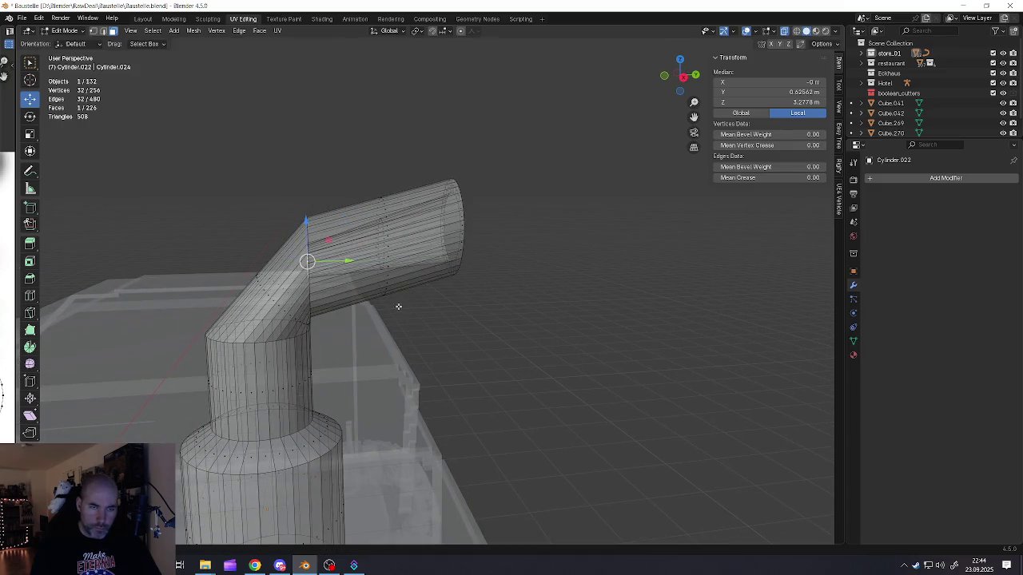
{"action": "key", "text": "s"}
{"action": "left_click", "coordinate": [477, 332]}
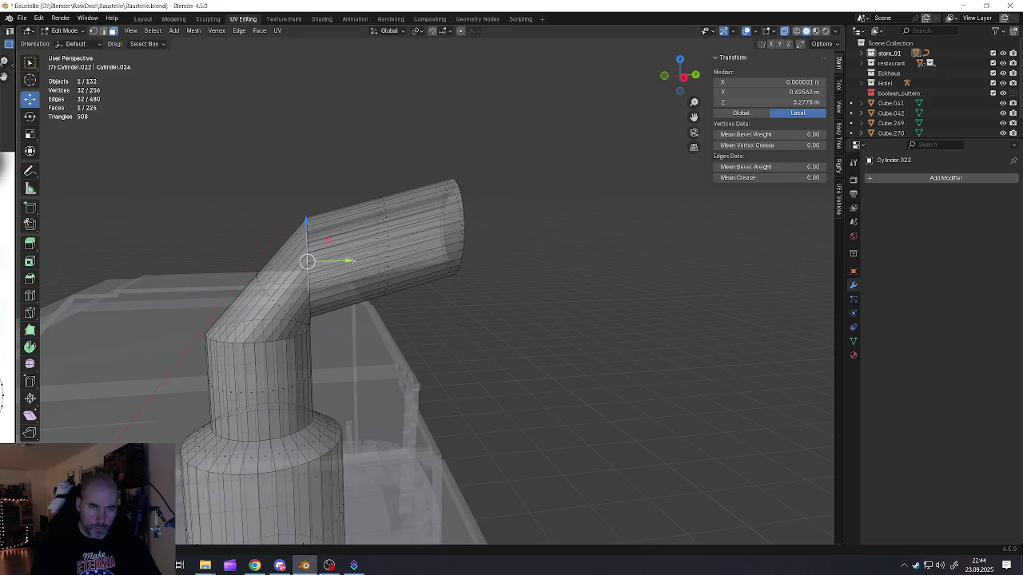
{"action": "left_click_drag", "start_coordinate": [349, 261], "coordinate": [345, 261]}
{"action": "mouse_move", "coordinate": [345, 261]}
{"action": "middle_mouse_down"}
{"action": "mouse_move", "coordinate": [295, 262]}
{"action": "mouse_move", "coordinate": [354, 280]}
{"action": "mouse_move", "coordinate": [694, 32]}
{"action": "middle_mouse_up"}
{"action": "key", "text": "Tab"}
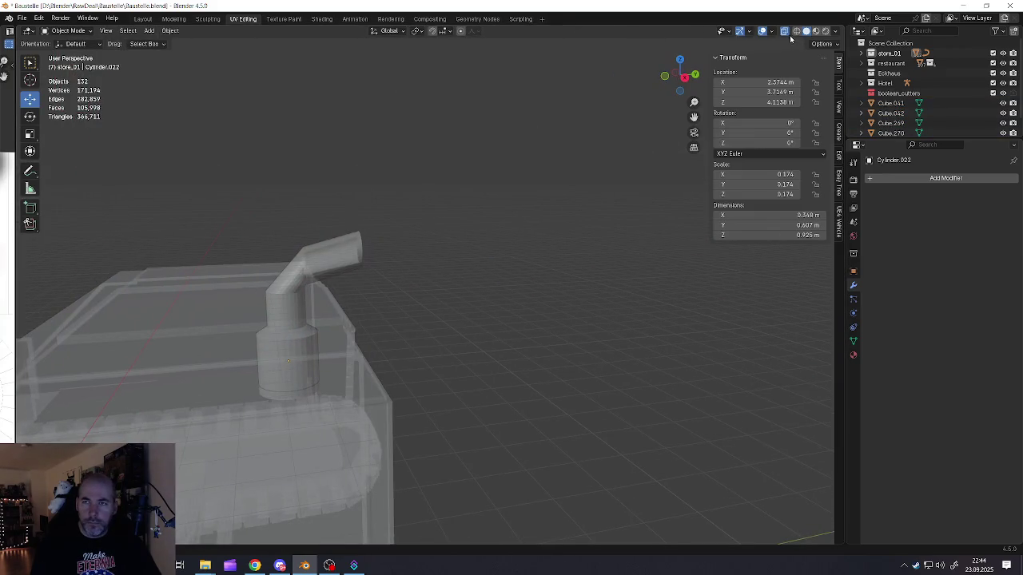
{"action": "left_click", "coordinate": [785, 32]}
{"action": "mouse_move", "coordinate": [512, 288]}
{"action": "middle_mouse_down"}
{"action": "mouse_move", "coordinate": [480, 267]}
{"action": "mouse_move", "coordinate": [458, 205]}
{"action": "mouse_move", "coordinate": [457, 219]}
{"action": "middle_mouse_up"}
{"action": "scroll", "coordinate": [458, 206], "scroll_direction": "down", "scroll_amount": 3}
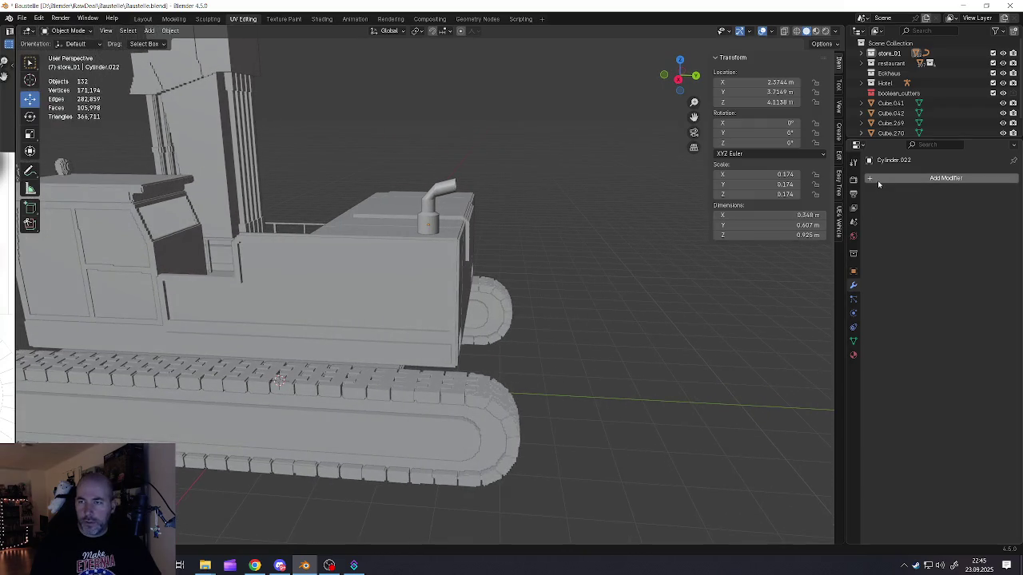
{"action": "key", "text": "ctrl+a"}
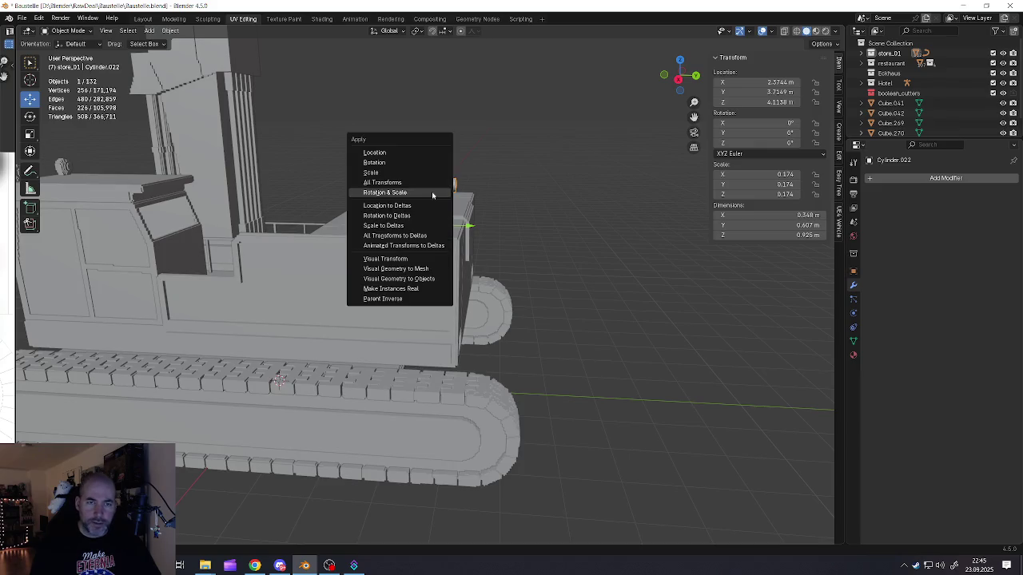
Step: Apply the pipe's scale and add a Remesh modifier in Blocks mode with Octree Depth 5
{"action": "left_click", "coordinate": [432, 191]}
{"action": "left_click", "coordinate": [911, 182]}
{"action": "mouse_move", "coordinate": [860, 179]}
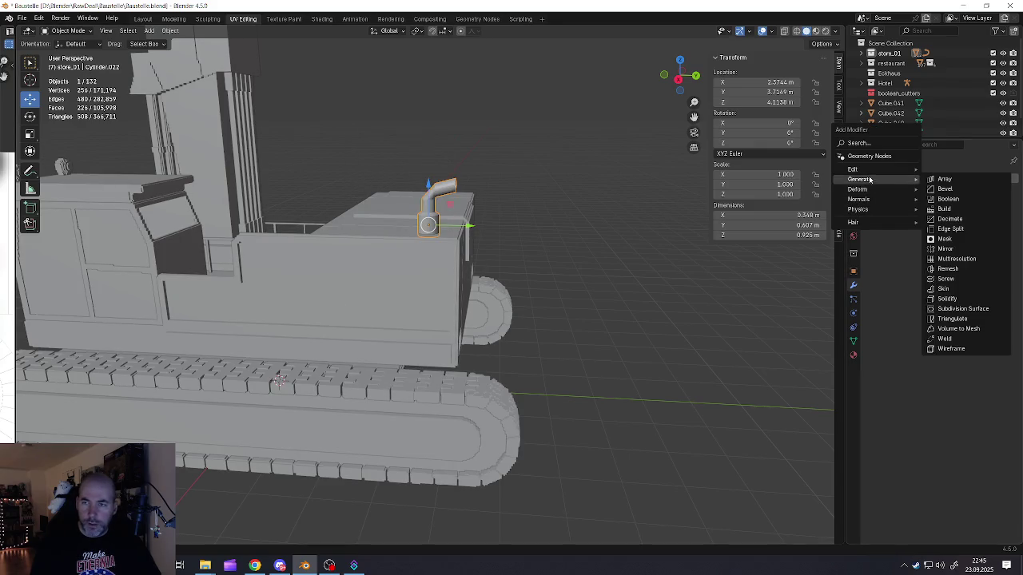
{"action": "left_click", "coordinate": [947, 271]}
{"action": "scroll", "coordinate": [428, 184], "scroll_direction": "up", "scroll_amount": 4}
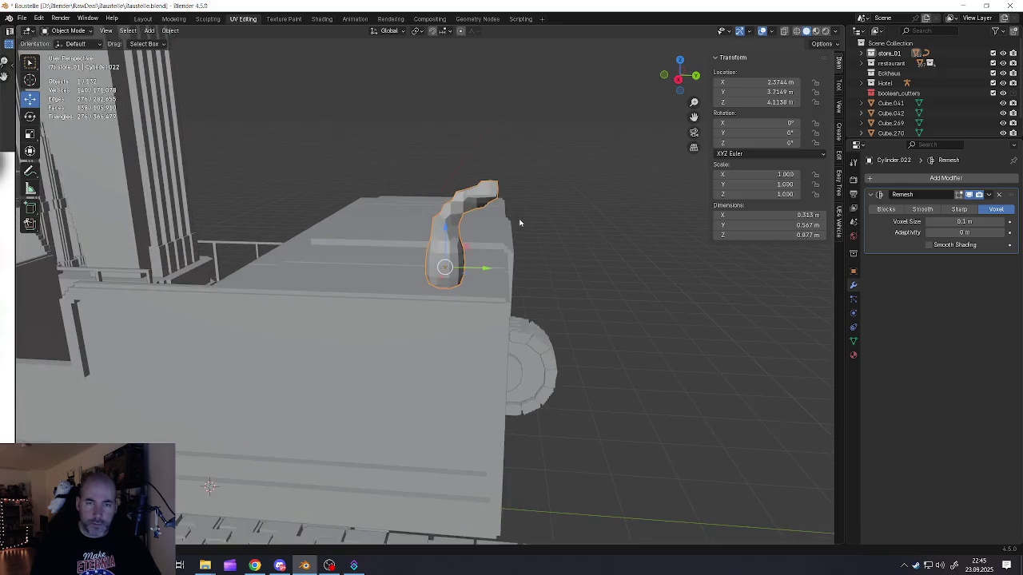
{"action": "scroll", "coordinate": [520, 222], "scroll_direction": "up", "scroll_amount": 2}
{"action": "left_click", "coordinate": [886, 209]}
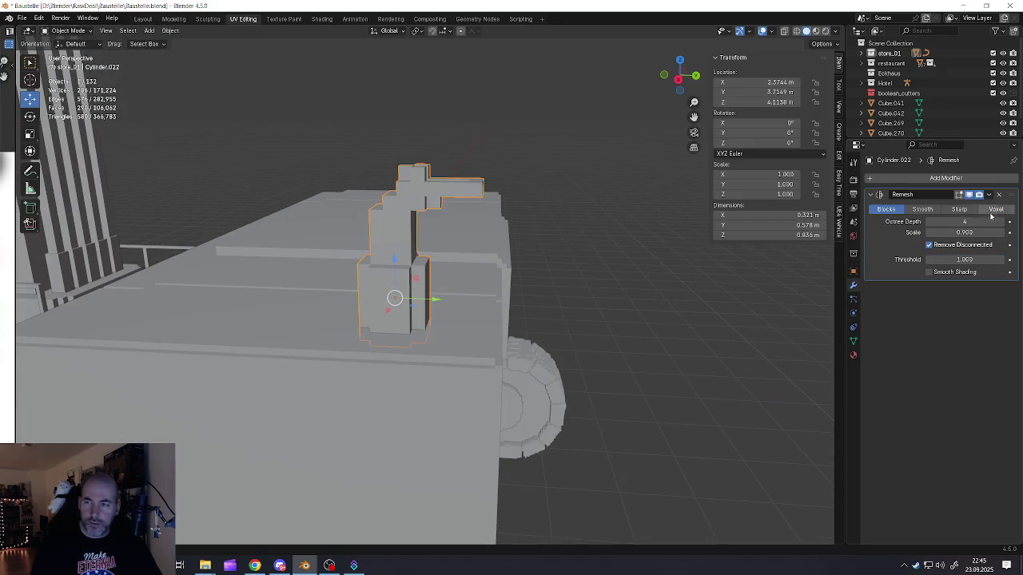
{"action": "left_click", "coordinate": [1002, 222]}
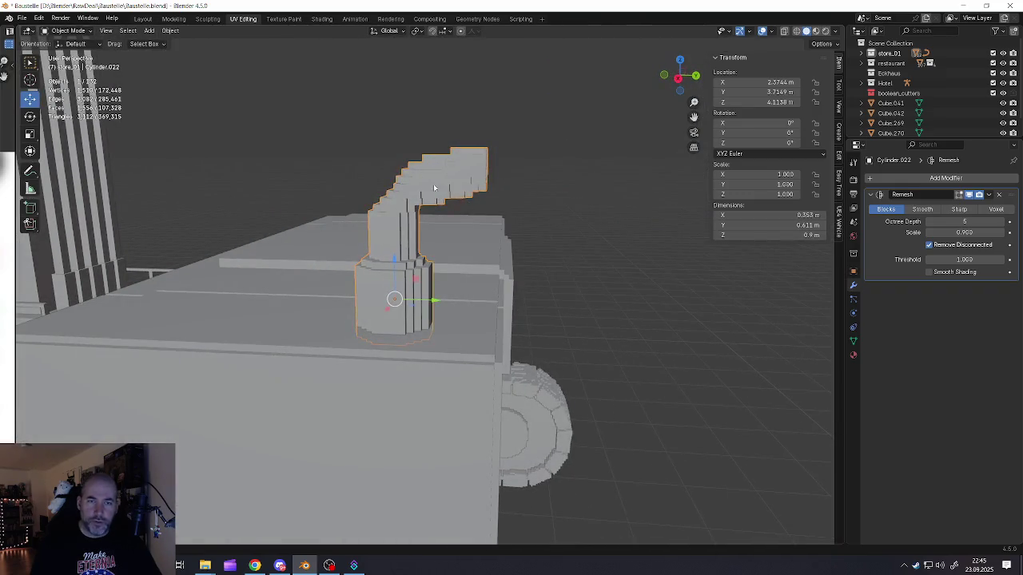
Step: Tune the Remesh scale to about 0.926, apply the modifier, and enter Edit Mode
{"action": "mouse_move", "coordinate": [434, 188]}
{"action": "middle_mouse_down"}
{"action": "mouse_move", "coordinate": [470, 213]}
{"action": "mouse_move", "coordinate": [414, 201]}
{"action": "middle_mouse_up"}
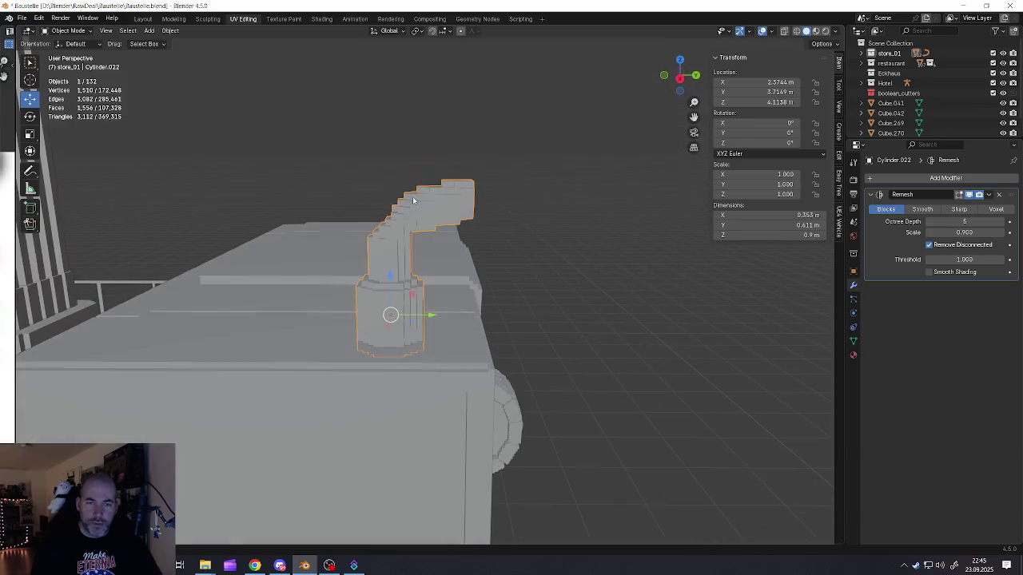
{"action": "left_click_drag", "start_coordinate": [964, 231], "coordinate": [970, 231]}
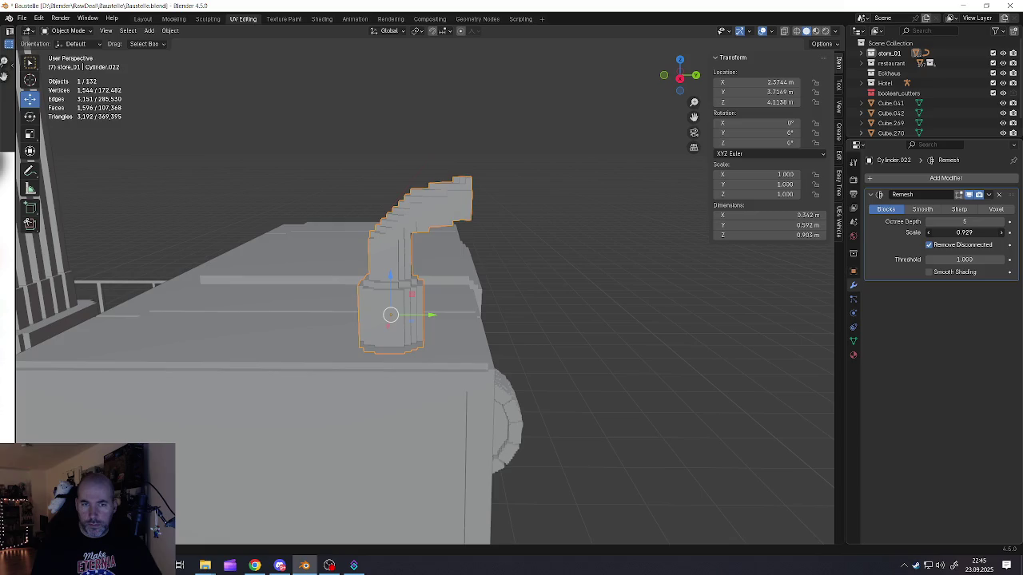
{"action": "mouse_move", "coordinate": [432, 240]}
{"action": "middle_mouse_down"}
{"action": "mouse_move", "coordinate": [471, 228]}
{"action": "mouse_move", "coordinate": [367, 233]}
{"action": "mouse_move", "coordinate": [503, 239]}
{"action": "middle_mouse_up"}
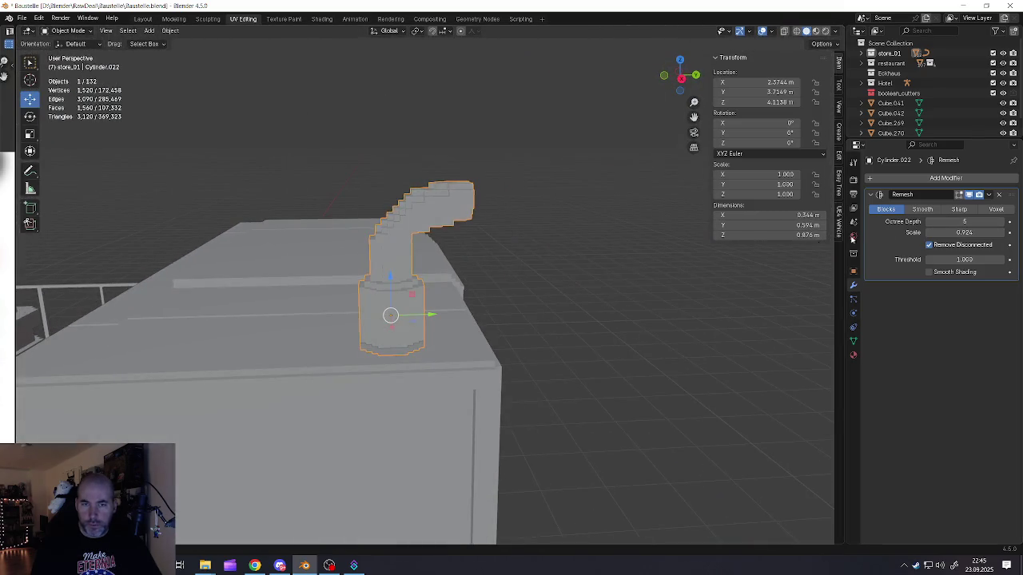
{"action": "left_click", "coordinate": [989, 195]}
{"action": "left_click", "coordinate": [957, 206]}
{"action": "key", "text": "Tab"}
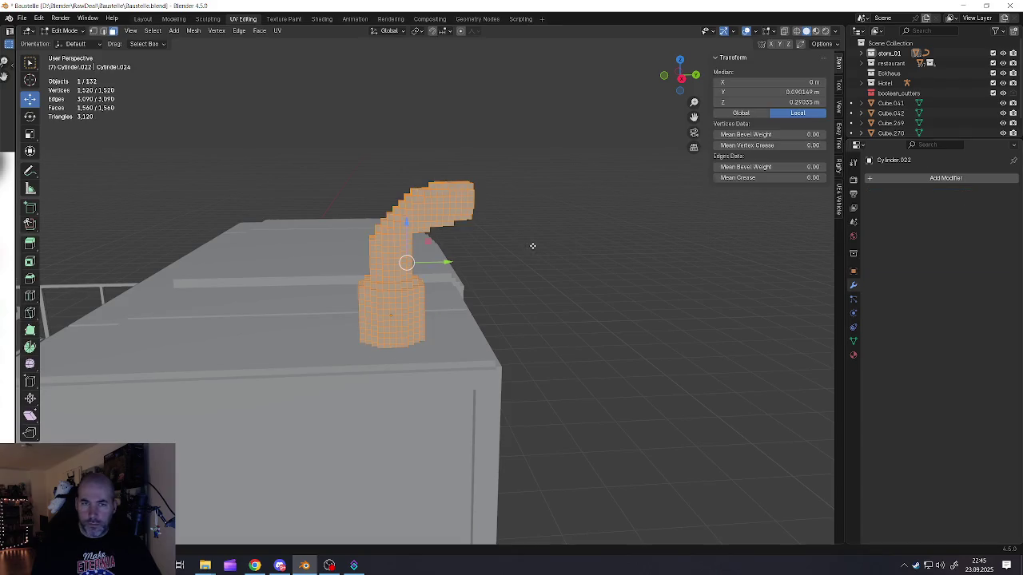
Step: Limited-dissolve the pipe mesh, then raise a selected face on the pipe arm slightly
{"action": "key", "text": "x"}
{"action": "left_click", "coordinate": [532, 249]}
{"action": "mouse_move", "coordinate": [531, 250]}
{"action": "middle_mouse_down"}
{"action": "mouse_move", "coordinate": [440, 254]}
{"action": "mouse_move", "coordinate": [448, 258]}
{"action": "middle_mouse_up"}
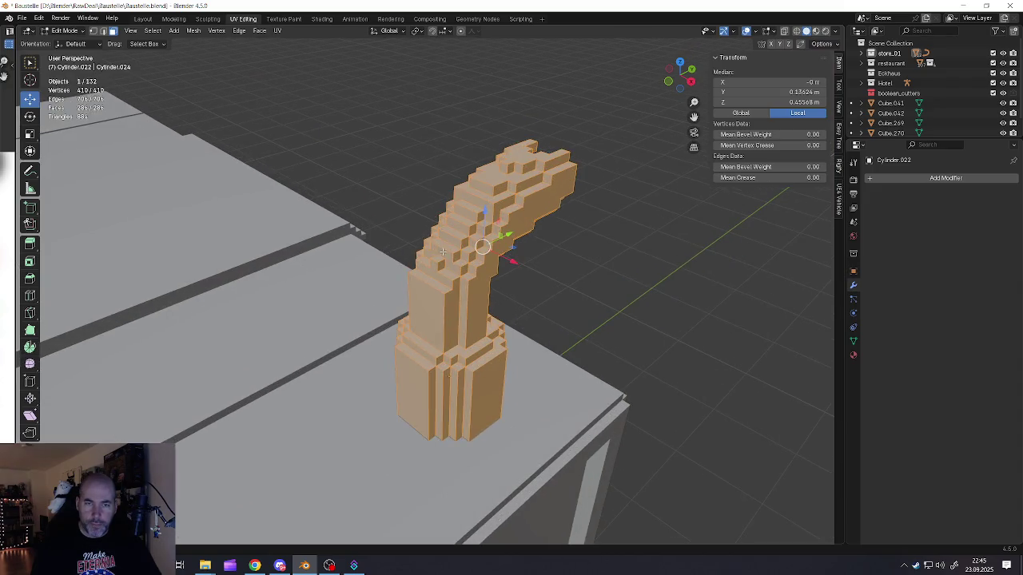
{"action": "left_click", "coordinate": [444, 257]}
{"action": "scroll", "coordinate": [416, 231], "scroll_direction": "up", "scroll_amount": 2}
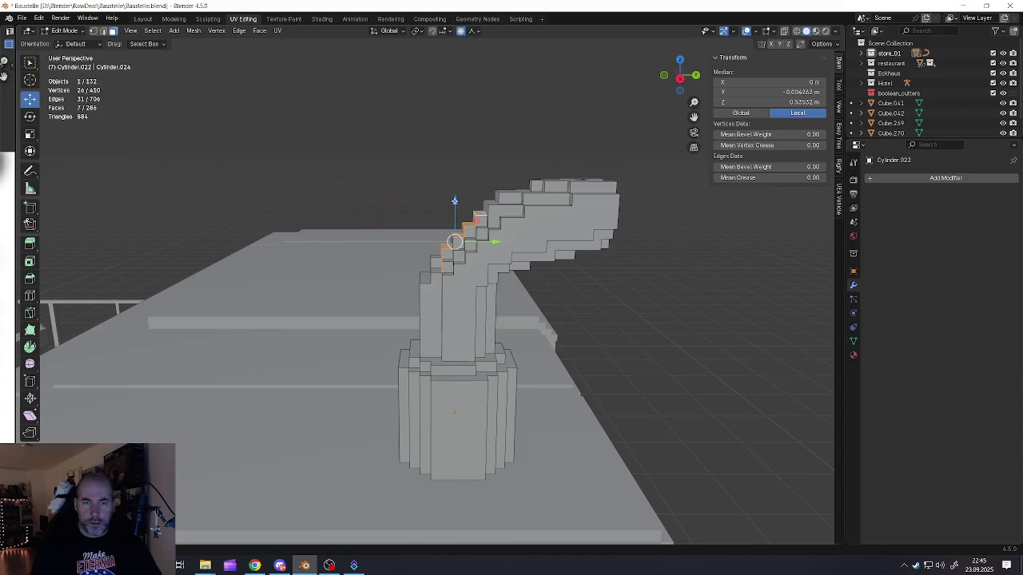
{"action": "left_click_drag", "start_coordinate": [454, 201], "coordinate": [451, 191]}
{"action": "scroll", "coordinate": [452, 191], "scroll_direction": "up", "scroll_amount": 3}
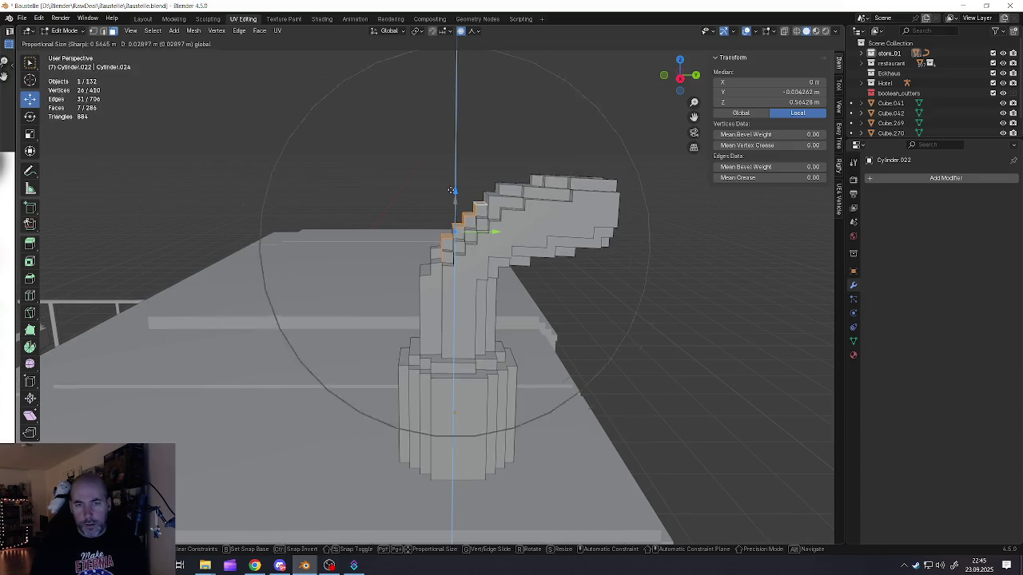
{"action": "scroll", "coordinate": [451, 191], "scroll_direction": "up", "scroll_amount": 2}
{"action": "left_click", "coordinate": [452, 192]}
Step: Shift the selected pipe vertices sideways along Y and inspect the pipe in Object Mode
{"action": "key", "text": "g"}
{"action": "key", "text": "y"}
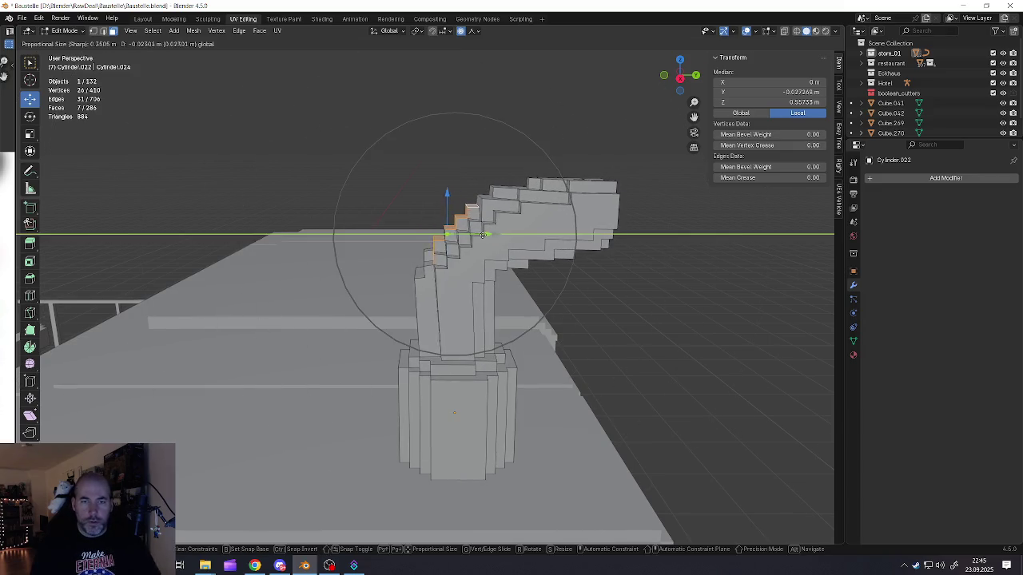
{"action": "left_click", "coordinate": [485, 236]}
{"action": "scroll", "coordinate": [483, 236], "scroll_direction": "down", "scroll_amount": 2}
{"action": "scroll", "coordinate": [485, 236], "scroll_direction": "down", "scroll_amount": 5}
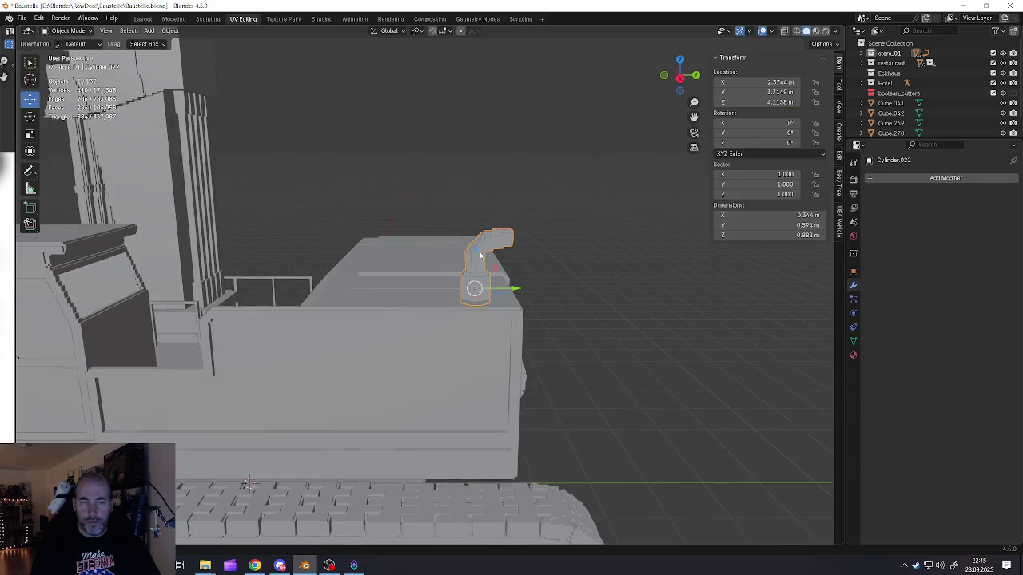
{"action": "key", "text": "Tab"}
{"action": "mouse_move", "coordinate": [485, 236]}
{"action": "middle_mouse_down"}
{"action": "mouse_move", "coordinate": [370, 264]}
{"action": "mouse_move", "coordinate": [496, 239]}
{"action": "mouse_move", "coordinate": [504, 212]}
{"action": "middle_mouse_up"}
{"action": "scroll", "coordinate": [370, 263], "scroll_direction": "up", "scroll_amount": 2}
{"action": "scroll", "coordinate": [495, 239], "scroll_direction": "down", "scroll_amount": 3}
{"action": "scroll", "coordinate": [510, 235], "scroll_direction": "up", "scroll_amount": 5}
Step: Back in Edit Mode, select faces on the pipe arm and a face inside the pipe end
{"action": "key", "text": "Tab"}
{"action": "scroll", "coordinate": [503, 216], "scroll_direction": "up", "scroll_amount": 3}
{"action": "scroll", "coordinate": [504, 213], "scroll_direction": "up", "scroll_amount": 3}
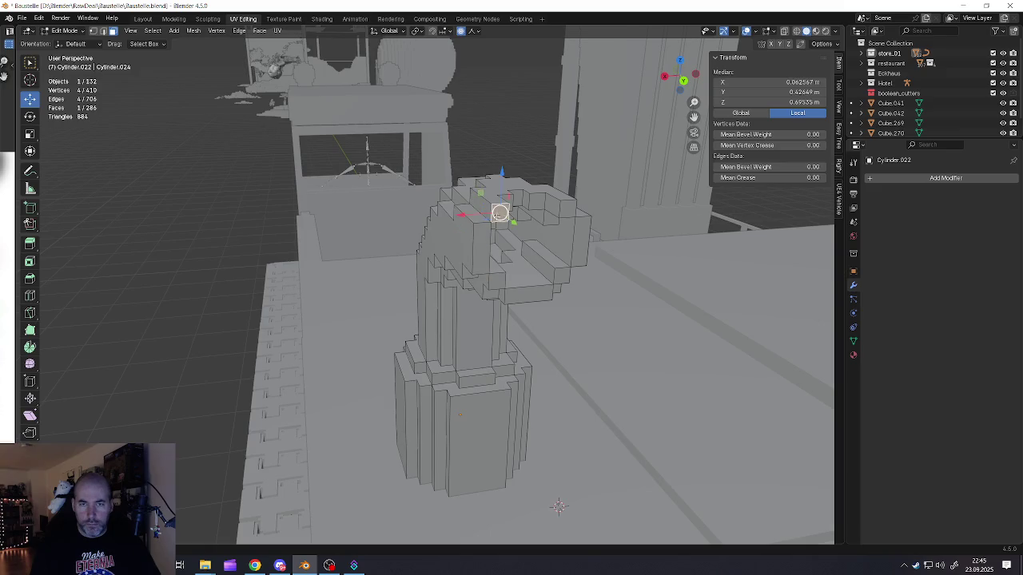
{"action": "left_click", "coordinate": [490, 232], "text": "shift"}
{"action": "left_click", "coordinate": [505, 283], "text": "shift"}
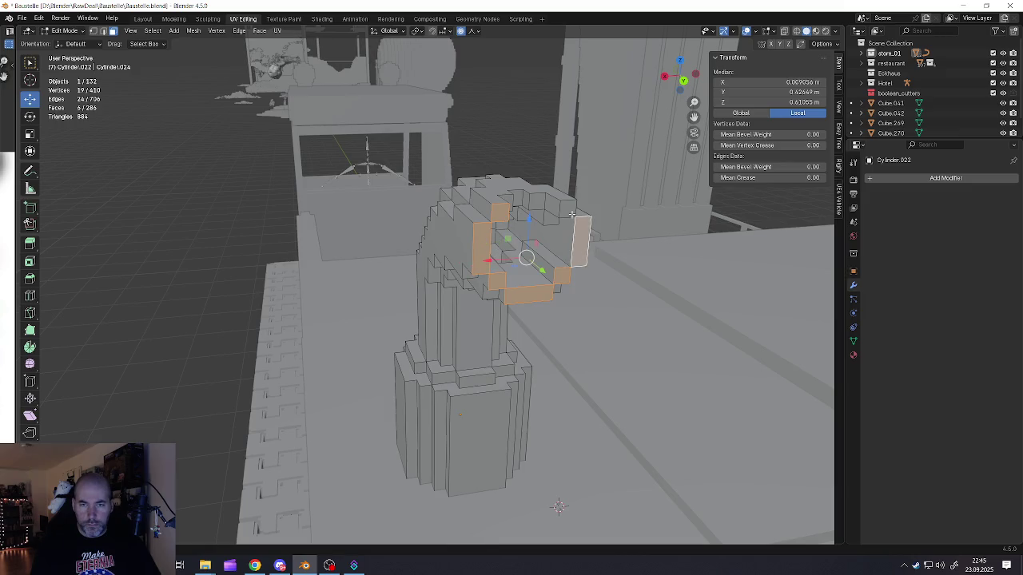
{"action": "middle_click_drag", "start_coordinate": [567, 208], "coordinate": [447, 200]}
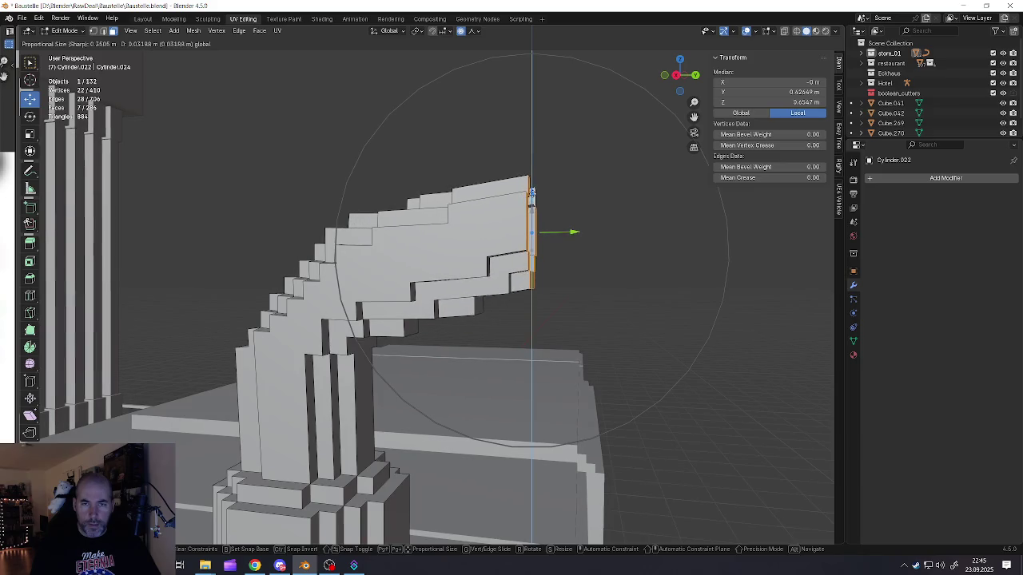
{"action": "middle_click_drag", "start_coordinate": [530, 216], "coordinate": [470, 230]}
{"action": "scroll", "coordinate": [524, 224], "scroll_direction": "up", "scroll_amount": 4}
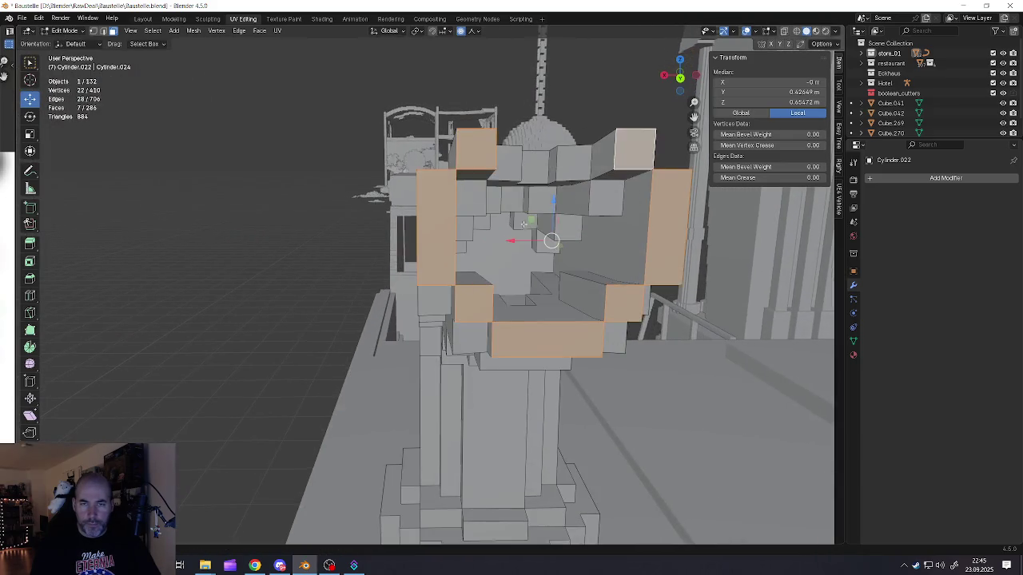
{"action": "left_click", "coordinate": [550, 164]}
{"action": "middle_click_drag", "start_coordinate": [550, 164], "coordinate": [532, 164]}
{"action": "middle_click_drag", "start_coordinate": [581, 234], "coordinate": [654, 225]}
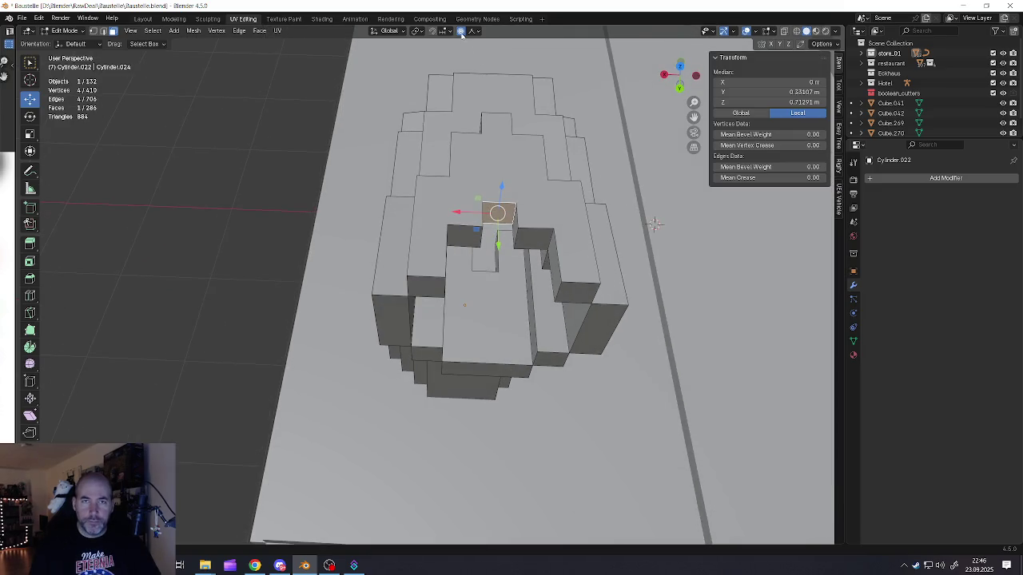
Step: Slide the pipe's top end faces along Y and raise three top faces
{"action": "left_click_drag", "start_coordinate": [497, 244], "coordinate": [497, 272]}
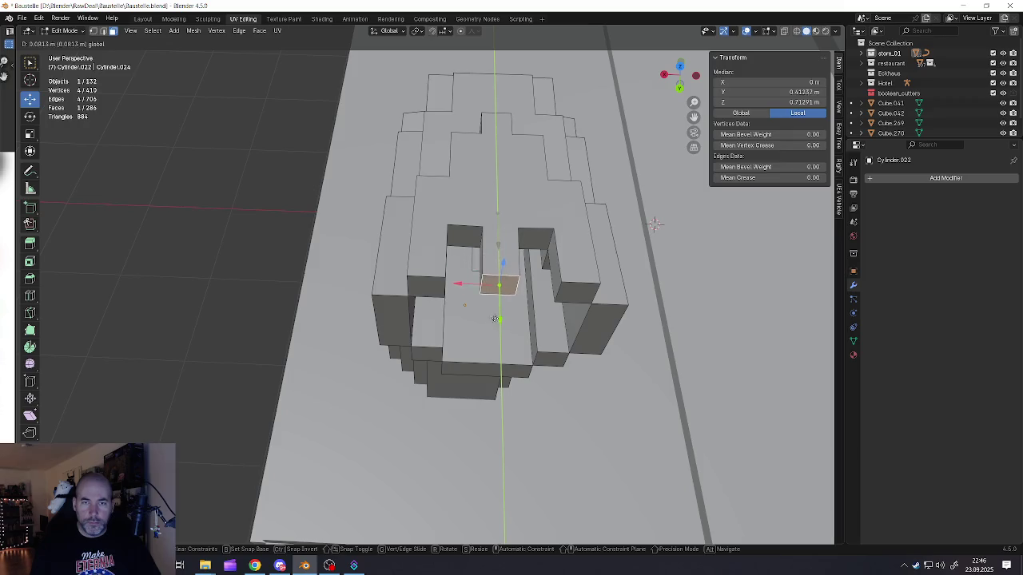
{"action": "left_click_drag", "start_coordinate": [495, 320], "coordinate": [496, 318]}
{"action": "left_click", "coordinate": [540, 245], "text": "shift"}
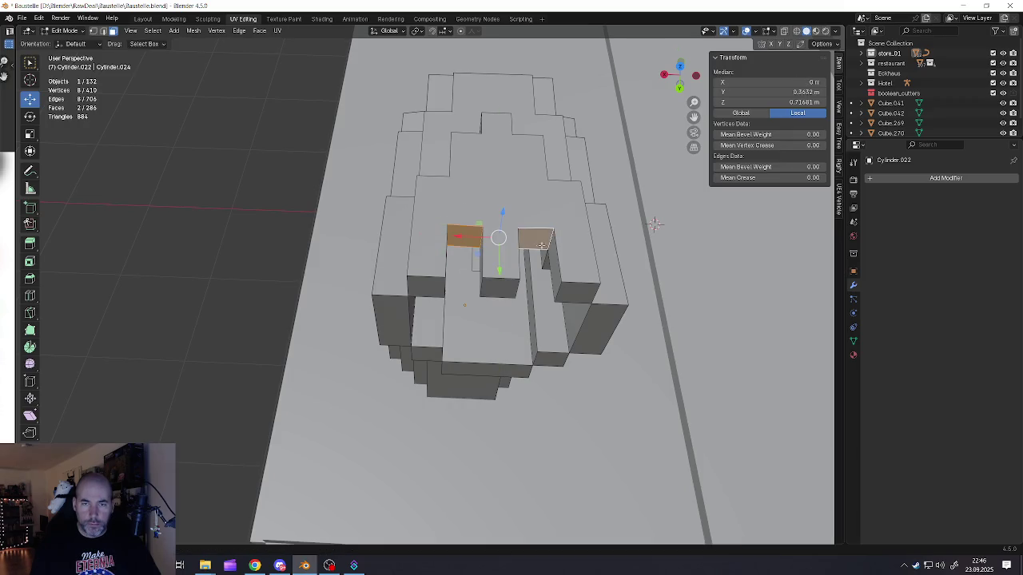
{"action": "left_click_drag", "start_coordinate": [498, 270], "coordinate": [498, 321]}
{"action": "mouse_move", "coordinate": [498, 320]}
{"action": "middle_mouse_down"}
{"action": "mouse_move", "coordinate": [493, 235]}
{"action": "mouse_move", "coordinate": [497, 272]}
{"action": "middle_mouse_up"}
{"action": "left_click", "coordinate": [499, 281], "text": "shift"}
{"action": "left_click_drag", "start_coordinate": [500, 240], "coordinate": [499, 245]}
{"action": "middle_click_drag", "start_coordinate": [500, 246], "coordinate": [498, 281]}
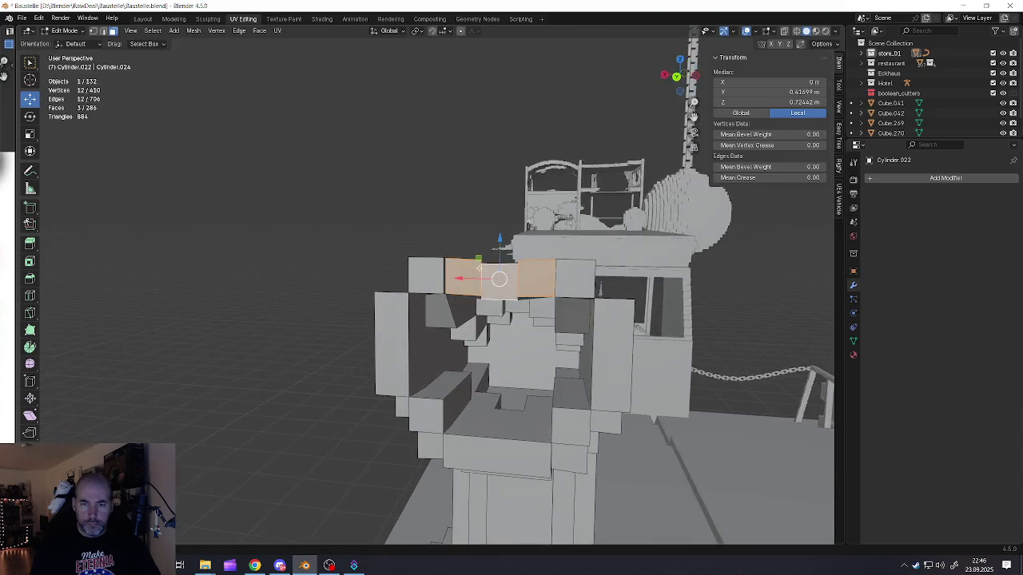
Step: Raise the middle top face slightly and select the strip of top faces
{"action": "left_click", "coordinate": [499, 281]}
{"action": "left_click_drag", "start_coordinate": [501, 243], "coordinate": [503, 240]}
{"action": "left_click", "coordinate": [475, 279]}
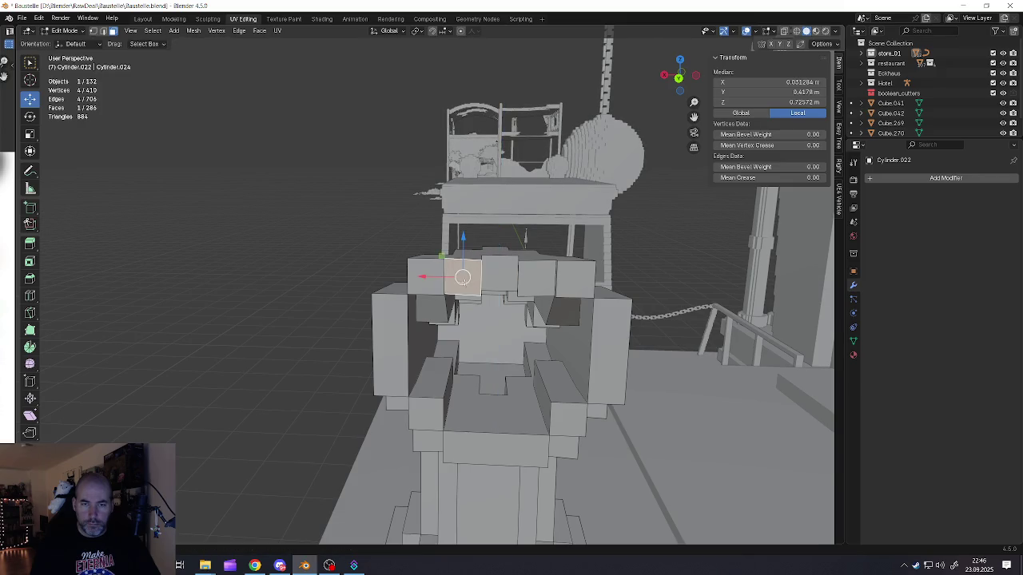
{"action": "mouse_move", "coordinate": [476, 280]}
{"action": "middle_mouse_down"}
{"action": "mouse_move", "coordinate": [514, 277]}
{"action": "mouse_move", "coordinate": [486, 276]}
{"action": "mouse_move", "coordinate": [456, 237]}
{"action": "mouse_move", "coordinate": [436, 238]}
{"action": "middle_mouse_up"}
{"action": "left_click", "coordinate": [450, 256], "text": "alt"}
{"action": "scroll", "coordinate": [435, 238], "scroll_direction": "down", "scroll_amount": 3}
{"action": "key", "text": "Tab"}
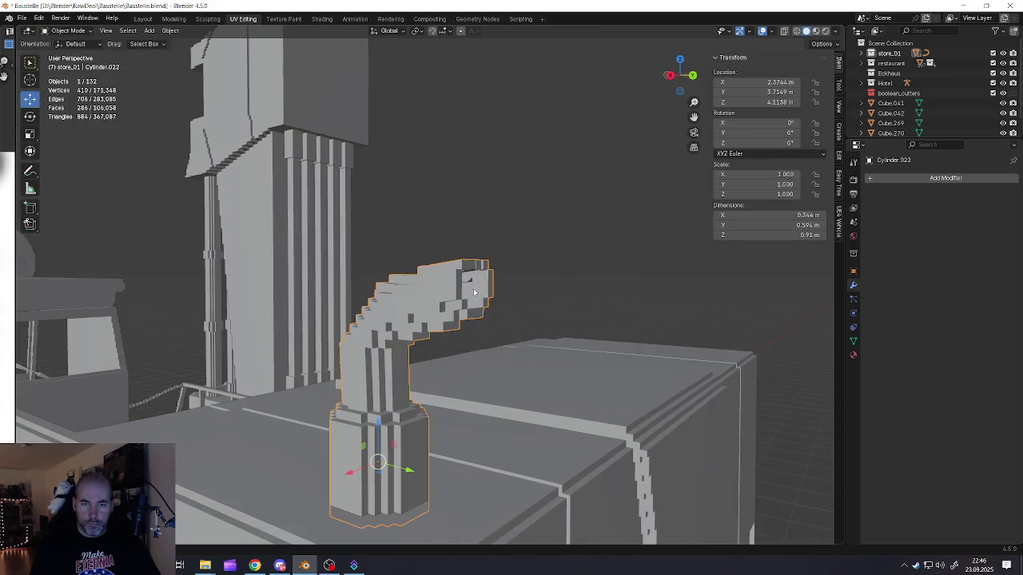
Step: Flatten the pipe's selected top faces by scaling them along Z
{"action": "mouse_move", "coordinate": [473, 288]}
{"action": "middle_mouse_down"}
{"action": "mouse_move", "coordinate": [403, 291]}
{"action": "mouse_move", "coordinate": [495, 328]}
{"action": "middle_mouse_up"}
{"action": "scroll", "coordinate": [403, 291], "scroll_direction": "up", "scroll_amount": 1}
{"action": "scroll", "coordinate": [479, 326], "scroll_direction": "up", "scroll_amount": 2}
{"action": "key", "text": "Tab"}
{"action": "key", "text": "s"}
{"action": "key", "text": "z"}
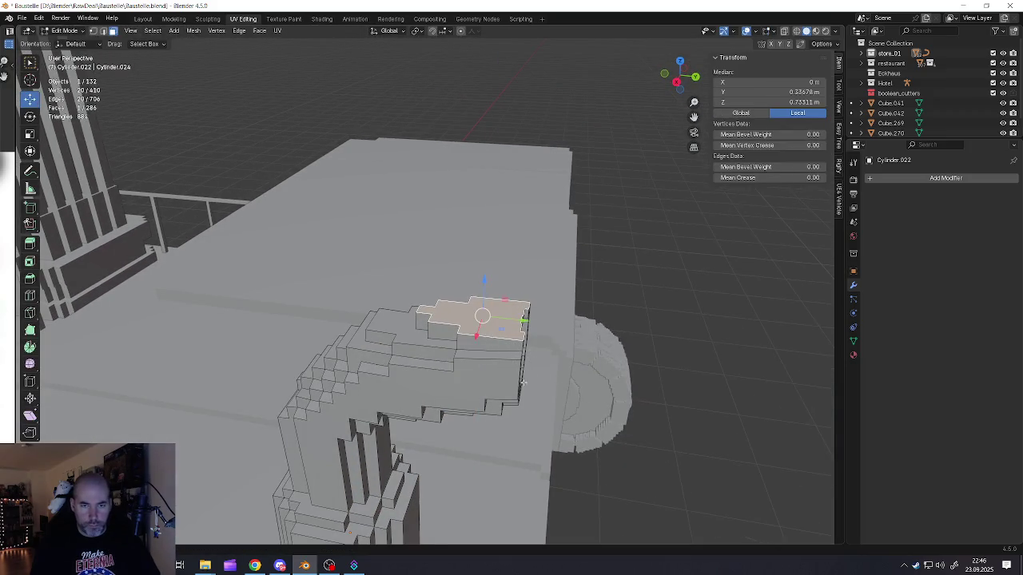
{"action": "left_click", "coordinate": [481, 344]}
{"action": "mouse_move", "coordinate": [481, 343]}
{"action": "middle_mouse_down"}
{"action": "mouse_move", "coordinate": [465, 351]}
{"action": "mouse_move", "coordinate": [509, 352]}
{"action": "mouse_move", "coordinate": [548, 331]}
{"action": "middle_mouse_up"}
Step: In X-ray view, scale the outlet's two side faces along Y to pinch them together
{"action": "left_click", "coordinate": [547, 343]}
{"action": "left_click", "coordinate": [448, 324], "text": "shift"}
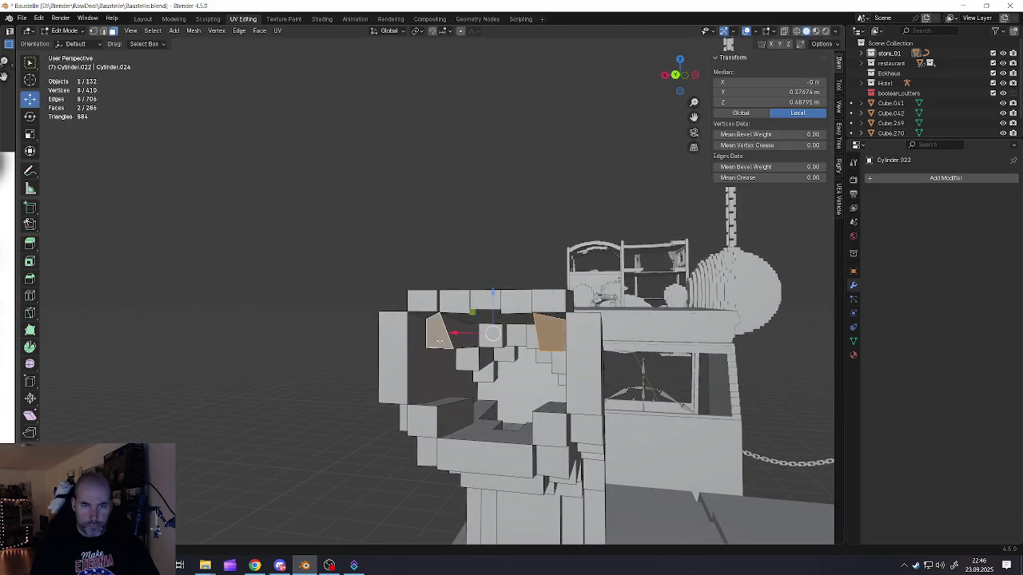
{"action": "middle_click_drag", "start_coordinate": [447, 324], "coordinate": [560, 335]}
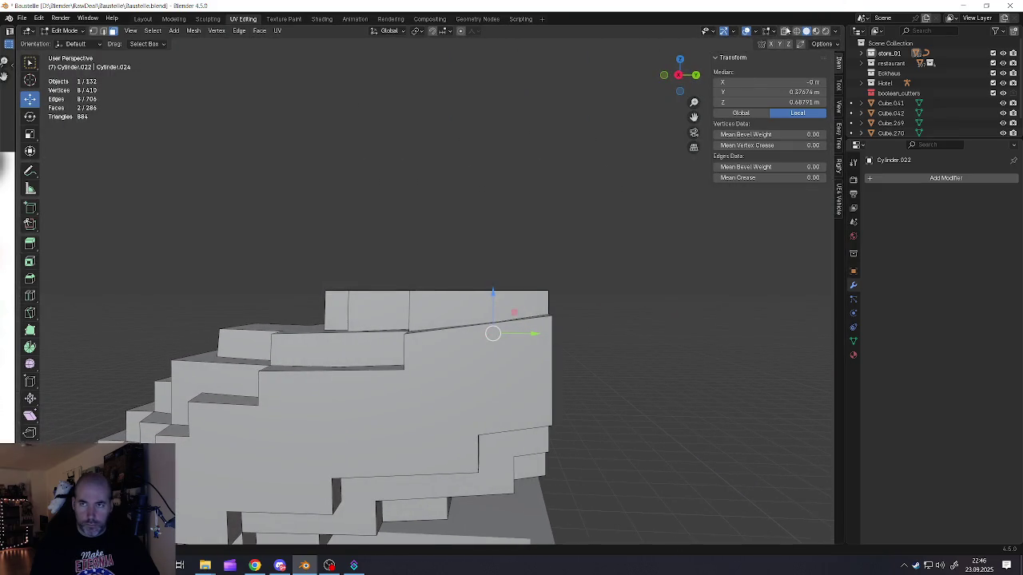
{"action": "left_click", "coordinate": [785, 30]}
{"action": "key", "text": "s"}
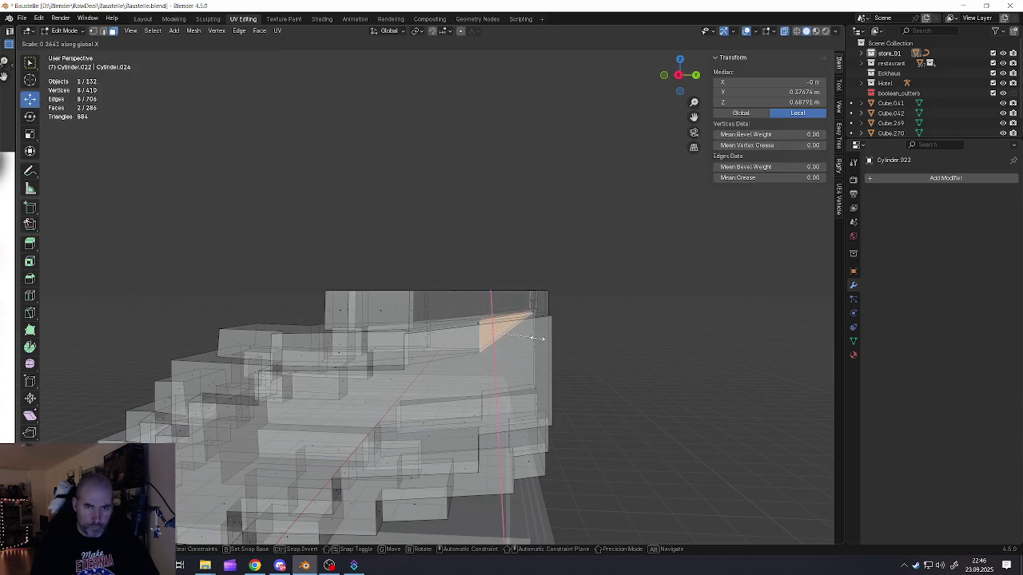
{"action": "key", "text": "y"}
{"action": "key", "text": "0"}
{"action": "key", "text": "Return"}
{"action": "key", "text": "s"}
{"action": "key", "text": "y"}
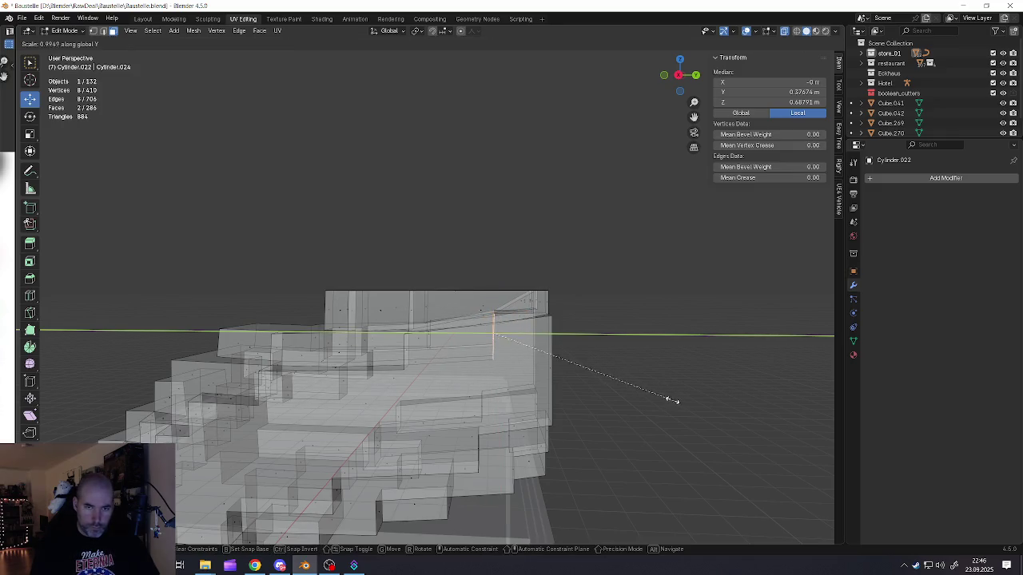
{"action": "left_click", "coordinate": [504, 336]}
Step: Slide the outlet side faces along Y and return to solid shading
{"action": "middle_click_drag", "start_coordinate": [504, 336], "coordinate": [505, 346]}
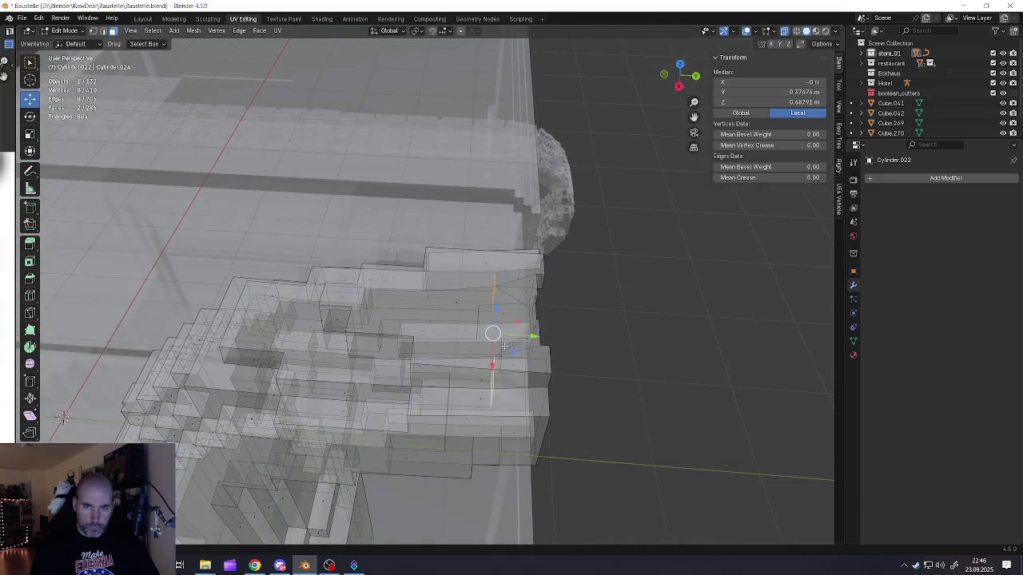
{"action": "left_click_drag", "start_coordinate": [522, 335], "coordinate": [566, 338]}
{"action": "middle_click_drag", "start_coordinate": [566, 338], "coordinate": [722, 142]}
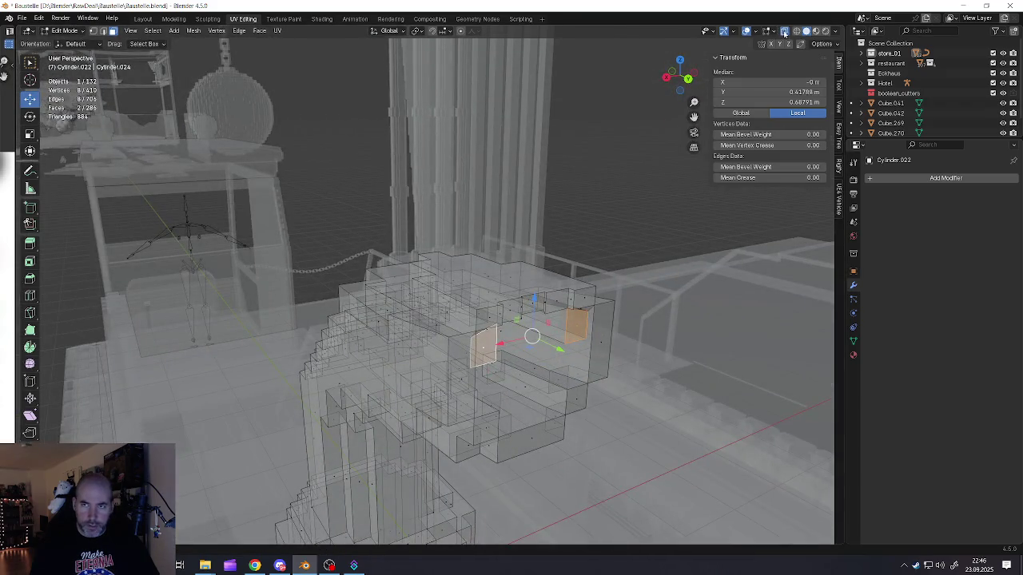
{"action": "left_click", "coordinate": [784, 32]}
{"action": "mouse_move", "coordinate": [559, 240]}
{"action": "middle_mouse_down"}
{"action": "mouse_move", "coordinate": [447, 252]}
{"action": "mouse_move", "coordinate": [526, 310]}
{"action": "mouse_move", "coordinate": [447, 315]}
{"action": "middle_mouse_up"}
Step: Raise two corner vertices of the pipe opening to slant the mouth
{"action": "key", "text": "1"}
{"action": "left_click", "coordinate": [421, 315]}
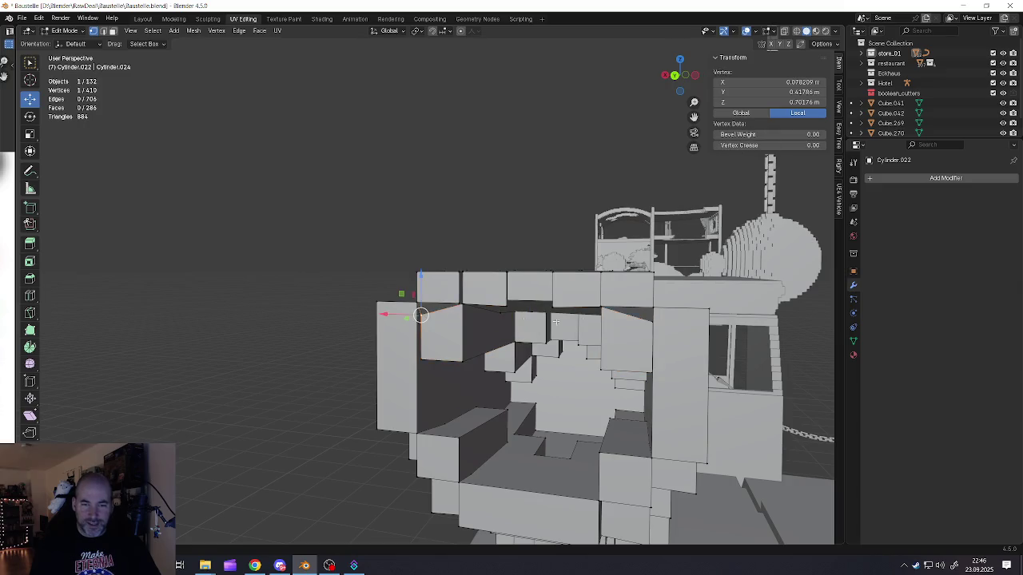
{"action": "left_click", "coordinate": [649, 319], "text": "shift"}
{"action": "middle_click_drag", "start_coordinate": [648, 320], "coordinate": [610, 317]}
{"action": "left_click_drag", "start_coordinate": [529, 278], "coordinate": [531, 265]}
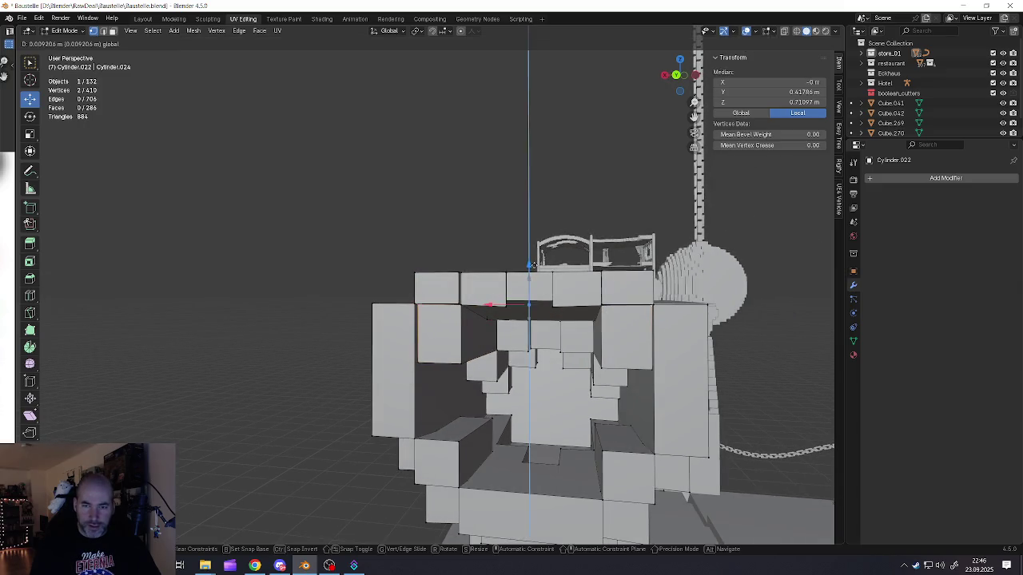
{"action": "left_click", "coordinate": [531, 265]}
{"action": "key", "text": "Tab"}
{"action": "scroll", "coordinate": [560, 319], "scroll_direction": "up", "scroll_amount": 3}
{"action": "mouse_move", "coordinate": [559, 319]}
{"action": "middle_mouse_down"}
{"action": "mouse_move", "coordinate": [613, 353]}
{"action": "mouse_move", "coordinate": [537, 318]}
{"action": "mouse_move", "coordinate": [452, 325]}
{"action": "middle_mouse_up"}
{"action": "scroll", "coordinate": [613, 352], "scroll_direction": "down", "scroll_amount": 3}
{"action": "key", "text": "Tab"}
{"action": "key", "text": "Tab"}
{"action": "scroll", "coordinate": [537, 318], "scroll_direction": "down", "scroll_amount": 3}
{"action": "scroll", "coordinate": [452, 324], "scroll_direction": "down", "scroll_amount": 4}
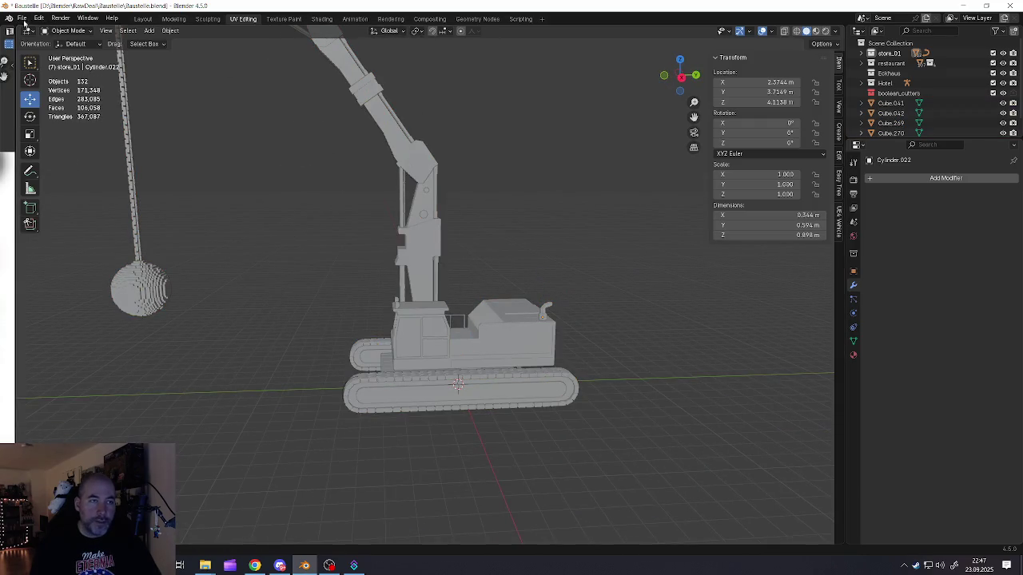
Step: Save Baustelle.blend, reframe the crane and wrecking ball, and save it again
{"action": "left_click", "coordinate": [21, 16]}
{"action": "left_click", "coordinate": [34, 84]}
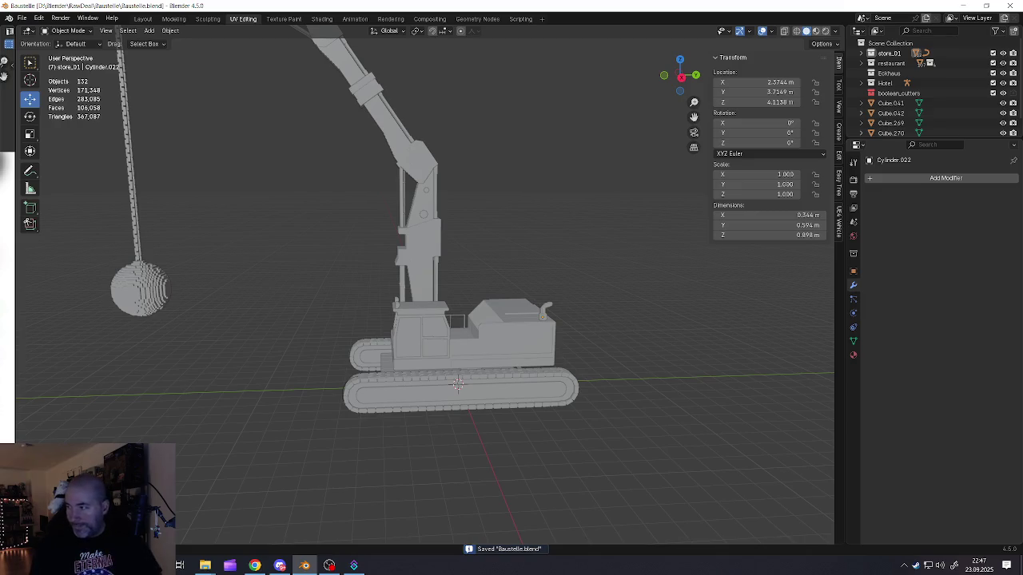
{"action": "mouse_move", "coordinate": [194, 289]}
{"action": "middle_mouse_down"}
{"action": "mouse_move", "coordinate": [389, 347]}
{"action": "mouse_move", "coordinate": [359, 274]}
{"action": "middle_mouse_up"}
{"action": "middle_click_drag", "start_coordinate": [353, 234], "coordinate": [345, 204]}
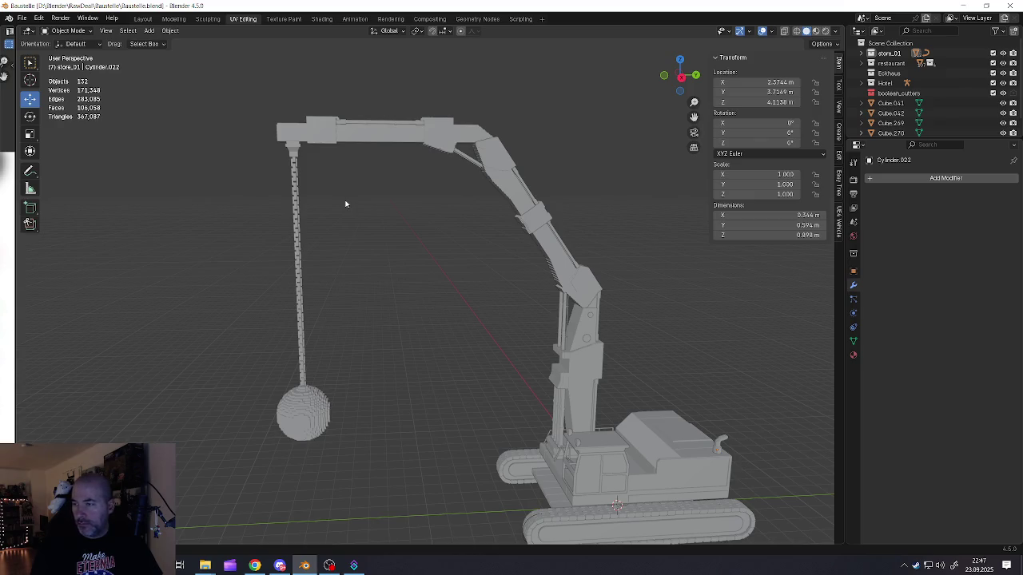
{"action": "mouse_move", "coordinate": [301, 247]}
{"action": "middle_mouse_down"}
{"action": "mouse_move", "coordinate": [414, 254]}
{"action": "mouse_move", "coordinate": [432, 293]}
{"action": "middle_mouse_up"}
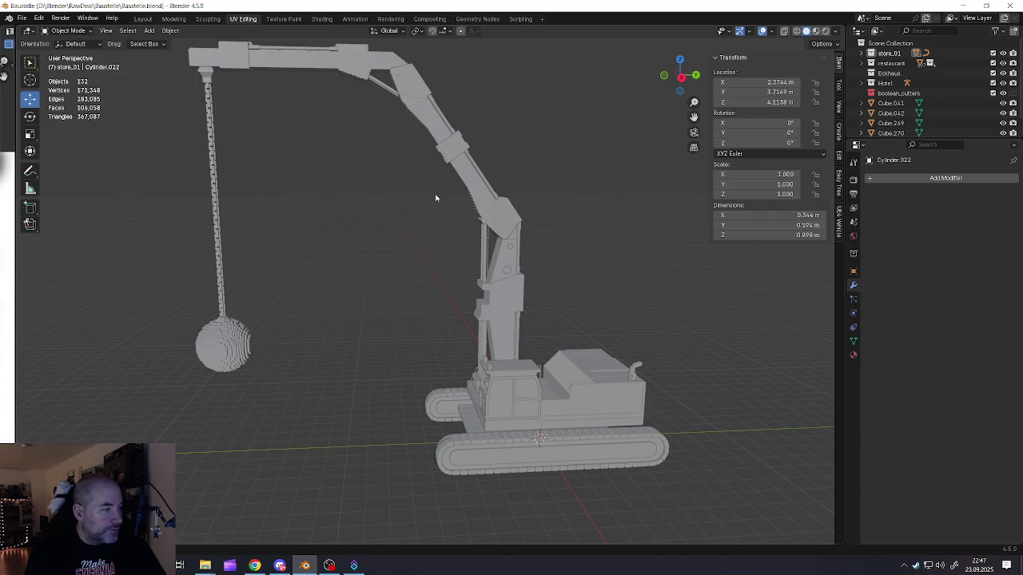
{"action": "left_click", "coordinate": [21, 18]}
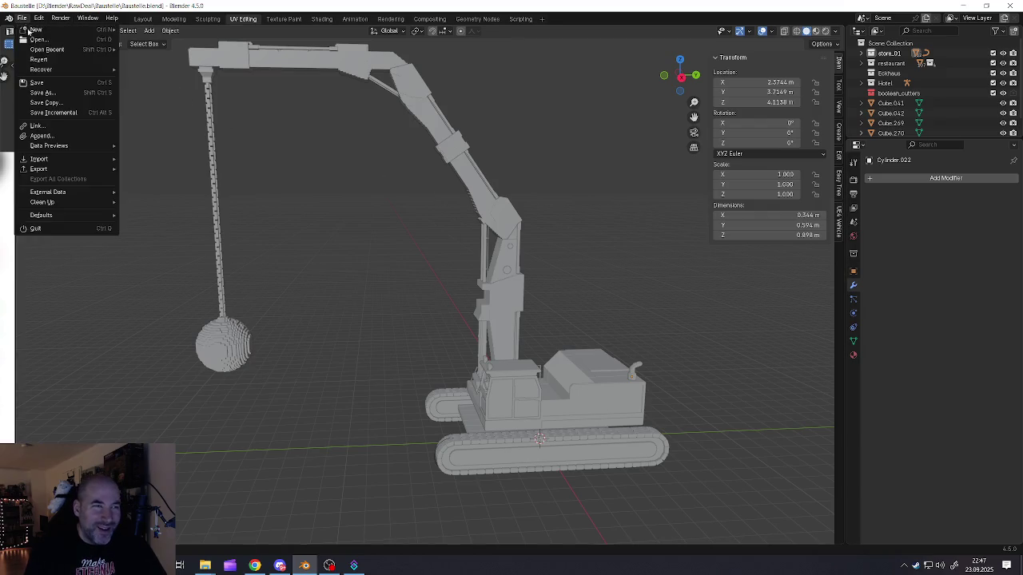
{"action": "left_click", "coordinate": [37, 82]}
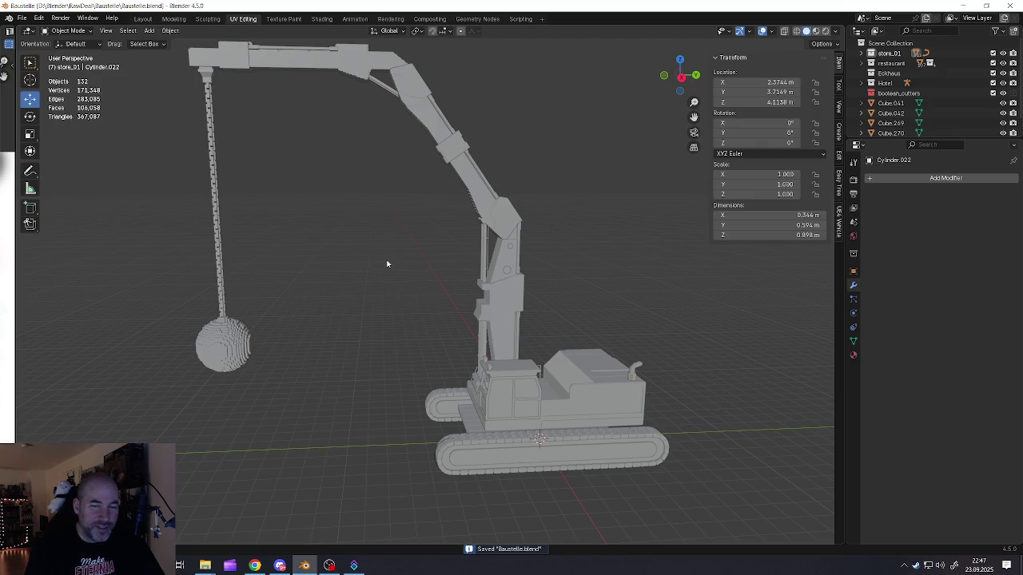
{"action": "mouse_move", "coordinate": [392, 267]}
{"action": "middle_mouse_down"}
{"action": "mouse_move", "coordinate": [373, 285]}
{"action": "mouse_move", "coordinate": [393, 282]}
{"action": "middle_mouse_up"}
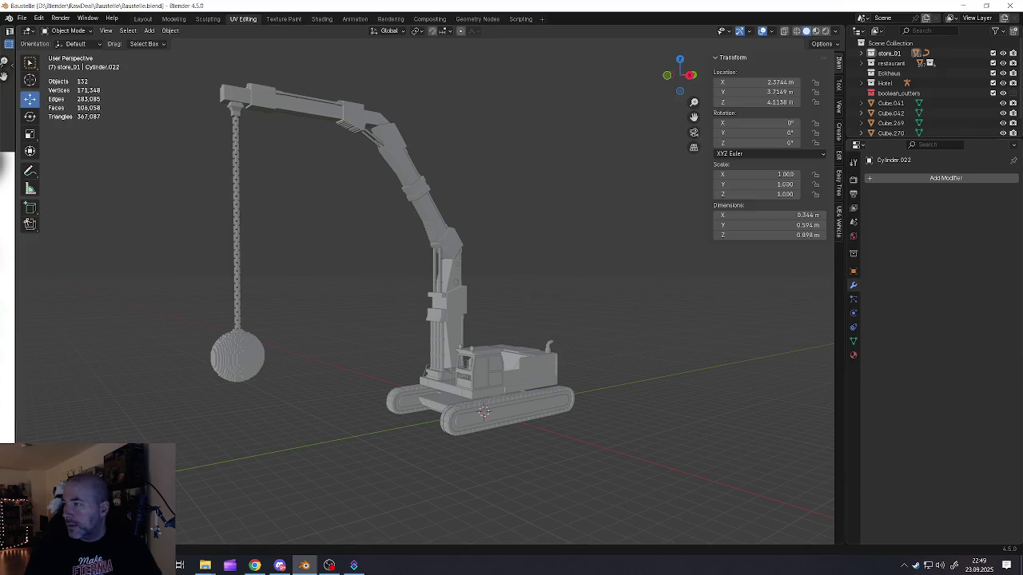
Step: Switch from Blender over to the web browser with Alt+Tab
{"action": "key", "text": "alt+Tab"}
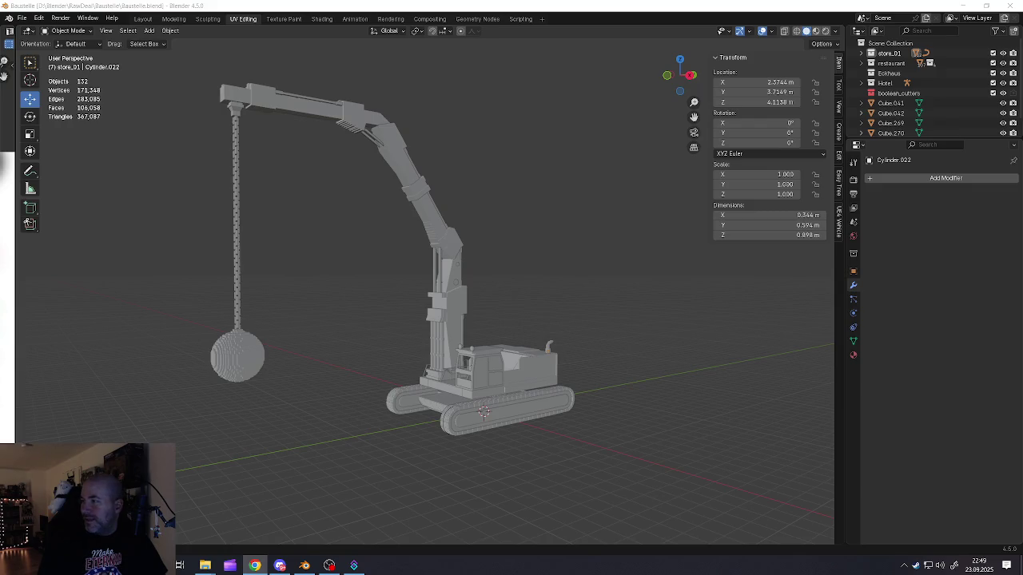
{"action": "key", "text": "alt+Tab"}
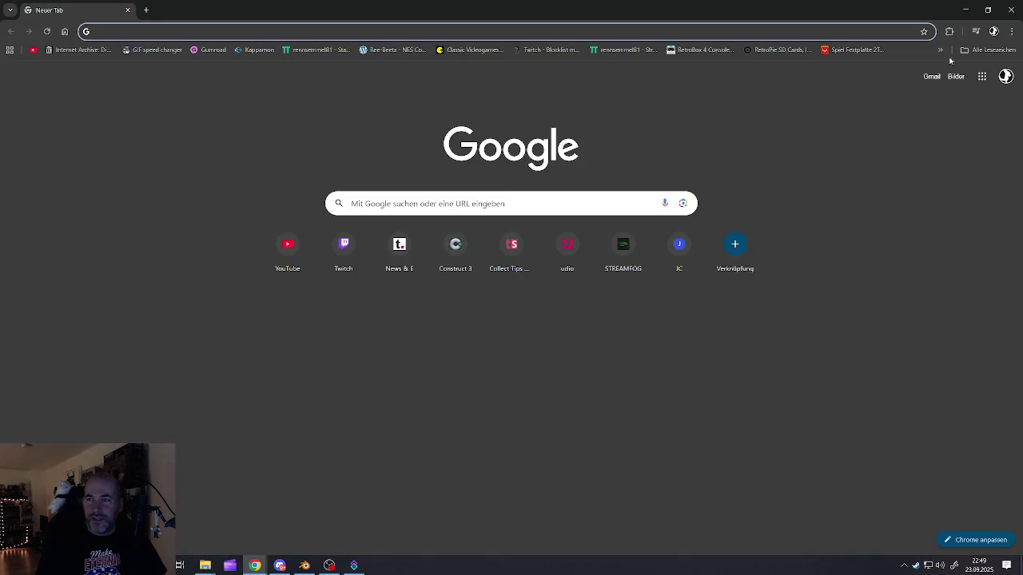
{"action": "left_click", "coordinate": [951, 32]}
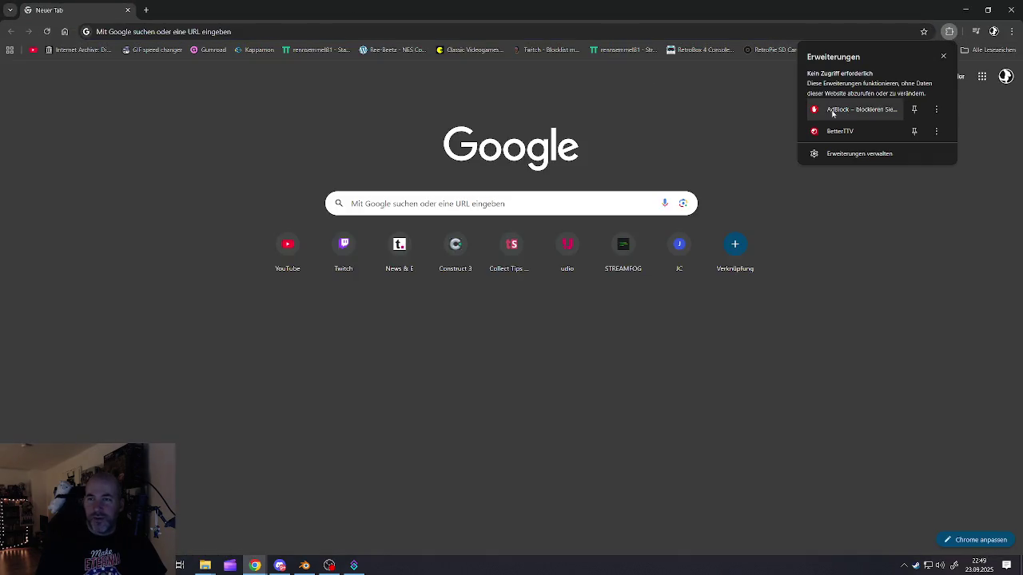
{"action": "key", "text": "alt+Tab"}
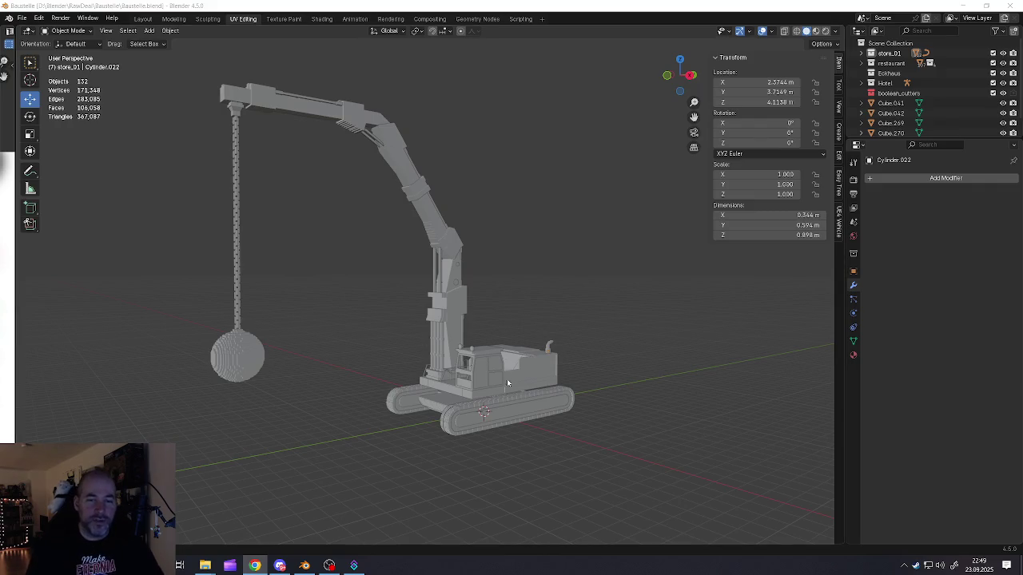
Step: Check the cab in front, side and top views and select the tilted side panel Cube.087
{"action": "scroll", "coordinate": [506, 379], "scroll_direction": "up", "scroll_amount": 4}
{"action": "scroll", "coordinate": [480, 365], "scroll_direction": "up", "scroll_amount": 3}
{"action": "mouse_move", "coordinate": [342, 318]}
{"action": "middle_mouse_down"}
{"action": "mouse_move", "coordinate": [420, 325]}
{"action": "mouse_move", "coordinate": [448, 311]}
{"action": "middle_mouse_up"}
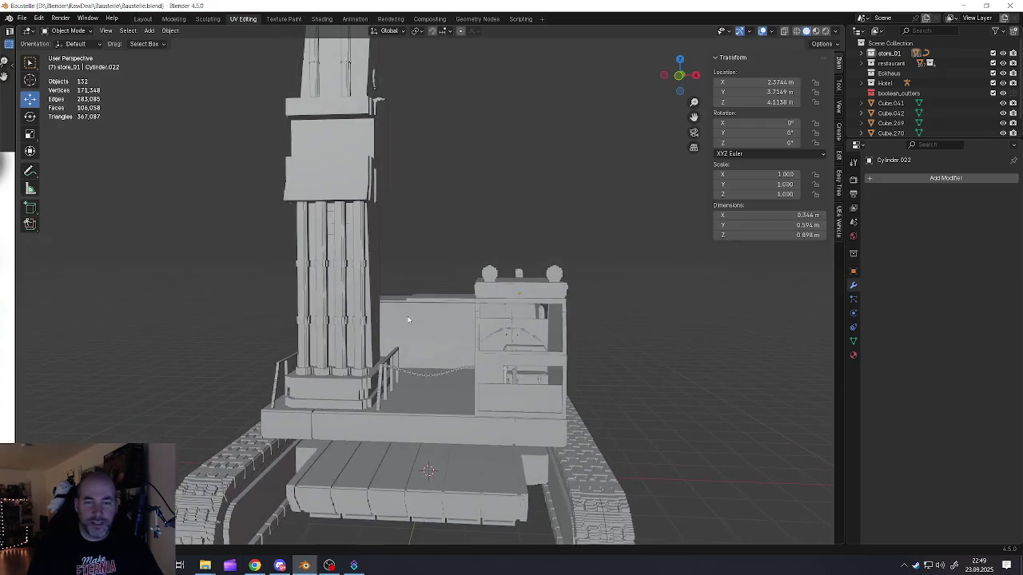
{"action": "scroll", "coordinate": [558, 302], "scroll_direction": "up", "scroll_amount": 4}
{"action": "middle_click_drag", "start_coordinate": [559, 302], "coordinate": [504, 290]}
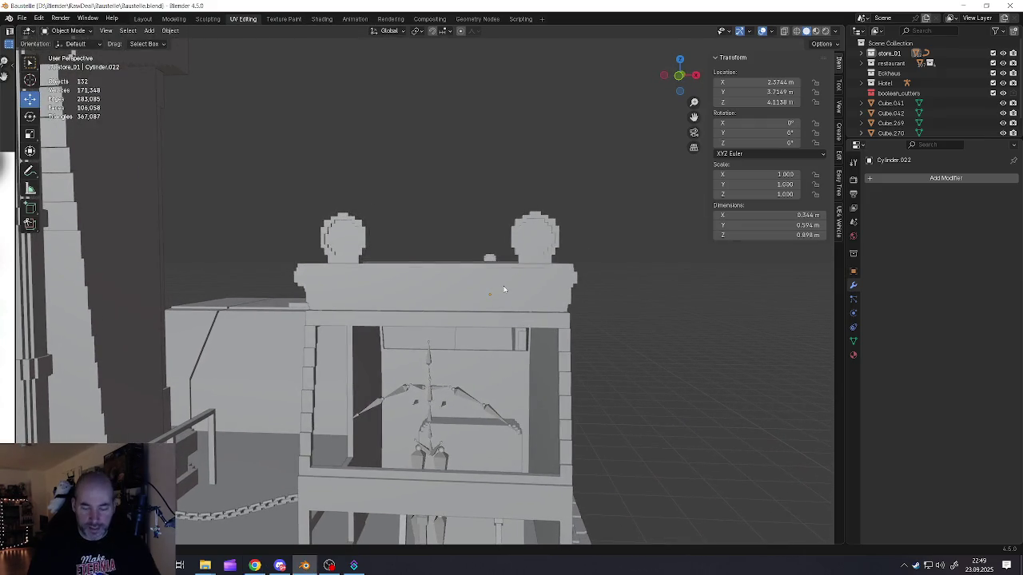
{"action": "key", "text": "KP_1"}
{"action": "key", "text": "KP_3"}
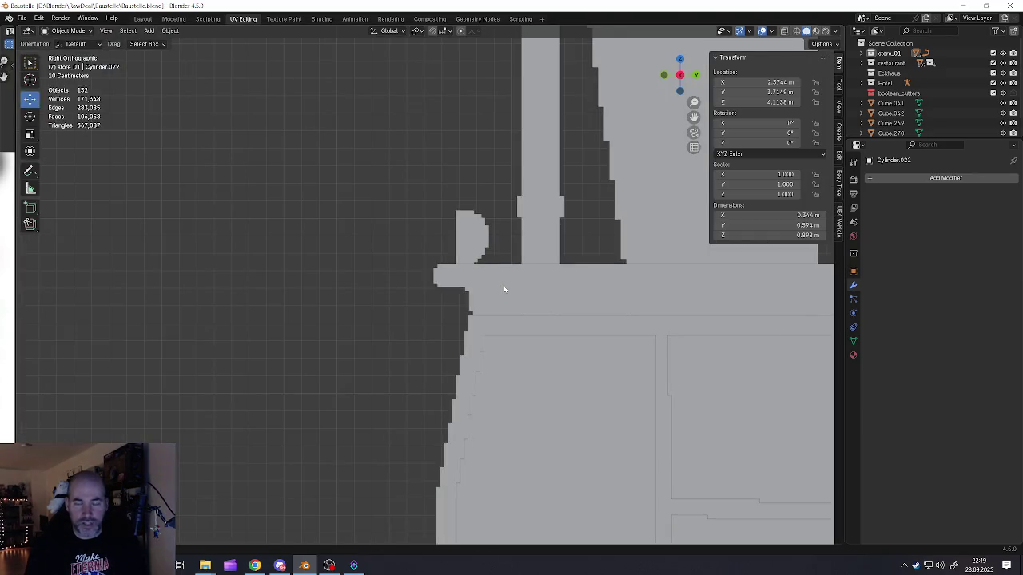
{"action": "key", "text": "KP_7"}
{"action": "left_click", "coordinate": [501, 287]}
{"action": "middle_click_drag", "start_coordinate": [501, 287], "coordinate": [355, 318]}
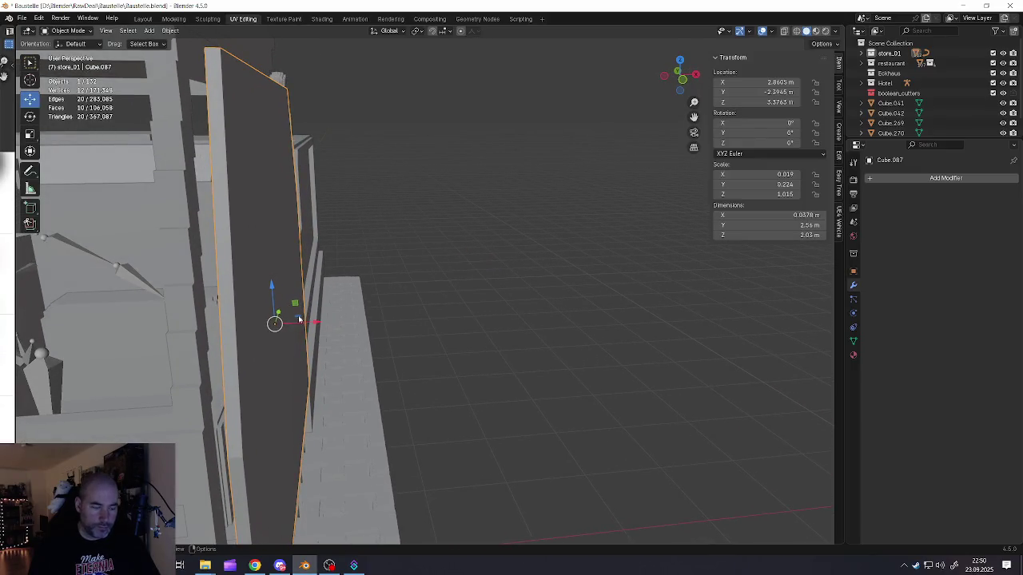
Step: Move the tilted panel along X, after abandoning an X-axis resize
{"action": "key", "text": "Tab"}
{"action": "key", "text": "s"}
{"action": "key", "text": "x"}
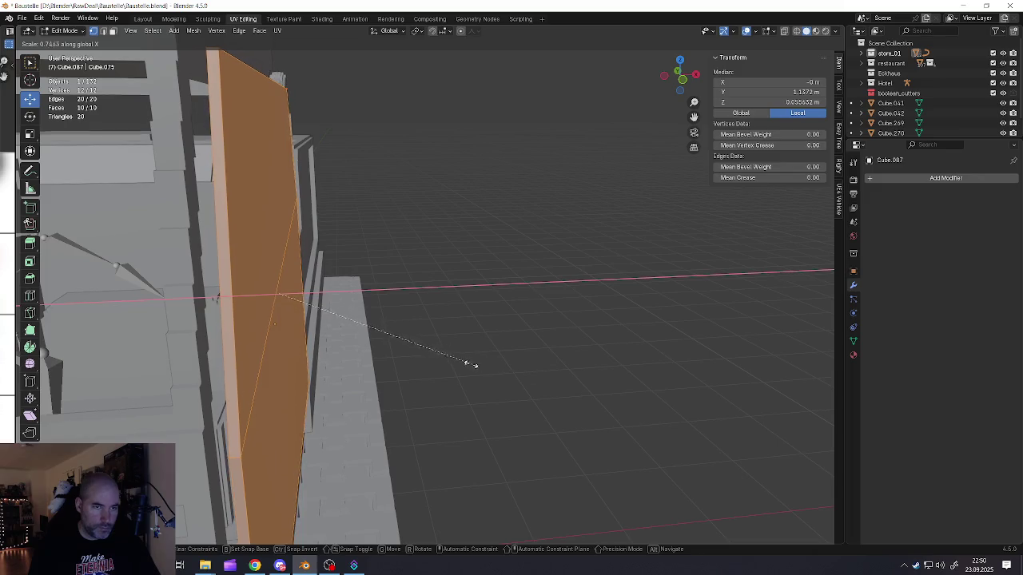
{"action": "key", "text": "Escape"}
{"action": "key", "text": "Tab"}
{"action": "key", "text": "g"}
{"action": "key", "text": "x"}
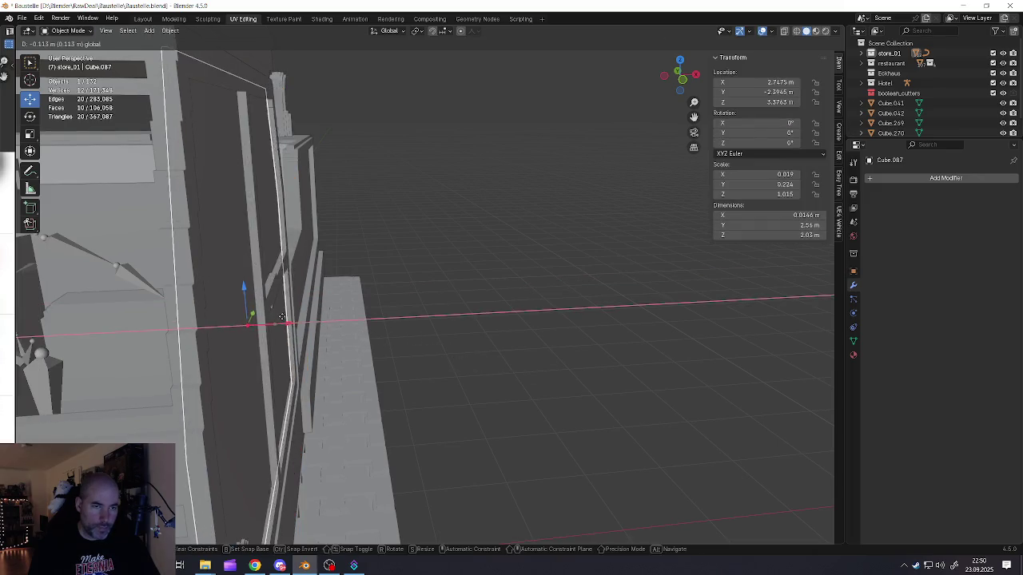
{"action": "left_click", "coordinate": [251, 308]}
Step: Nudge the tilted panel slightly further along X and recentre the view on it
{"action": "scroll", "coordinate": [251, 307], "scroll_direction": "up", "scroll_amount": 3}
{"action": "scroll", "coordinate": [279, 303], "scroll_direction": "down", "scroll_amount": 1}
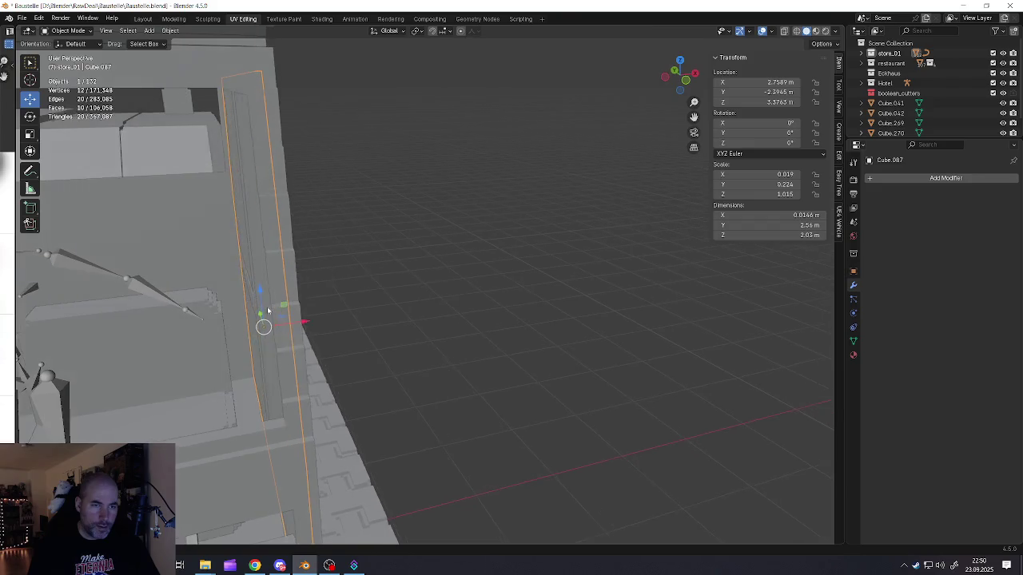
{"action": "scroll", "coordinate": [249, 290], "scroll_direction": "up", "scroll_amount": 1}
{"action": "scroll", "coordinate": [249, 290], "scroll_direction": "up", "scroll_amount": 2}
{"action": "key", "text": "g"}
{"action": "key", "text": "x"}
{"action": "left_click", "coordinate": [320, 354]}
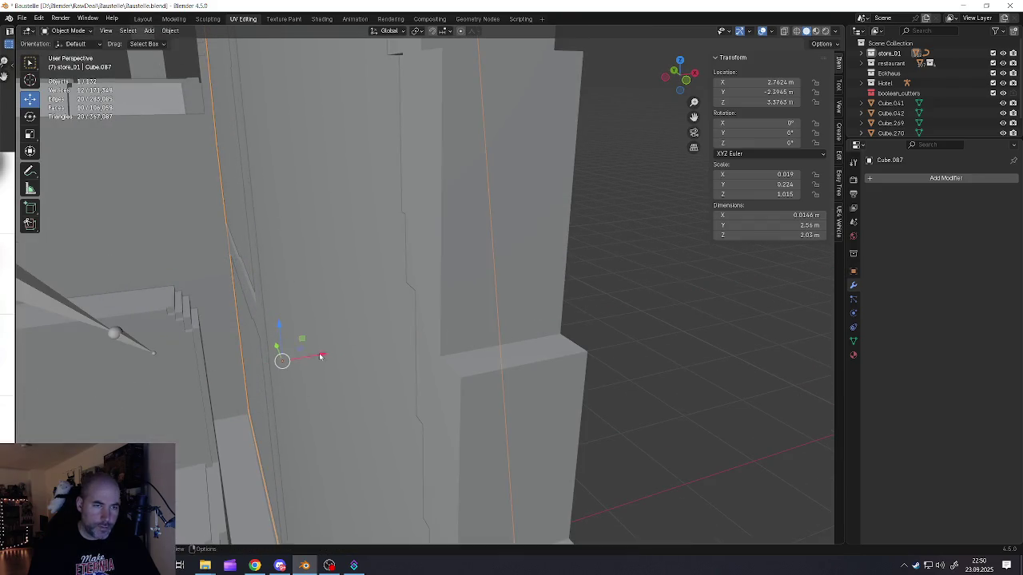
{"action": "middle_click", "coordinate": [320, 354], "text": "alt"}
{"action": "scroll", "coordinate": [268, 317], "scroll_direction": "down", "scroll_amount": 3}
{"action": "scroll", "coordinate": [291, 340], "scroll_direction": "down", "scroll_amount": 3}
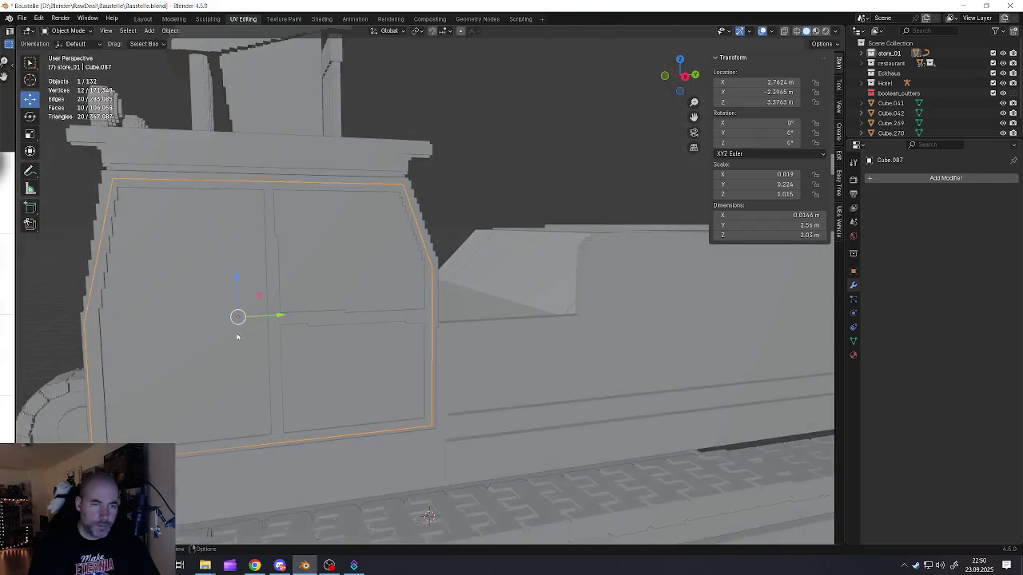
{"action": "scroll", "coordinate": [269, 338], "scroll_direction": "down", "scroll_amount": 3}
{"action": "mouse_move", "coordinate": [215, 360]}
{"action": "middle_mouse_down"}
{"action": "mouse_move", "coordinate": [413, 354]}
{"action": "mouse_move", "coordinate": [410, 338]}
{"action": "middle_mouse_up"}
Step: Duplicate the panel and move the copy along X to the cab's other side
{"action": "key", "text": "shift+d"}
{"action": "key", "text": "Escape"}
{"action": "key", "text": "g"}
{"action": "key", "text": "x"}
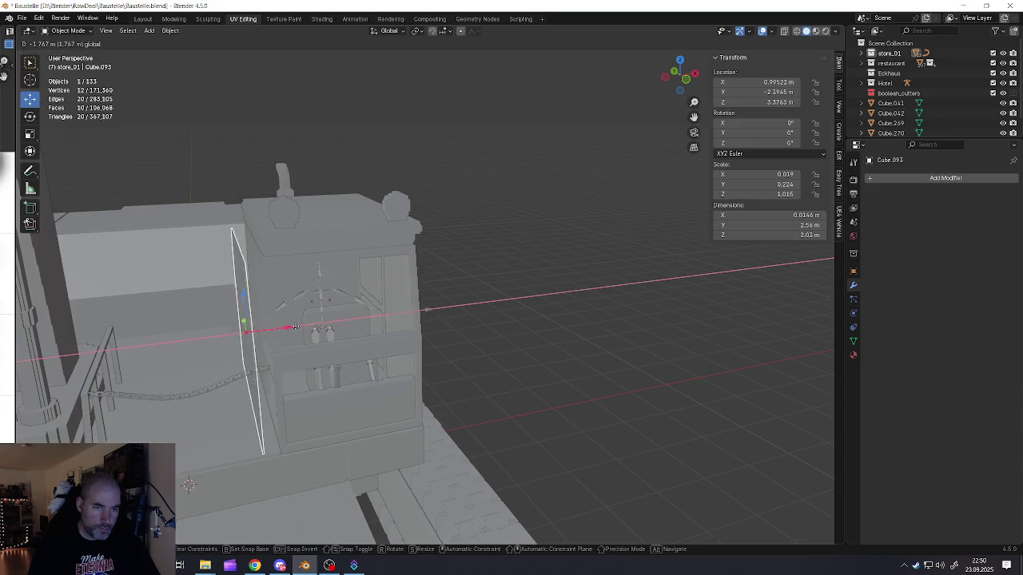
{"action": "left_click", "coordinate": [309, 328]}
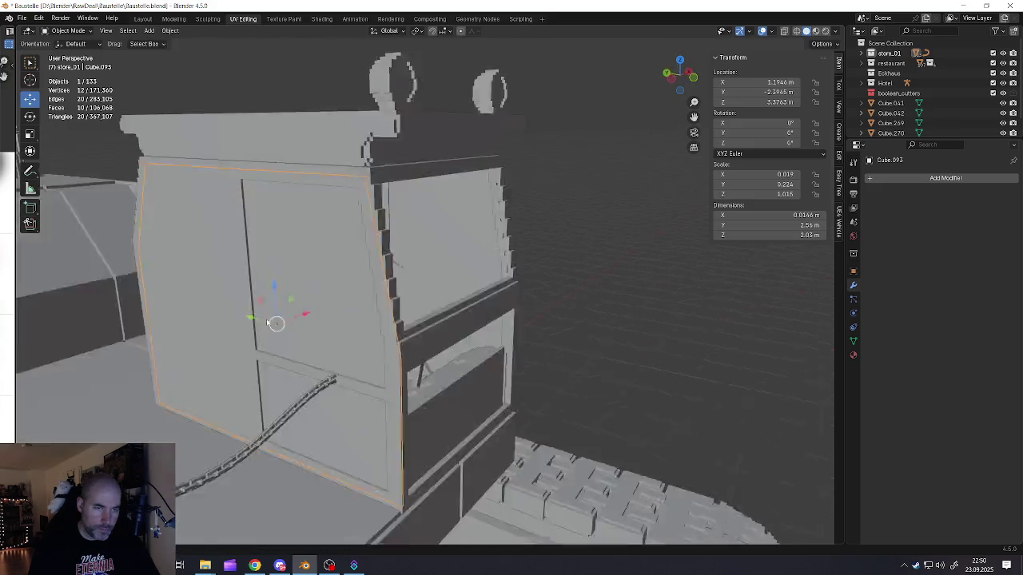
{"action": "scroll", "coordinate": [320, 320], "scroll_direction": "up", "scroll_amount": 10}
{"action": "scroll", "coordinate": [336, 321], "scroll_direction": "down", "scroll_amount": 5}
{"action": "mouse_move", "coordinate": [336, 321]}
{"action": "middle_mouse_down"}
{"action": "mouse_move", "coordinate": [288, 317]}
{"action": "mouse_move", "coordinate": [359, 308]}
{"action": "mouse_move", "coordinate": [292, 313]}
{"action": "mouse_move", "coordinate": [359, 295]}
{"action": "mouse_move", "coordinate": [381, 319]}
{"action": "mouse_move", "coordinate": [310, 332]}
{"action": "mouse_move", "coordinate": [491, 377]}
{"action": "middle_mouse_up"}
{"action": "scroll", "coordinate": [381, 319], "scroll_direction": "down", "scroll_amount": 3}
{"action": "scroll", "coordinate": [310, 332], "scroll_direction": "down", "scroll_amount": 3}
Step: Clear the selection and add a new cube mesh to the scene
{"action": "key", "text": "a"}
{"action": "key", "text": "alt+a"}
{"action": "key", "text": "a"}
{"action": "key", "text": "alt+a"}
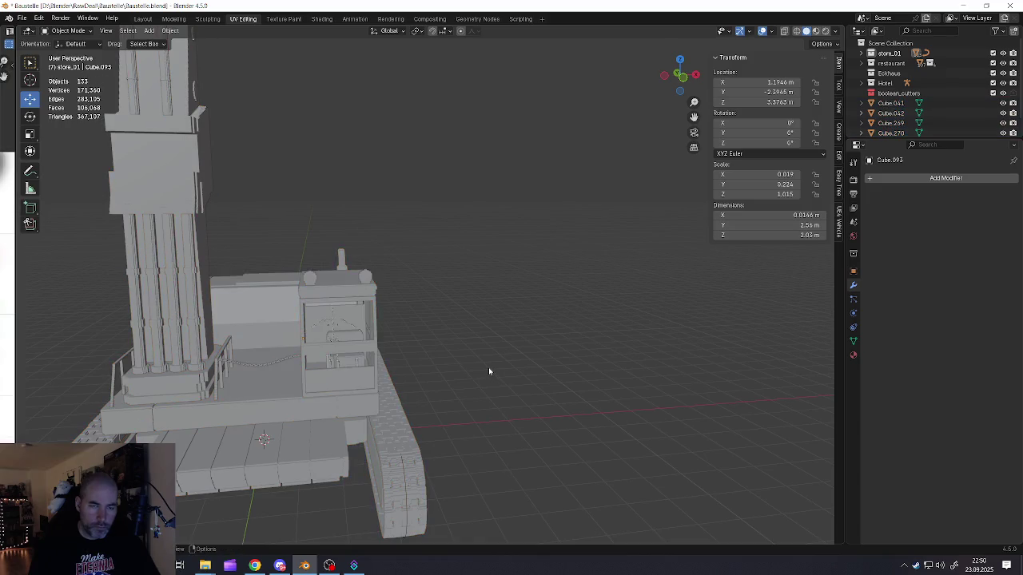
{"action": "key", "text": "shift+a"}
{"action": "left_click", "coordinate": [530, 361]}
Step: Move the new cube onto the front of the cab
{"action": "mouse_move", "coordinate": [533, 366]}
{"action": "middle_mouse_down"}
{"action": "mouse_move", "coordinate": [436, 359]}
{"action": "mouse_move", "coordinate": [382, 394]}
{"action": "middle_mouse_up"}
{"action": "key", "text": "g"}
{"action": "left_click", "coordinate": [415, 400]}
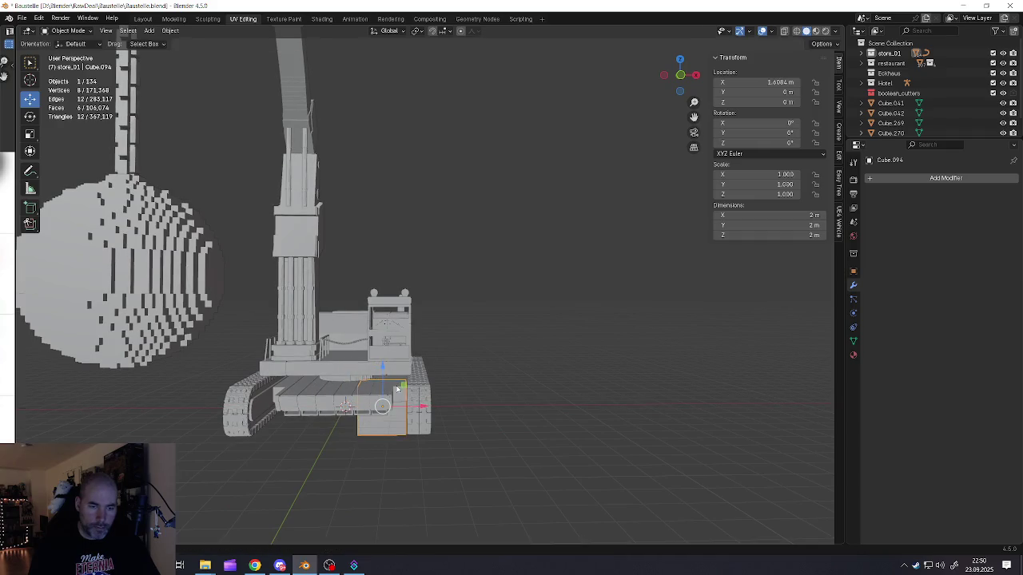
{"action": "key", "text": "g"}
{"action": "left_click", "coordinate": [443, 355]}
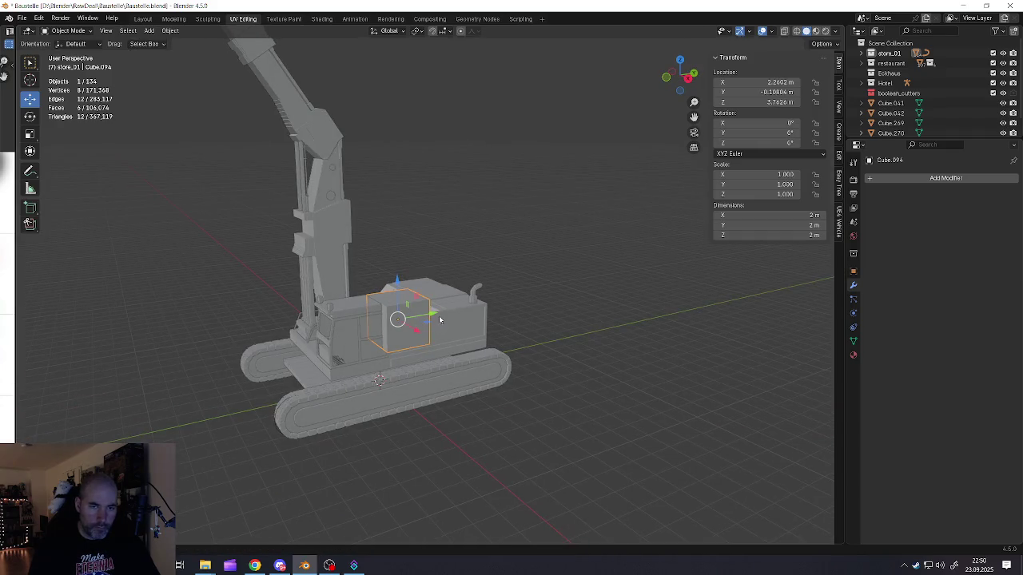
{"action": "left_click_drag", "start_coordinate": [440, 320], "coordinate": [332, 334]}
{"action": "scroll", "coordinate": [332, 334], "scroll_direction": "up", "scroll_amount": 3}
{"action": "scroll", "coordinate": [331, 334], "scroll_direction": "up", "scroll_amount": 3}
Step: Scale the cube narrow on X and paper-thin on Y into a strip
{"action": "key", "text": "s"}
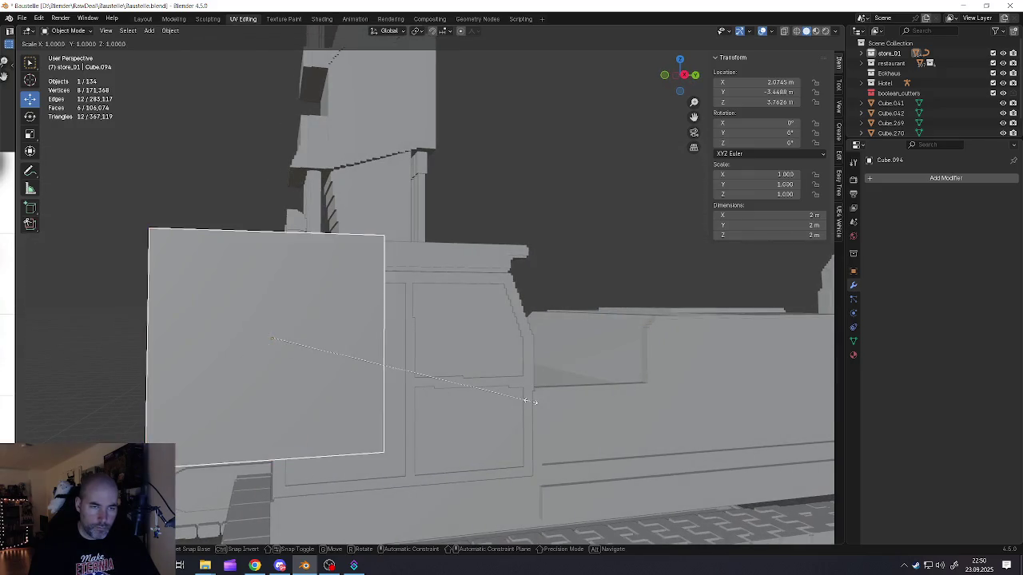
{"action": "key", "text": "x"}
{"action": "left_click", "coordinate": [297, 360]}
{"action": "key", "text": "s"}
{"action": "key", "text": "y"}
{"action": "left_click", "coordinate": [287, 360]}
{"action": "key", "text": "s"}
{"action": "key", "text": "y"}
{"action": "middle_click_drag", "start_coordinate": [307, 387], "coordinate": [365, 411]}
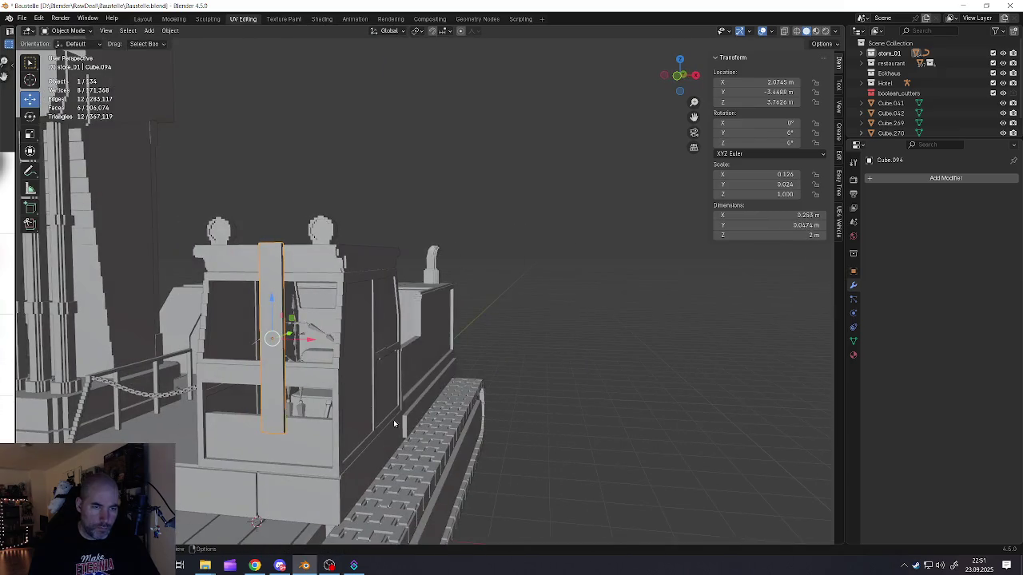
{"action": "left_click", "coordinate": [363, 400]}
{"action": "scroll", "coordinate": [271, 348], "scroll_direction": "up", "scroll_amount": 4}
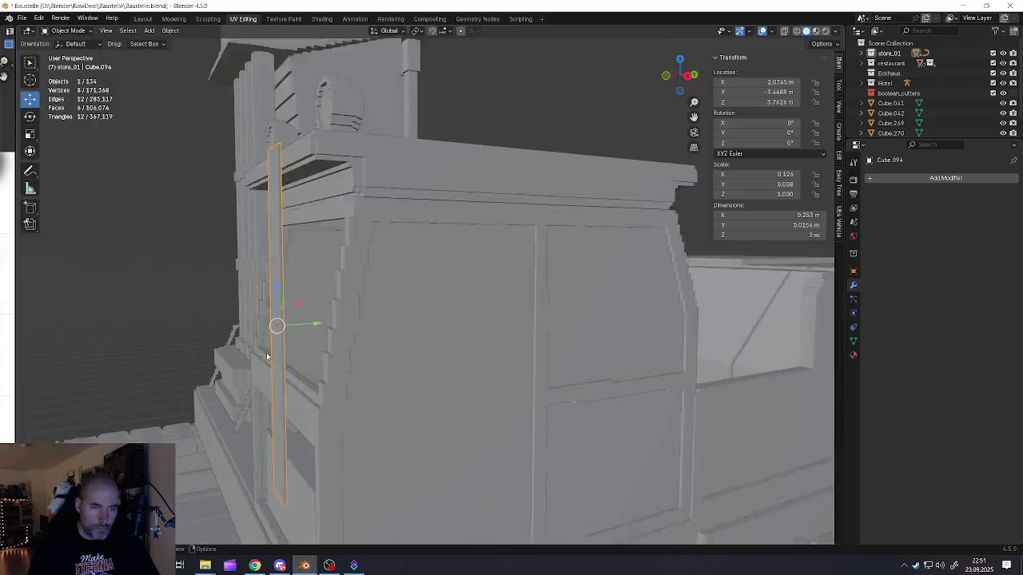
{"action": "scroll", "coordinate": [267, 351], "scroll_direction": "up", "scroll_amount": 3}
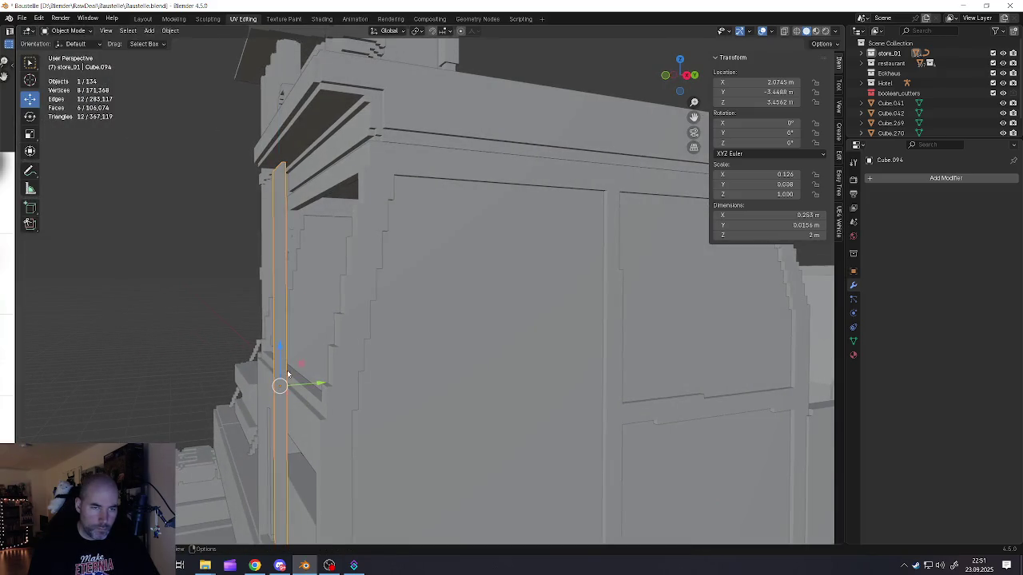
Step: Position the thin strip along Y and lower it on the cab front
{"action": "middle_click_drag", "start_coordinate": [280, 289], "coordinate": [291, 376]}
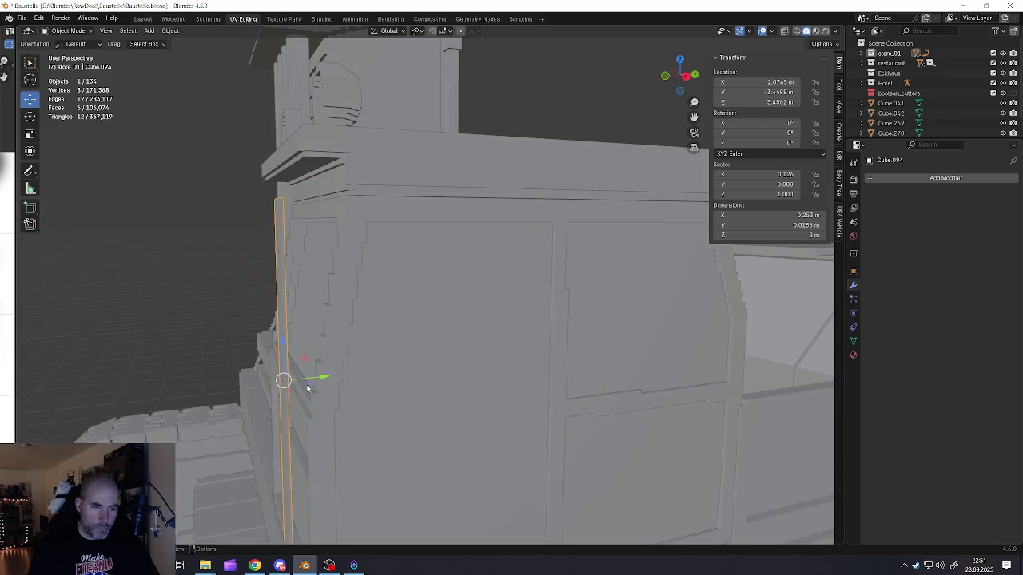
{"action": "key", "text": "g"}
{"action": "key", "text": "y"}
{"action": "left_click", "coordinate": [324, 378]}
{"action": "mouse_move", "coordinate": [323, 377]}
{"action": "middle_mouse_down"}
{"action": "mouse_move", "coordinate": [355, 392]}
{"action": "mouse_move", "coordinate": [320, 380]}
{"action": "mouse_move", "coordinate": [248, 389]}
{"action": "mouse_move", "coordinate": [285, 360]}
{"action": "mouse_move", "coordinate": [308, 363]}
{"action": "mouse_move", "coordinate": [336, 254]}
{"action": "mouse_move", "coordinate": [325, 343]}
{"action": "middle_mouse_up"}
{"action": "key", "text": "g"}
{"action": "key", "text": "y"}
{"action": "left_click", "coordinate": [268, 380]}
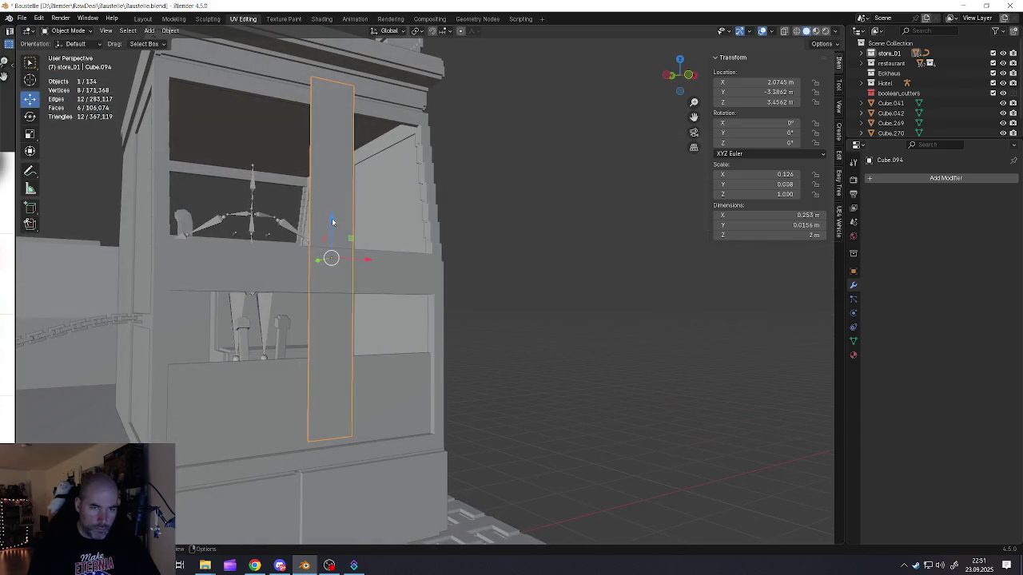
{"action": "left_click_drag", "start_coordinate": [332, 222], "coordinate": [332, 240]}
{"action": "mouse_move", "coordinate": [332, 240]}
{"action": "middle_mouse_down"}
{"action": "mouse_move", "coordinate": [314, 121]}
{"action": "mouse_move", "coordinate": [301, 134]}
{"action": "mouse_move", "coordinate": [301, 96]}
{"action": "middle_mouse_up"}
Step: In Edit Mode, lower the strip's top face and widen the mesh along X
{"action": "key", "text": "Tab"}
{"action": "left_click", "coordinate": [300, 134]}
{"action": "key", "text": "3"}
{"action": "left_click", "coordinate": [301, 132]}
{"action": "left_click_drag", "start_coordinate": [301, 89], "coordinate": [299, 300]}
{"action": "middle_click_drag", "start_coordinate": [320, 308], "coordinate": [338, 376]}
{"action": "key", "text": "a"}
{"action": "key", "text": "s"}
{"action": "key", "text": "x"}
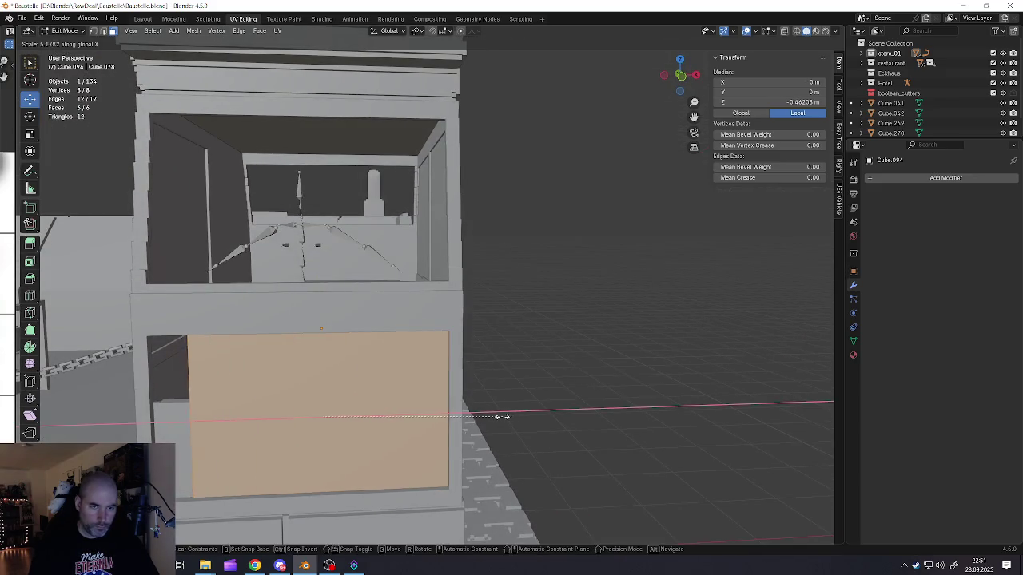
{"action": "left_click", "coordinate": [504, 416]}
{"action": "key", "text": "Tab"}
Step: Shift the plate left, widen it on X and shorten its height on Z
{"action": "left_click_drag", "start_coordinate": [362, 328], "coordinate": [342, 328]}
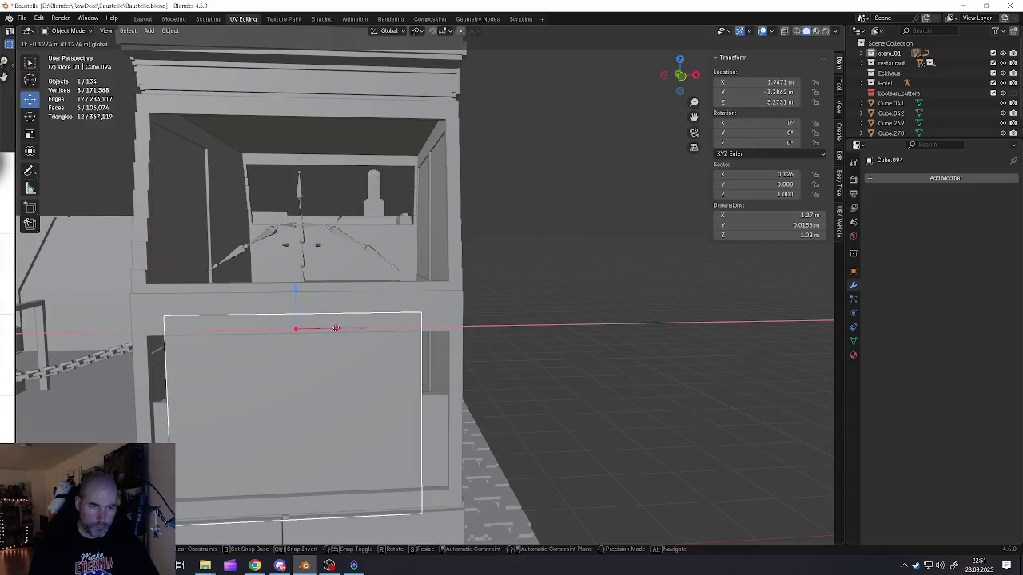
{"action": "key", "text": "s"}
{"action": "key", "text": "x"}
{"action": "left_click", "coordinate": [404, 363]}
{"action": "mouse_move", "coordinate": [404, 363]}
{"action": "middle_mouse_down"}
{"action": "mouse_move", "coordinate": [304, 369]}
{"action": "mouse_move", "coordinate": [341, 424]}
{"action": "mouse_move", "coordinate": [502, 470]}
{"action": "middle_mouse_up"}
{"action": "key", "text": "Tab"}
{"action": "key", "text": "s"}
{"action": "key", "text": "z"}
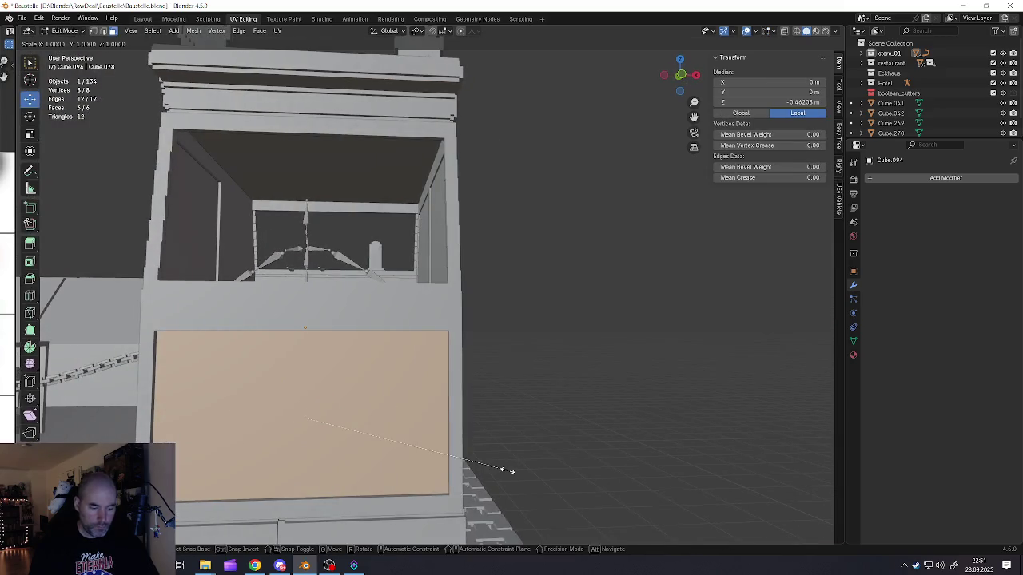
{"action": "left_click", "coordinate": [468, 453]}
{"action": "key", "text": "Tab"}
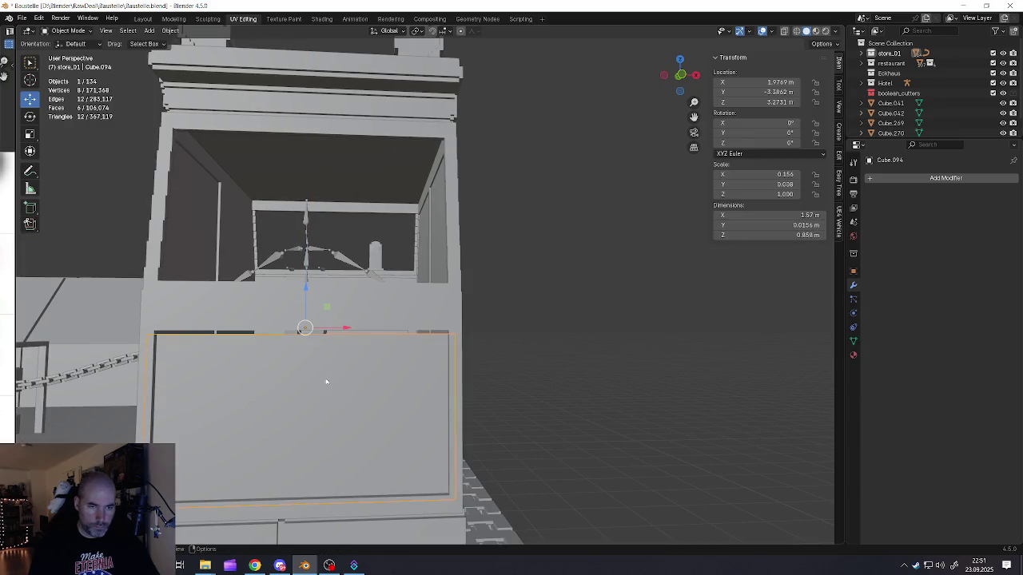
Step: Raise the plate and fine-tune its Z height to a 1.57 × 0.0156 × 0.889 m panel below the window
{"action": "left_click_drag", "start_coordinate": [306, 296], "coordinate": [312, 286]}
{"action": "key", "text": "s"}
{"action": "key", "text": "z"}
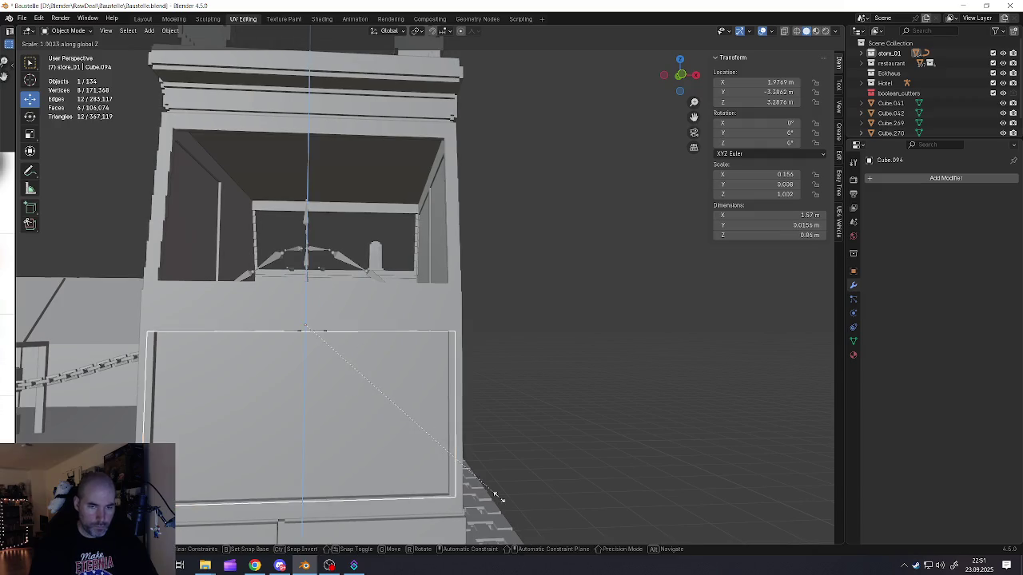
{"action": "left_click", "coordinate": [504, 500]}
{"action": "left_click_drag", "start_coordinate": [305, 284], "coordinate": [312, 278]}
{"action": "middle_click_drag", "start_coordinate": [405, 374], "coordinate": [368, 332]}
{"action": "key", "text": "Tab"}
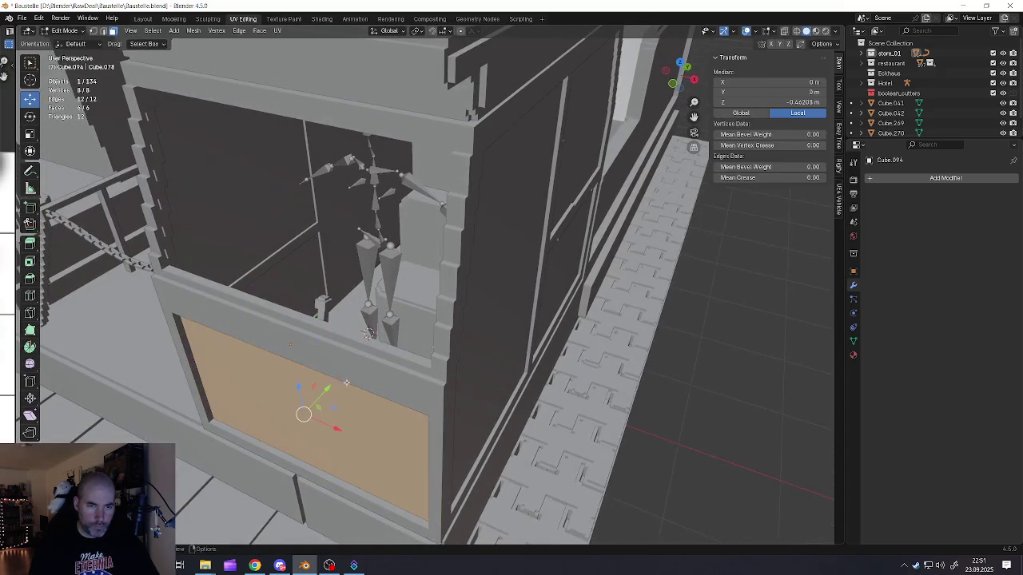
Step: Use X-ray view to select a hidden face of the cab part
{"action": "left_click", "coordinate": [784, 32]}
{"action": "scroll", "coordinate": [352, 343], "scroll_direction": "up", "scroll_amount": 4}
{"action": "key", "text": "alt+a"}
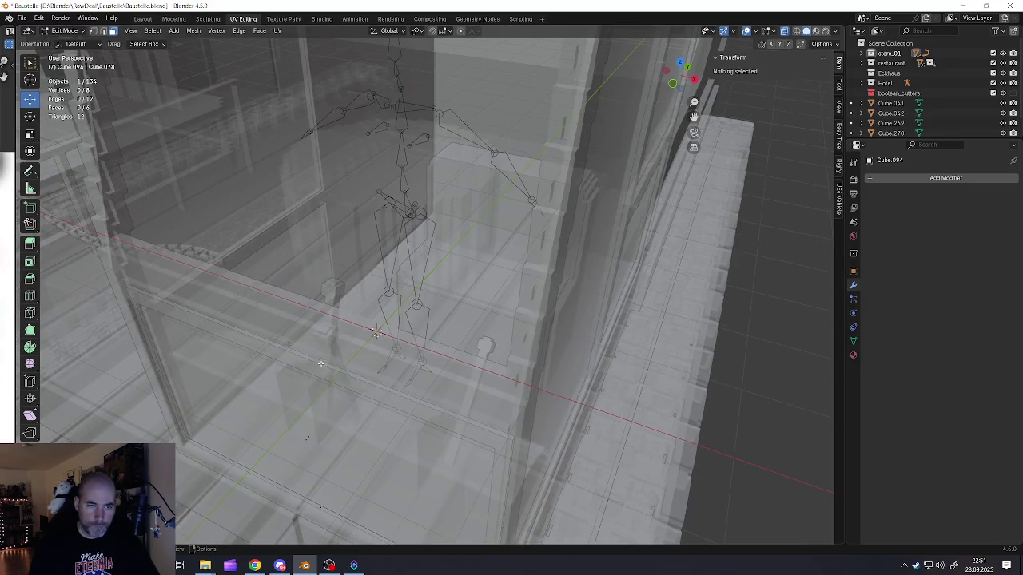
{"action": "left_click", "coordinate": [292, 349]}
{"action": "middle_click_drag", "start_coordinate": [292, 349], "coordinate": [468, 236]}
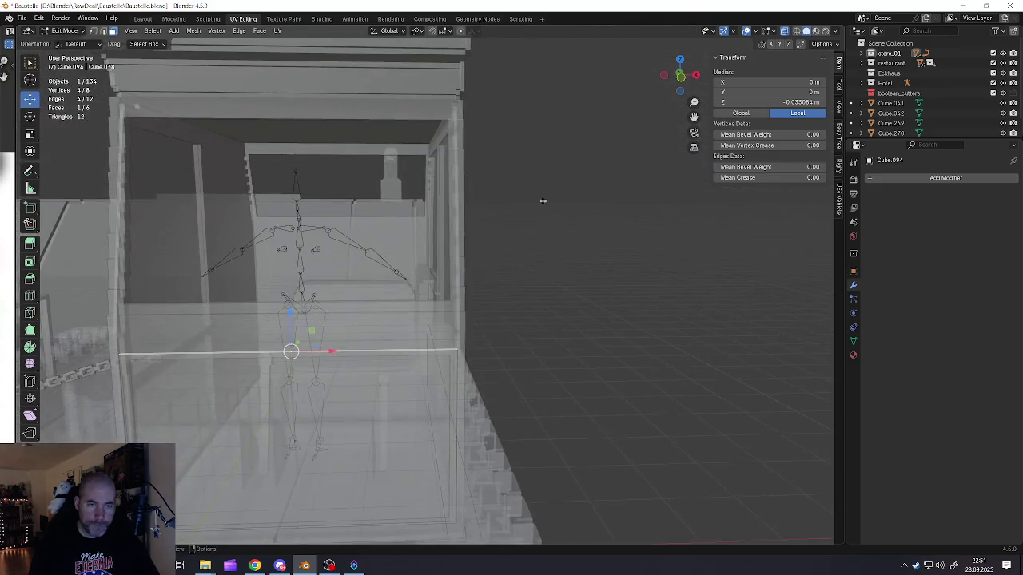
{"action": "left_click", "coordinate": [784, 31]}
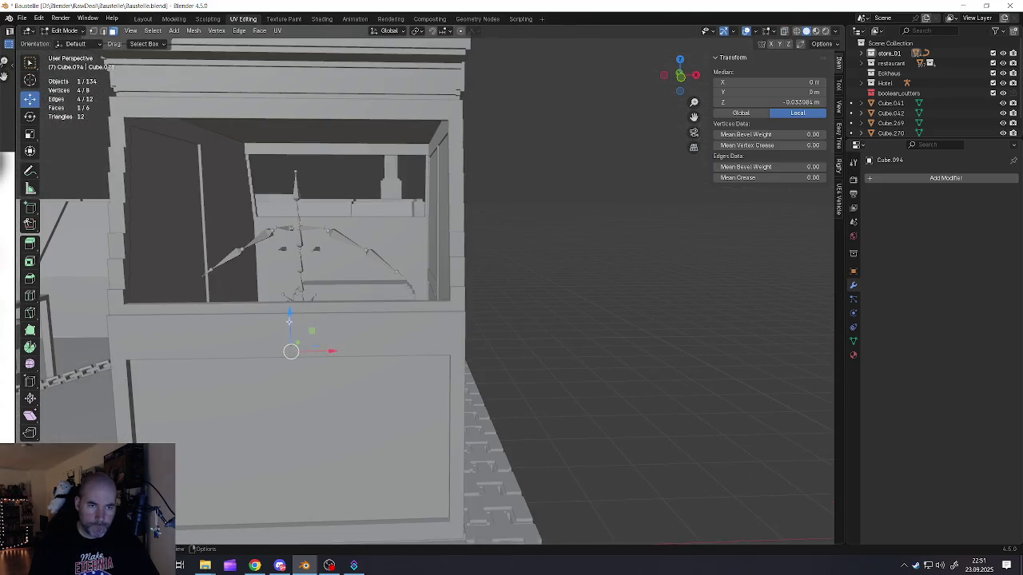
Step: Raise the selected cab face upward along Z and shift it along Y
{"action": "left_click_drag", "start_coordinate": [290, 323], "coordinate": [298, 268]}
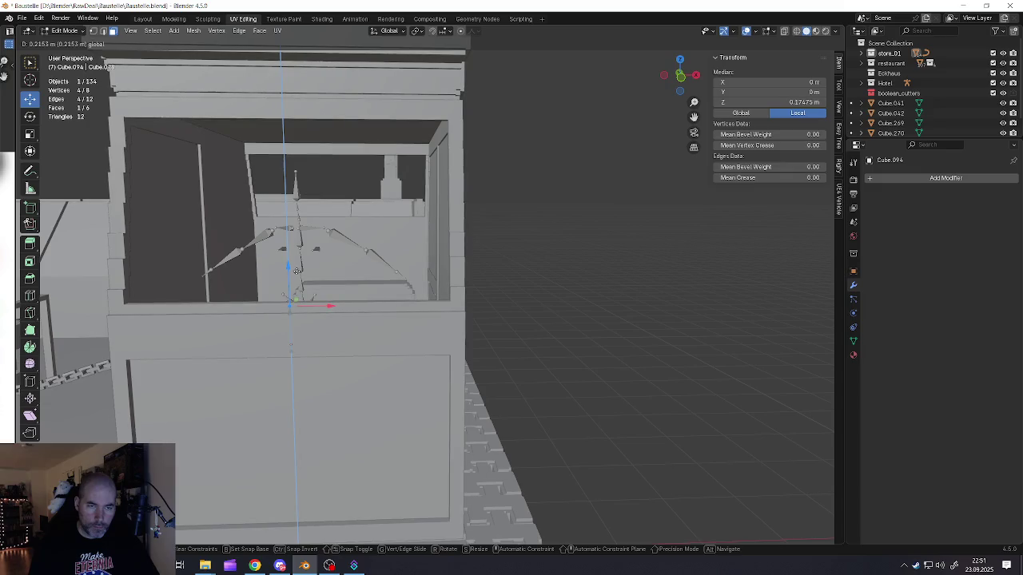
{"action": "middle_click_drag", "start_coordinate": [297, 270], "coordinate": [337, 263]}
{"action": "key", "text": "z"}
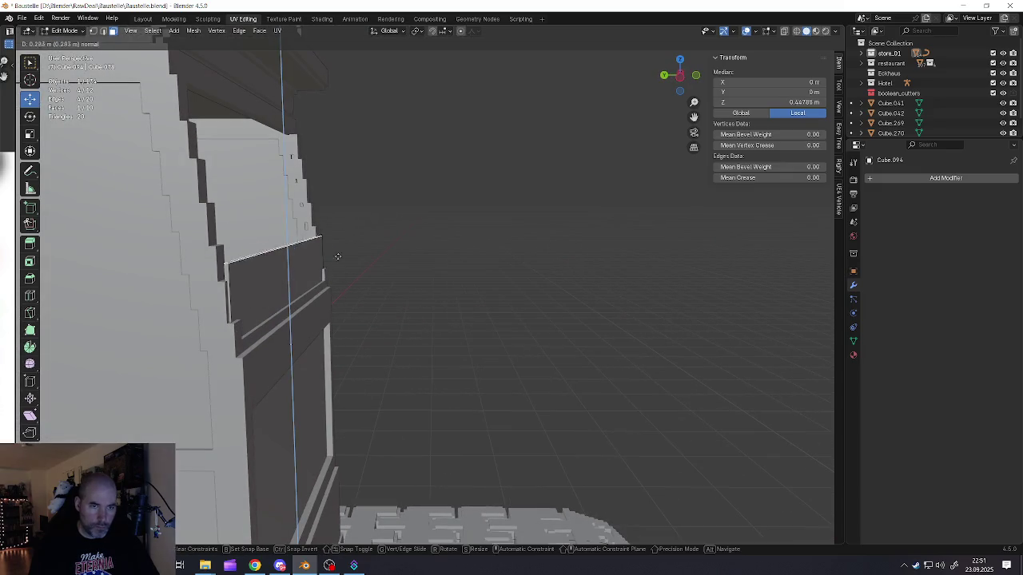
{"action": "left_click_drag", "start_coordinate": [337, 264], "coordinate": [281, 96]}
{"action": "middle_click_drag", "start_coordinate": [280, 96], "coordinate": [330, 237]}
{"action": "left_click_drag", "start_coordinate": [318, 237], "coordinate": [264, 240]}
{"action": "mouse_move", "coordinate": [296, 279]}
{"action": "middle_mouse_down"}
{"action": "mouse_move", "coordinate": [258, 283]}
{"action": "mouse_move", "coordinate": [277, 314]}
{"action": "mouse_move", "coordinate": [350, 308]}
{"action": "mouse_move", "coordinate": [353, 320]}
{"action": "middle_mouse_up"}
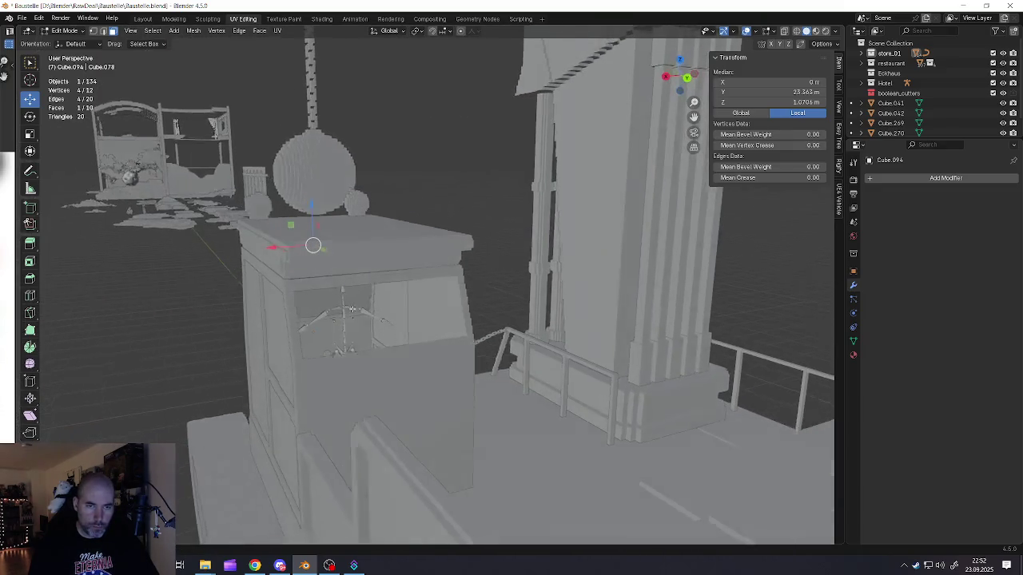
Step: Back in Object Mode, select the metarig figure and move it aside along X
{"action": "key", "text": "Tab"}
{"action": "scroll", "coordinate": [353, 328], "scroll_direction": "down", "scroll_amount": 4}
{"action": "key", "text": "a"}
{"action": "right_click", "coordinate": [357, 339]}
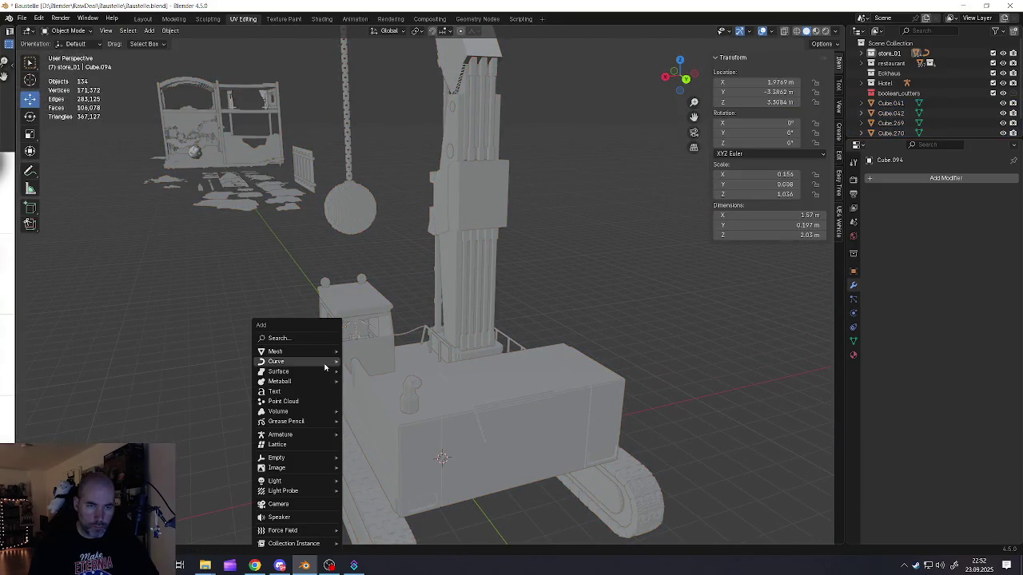
{"action": "key", "text": "Escape"}
{"action": "key", "text": "alt+a"}
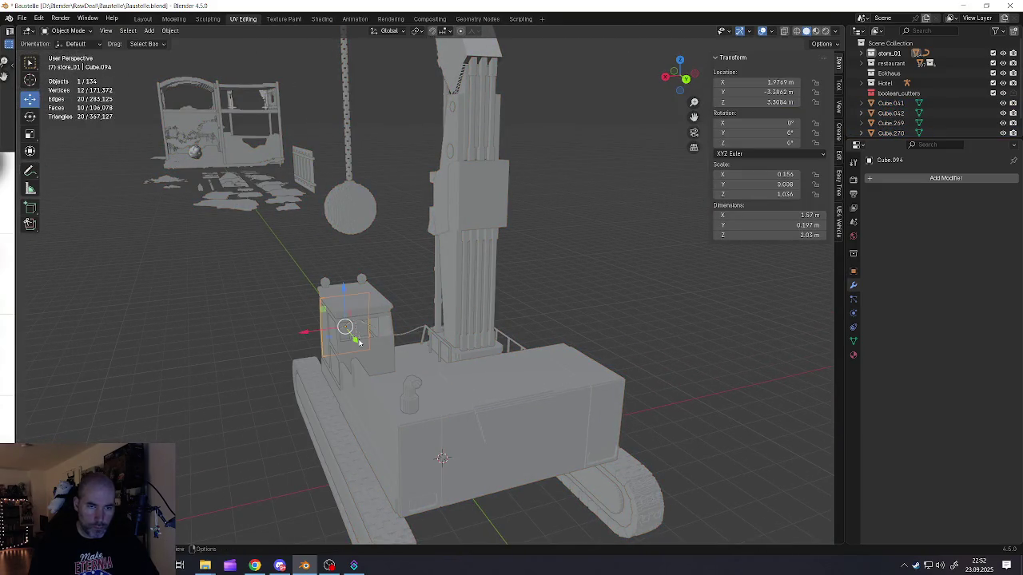
{"action": "left_click", "coordinate": [357, 338]}
{"action": "left_click_drag", "start_coordinate": [344, 366], "coordinate": [268, 370]}
Step: Add a new cube and move it up to the cab
{"action": "middle_click_drag", "start_coordinate": [269, 370], "coordinate": [320, 374]}
{"action": "key", "text": "shift+a"}
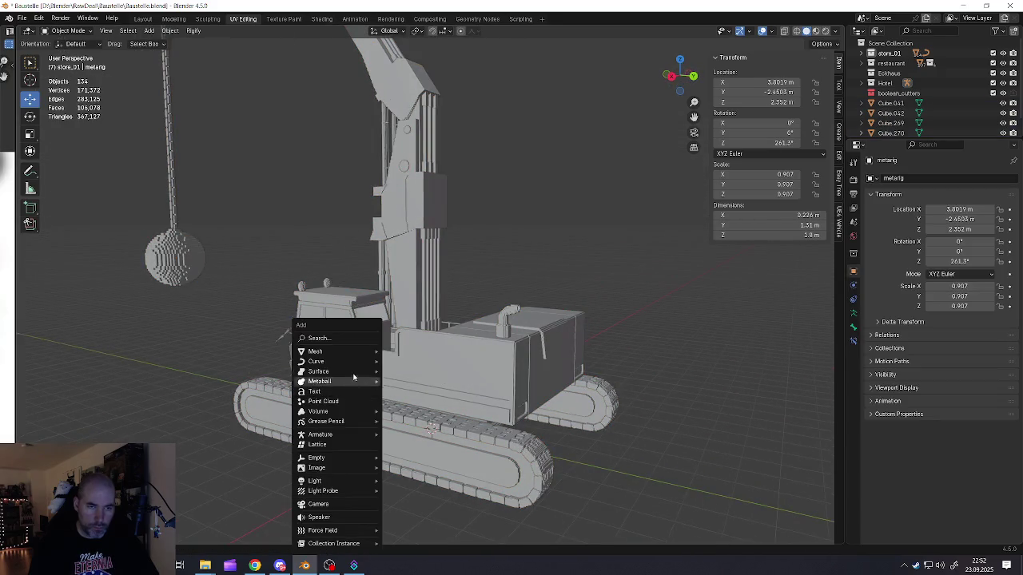
{"action": "mouse_move", "coordinate": [316, 352]}
{"action": "left_click", "coordinate": [422, 361]}
{"action": "middle_click_drag", "start_coordinate": [421, 366], "coordinate": [422, 400]}
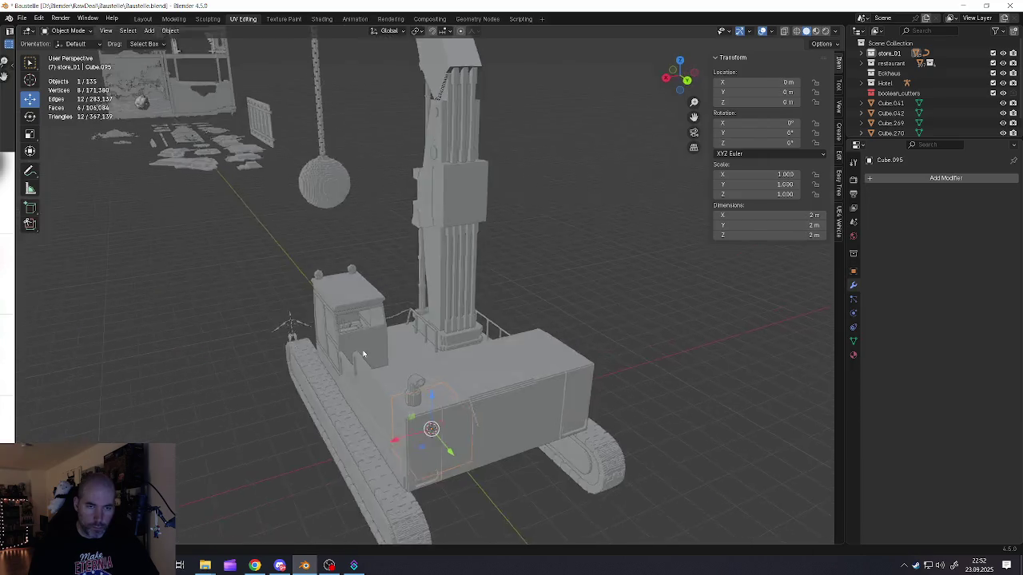
{"action": "scroll", "coordinate": [422, 403], "scroll_direction": "down", "scroll_amount": 3}
{"action": "key", "text": "g"}
{"action": "left_click", "coordinate": [355, 334]}
{"action": "scroll", "coordinate": [327, 332], "scroll_direction": "up", "scroll_amount": 6}
{"action": "scroll", "coordinate": [316, 329], "scroll_direction": "down", "scroll_amount": 4}
{"action": "mouse_move", "coordinate": [316, 329]}
{"action": "middle_mouse_down"}
{"action": "mouse_move", "coordinate": [349, 318]}
{"action": "mouse_move", "coordinate": [323, 309]}
{"action": "mouse_move", "coordinate": [375, 336]}
{"action": "mouse_move", "coordinate": [335, 349]}
{"action": "middle_mouse_up"}
Step: Nudge the cube along X, scale it down and place it beside the cab wall
{"action": "key", "text": "g"}
{"action": "key", "text": "x"}
{"action": "left_click", "coordinate": [339, 352]}
{"action": "key", "text": "s"}
{"action": "left_click", "coordinate": [511, 419]}
{"action": "mouse_move", "coordinate": [510, 419]}
{"action": "middle_mouse_down"}
{"action": "mouse_move", "coordinate": [437, 396]}
{"action": "mouse_move", "coordinate": [568, 399]}
{"action": "middle_mouse_up"}
{"action": "key", "text": "g"}
{"action": "key", "text": "y"}
{"action": "left_click", "coordinate": [489, 378]}
Step: Scale the cube to 0.47 m wide on X and flatten it thin along Y
{"action": "key", "text": "s"}
{"action": "key", "text": "x"}
{"action": "left_click", "coordinate": [577, 420]}
{"action": "key", "text": "s"}
{"action": "key", "text": "y"}
{"action": "left_click", "coordinate": [605, 440]}
{"action": "key", "text": "s"}
{"action": "key", "text": "y"}
{"action": "left_click", "coordinate": [572, 406]}
{"action": "key", "text": "s"}
{"action": "key", "text": "y"}
{"action": "left_click", "coordinate": [594, 411]}
Step: Reposition the panel along Y, thin it further and raise it along Z
{"action": "middle_click_drag", "start_coordinate": [495, 381], "coordinate": [491, 376]}
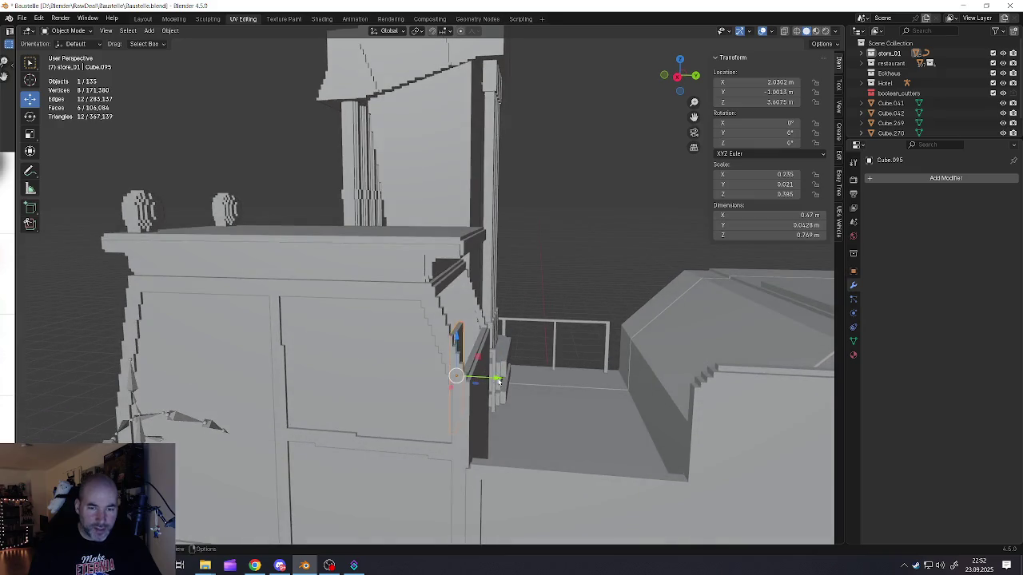
{"action": "key", "text": "g"}
{"action": "key", "text": "y"}
{"action": "left_click", "coordinate": [520, 380]}
{"action": "key", "text": "s"}
{"action": "key", "text": "y"}
{"action": "left_click", "coordinate": [595, 427]}
{"action": "middle_click_drag", "start_coordinate": [595, 427], "coordinate": [549, 390]}
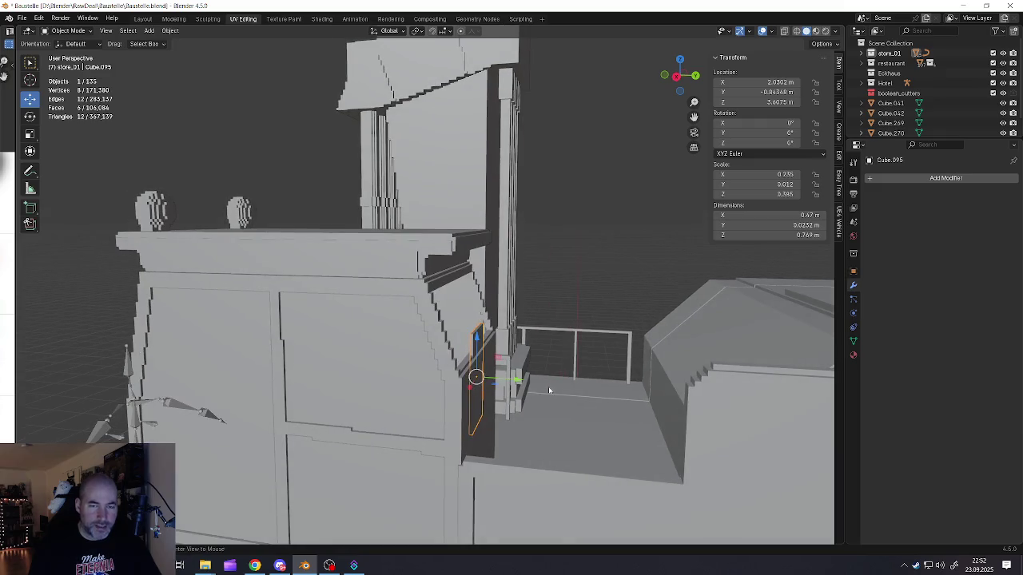
{"action": "key", "text": "g"}
{"action": "key", "text": "z"}
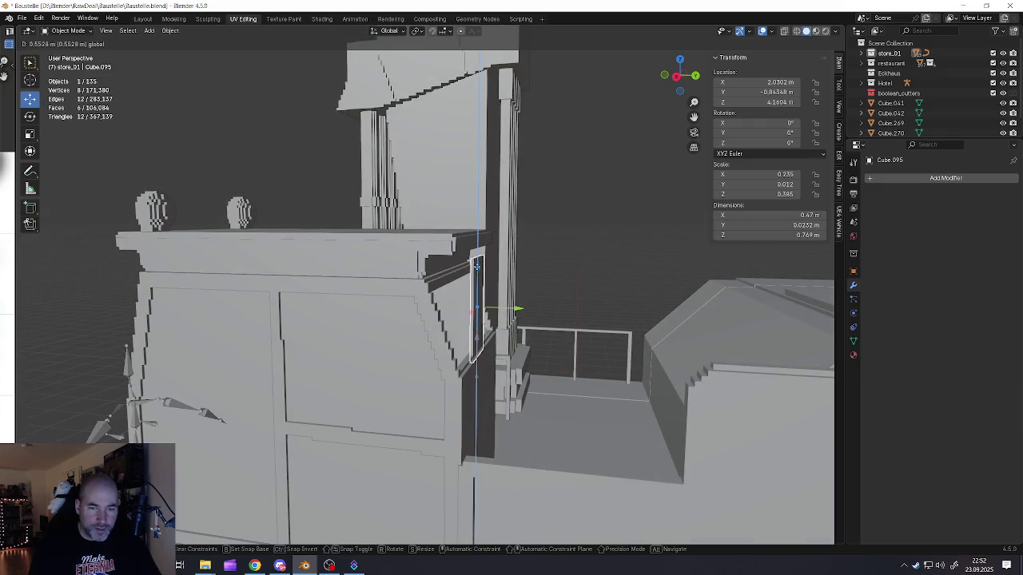
{"action": "left_click", "coordinate": [468, 301]}
{"action": "scroll", "coordinate": [468, 302], "scroll_direction": "up", "scroll_amount": 2}
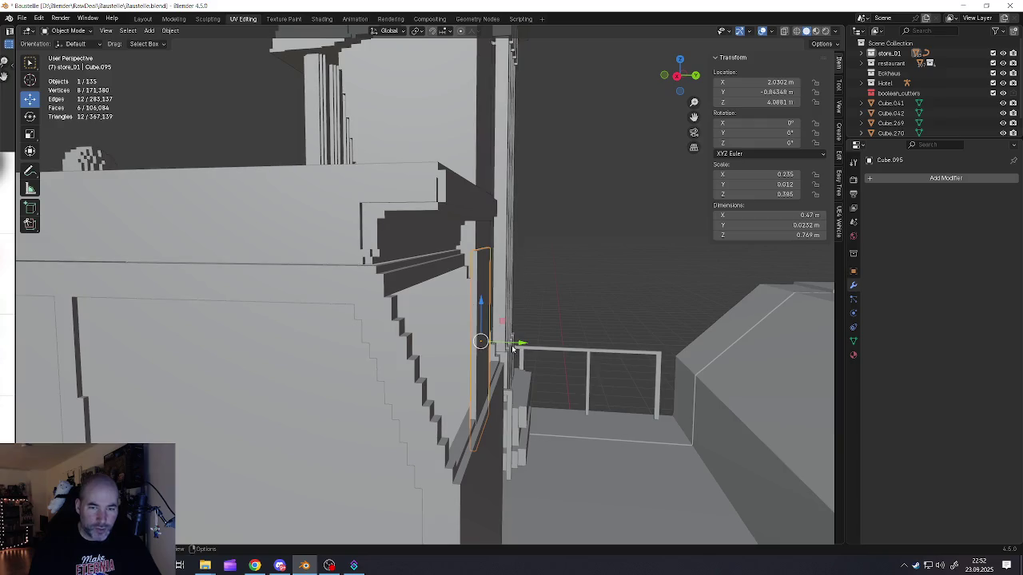
Step: Thin the panel to 0.0144 m, slide it onto the cab front and tilt it about 18.4° on X
{"action": "key", "text": "s"}
{"action": "key", "text": "y"}
{"action": "key", "text": "Escape"}
{"action": "key", "text": "s"}
{"action": "key", "text": "y"}
{"action": "left_click", "coordinate": [570, 426]}
{"action": "middle_click_drag", "start_coordinate": [571, 427], "coordinate": [482, 317]}
{"action": "left_click_drag", "start_coordinate": [518, 342], "coordinate": [497, 342]}
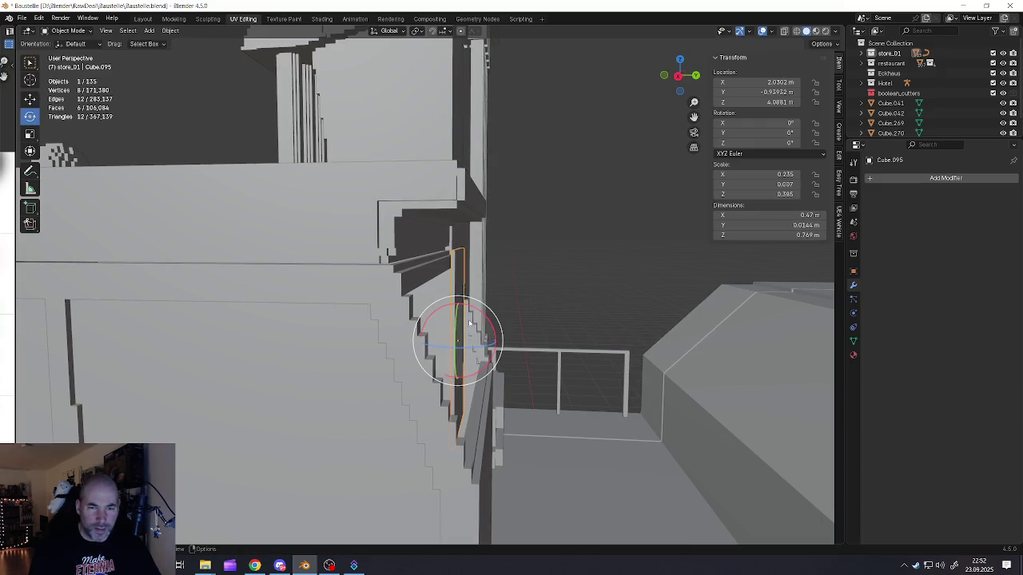
{"action": "left_click_drag", "start_coordinate": [480, 314], "coordinate": [471, 307]}
{"action": "mouse_move", "coordinate": [471, 307]}
{"action": "middle_mouse_down"}
{"action": "mouse_move", "coordinate": [474, 320]}
{"action": "mouse_move", "coordinate": [444, 318]}
{"action": "middle_mouse_up"}
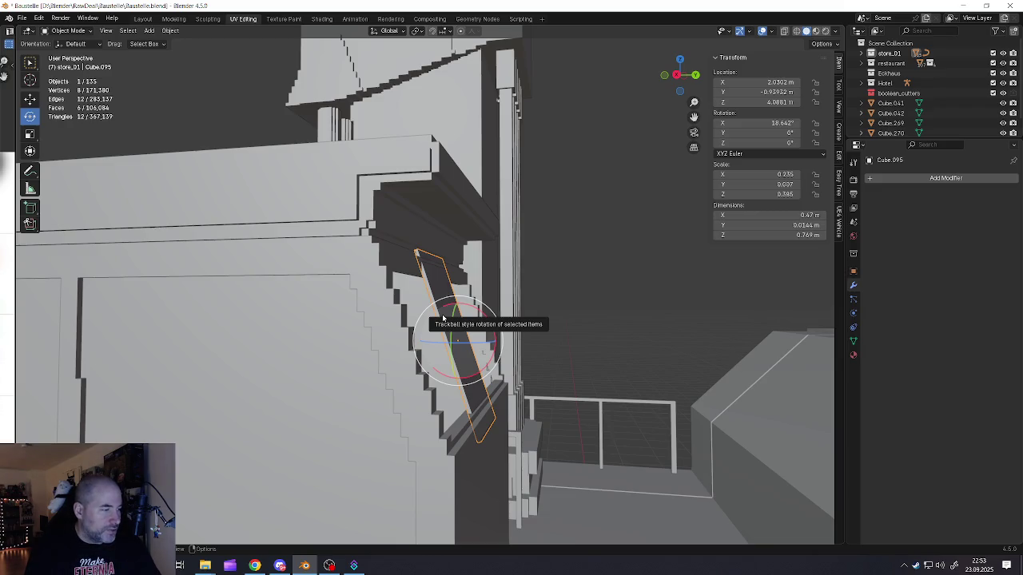
Step: Shorten the tilted cab panel along Z to 0.579 m tall
{"action": "mouse_move", "coordinate": [442, 318]}
{"action": "middle_mouse_down"}
{"action": "mouse_move", "coordinate": [392, 252]}
{"action": "mouse_move", "coordinate": [408, 257]}
{"action": "mouse_move", "coordinate": [426, 232]}
{"action": "mouse_move", "coordinate": [443, 297]}
{"action": "mouse_move", "coordinate": [412, 302]}
{"action": "middle_mouse_up"}
{"action": "key", "text": "Tab"}
{"action": "left_click", "coordinate": [409, 257]}
{"action": "key", "text": "Tab"}
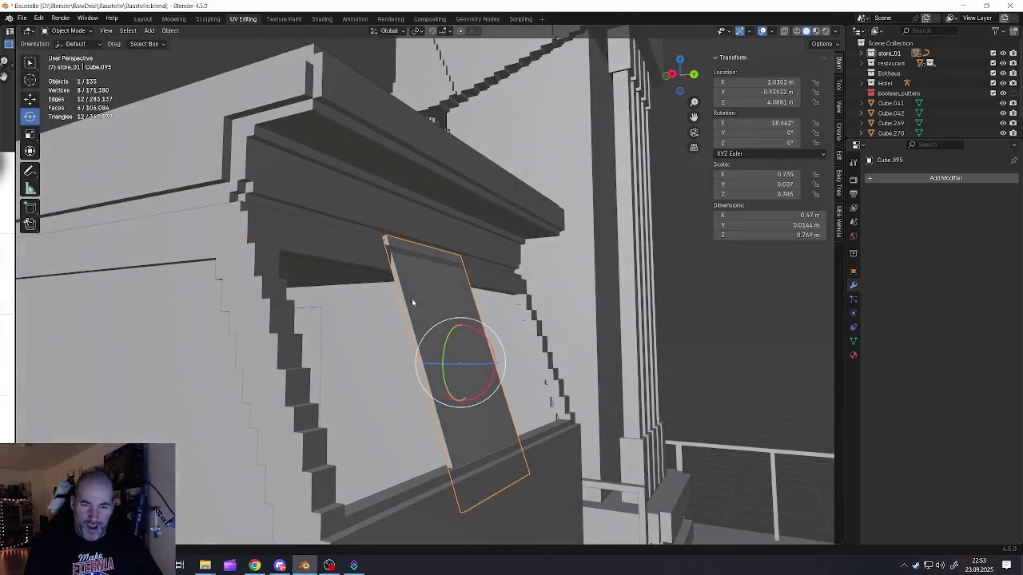
{"action": "mouse_move", "coordinate": [605, 452]}
{"action": "middle_mouse_down", "text": "alt"}
{"action": "mouse_move", "coordinate": [480, 400]}
{"action": "mouse_move", "coordinate": [457, 344]}
{"action": "middle_mouse_up", "text": "alt"}
{"action": "left_click", "coordinate": [441, 383]}
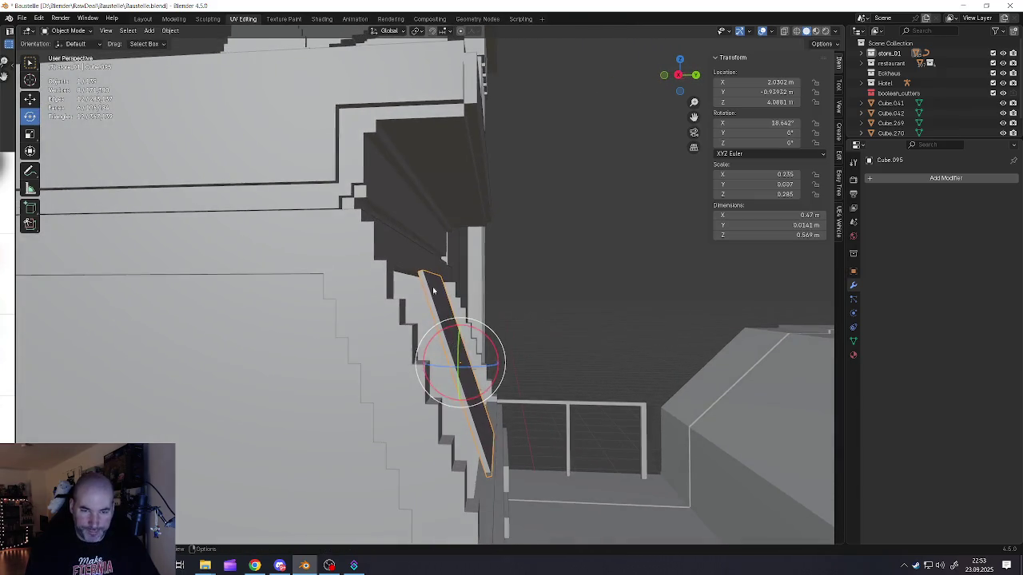
Step: Move the panel's top edge along Y so it fits under the roof overhang
{"action": "key", "text": "Tab"}
{"action": "middle_click", "coordinate": [430, 269], "text": "alt"}
{"action": "left_click_drag", "start_coordinate": [456, 272], "coordinate": [423, 274]}
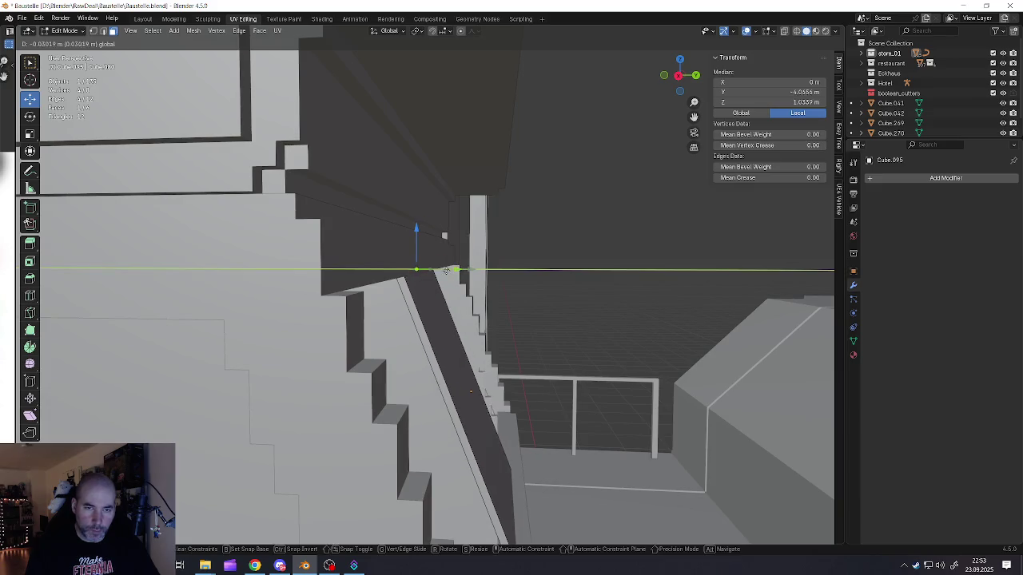
{"action": "mouse_move", "coordinate": [423, 274]}
{"action": "middle_mouse_down"}
{"action": "mouse_move", "coordinate": [413, 293]}
{"action": "mouse_move", "coordinate": [453, 349]}
{"action": "middle_mouse_up"}
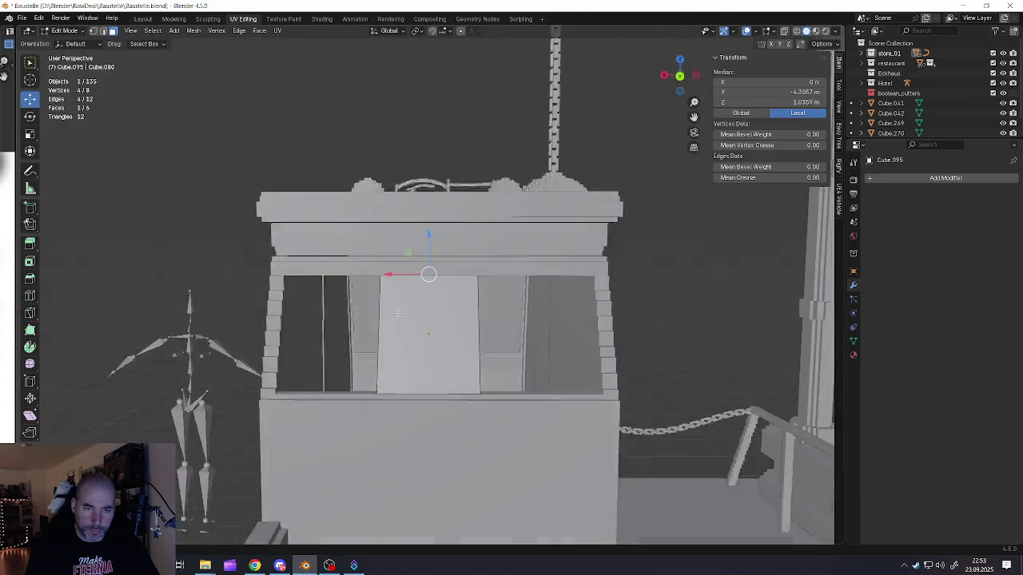
{"action": "key", "text": "Tab"}
{"action": "key", "text": "Tab"}
{"action": "key", "text": "Tab"}
Step: Centre the panel on the window along X and stretch it to 1.56 m wide
{"action": "key", "text": "a"}
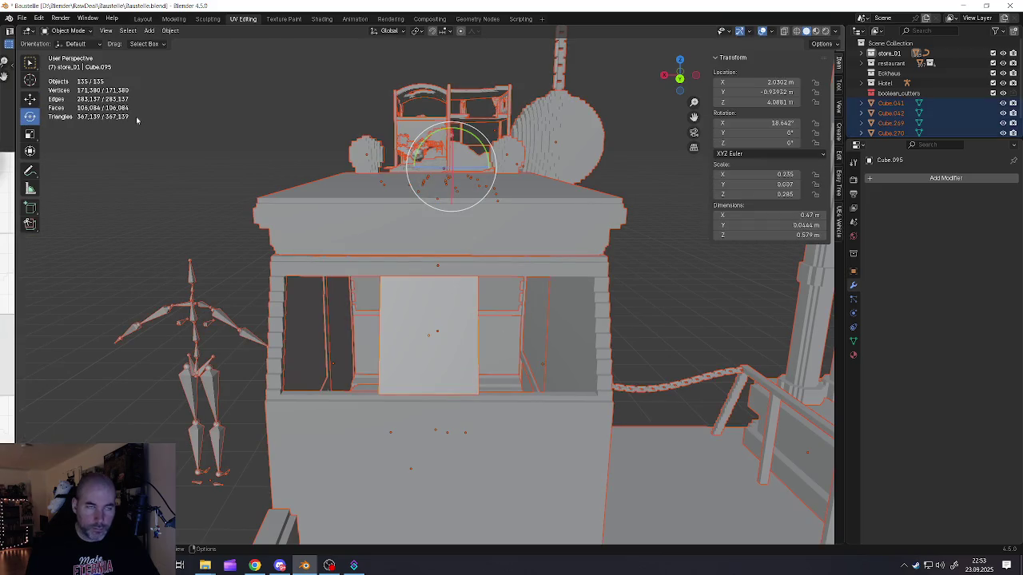
{"action": "left_click", "coordinate": [386, 301]}
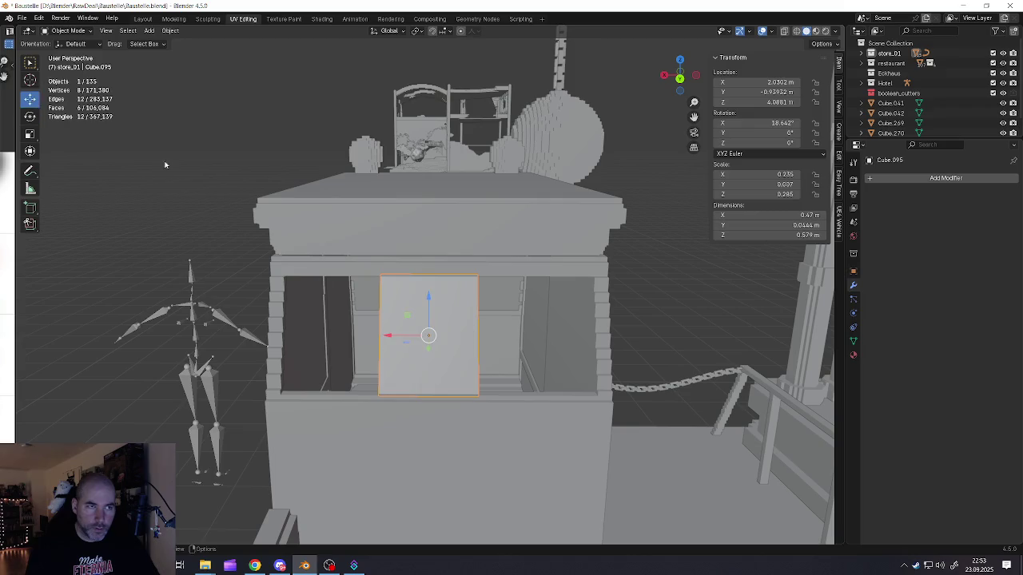
{"action": "left_click_drag", "start_coordinate": [398, 336], "coordinate": [408, 336]}
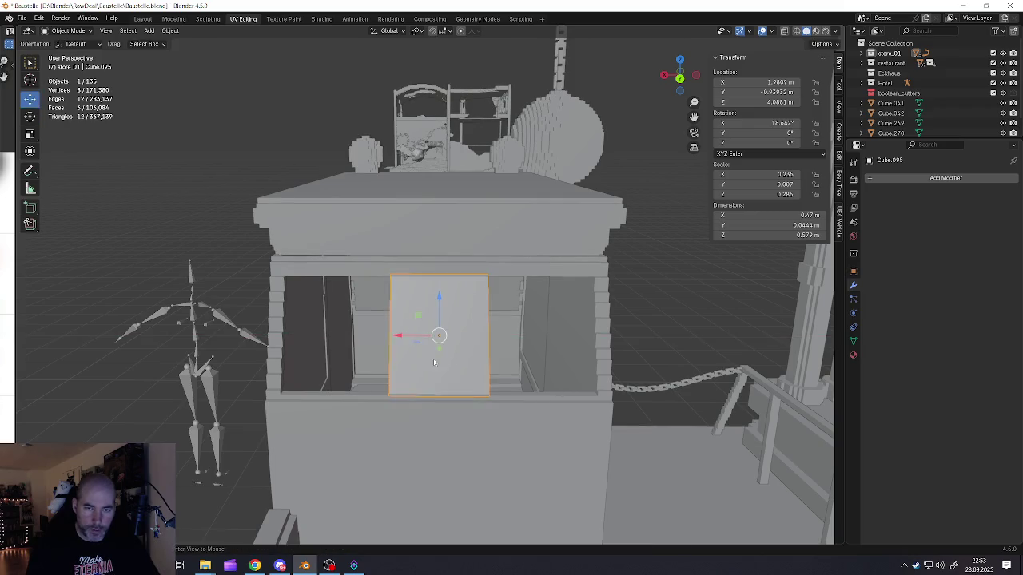
{"action": "middle_click_drag", "start_coordinate": [408, 336], "coordinate": [522, 399]}
{"action": "key", "text": "x"}
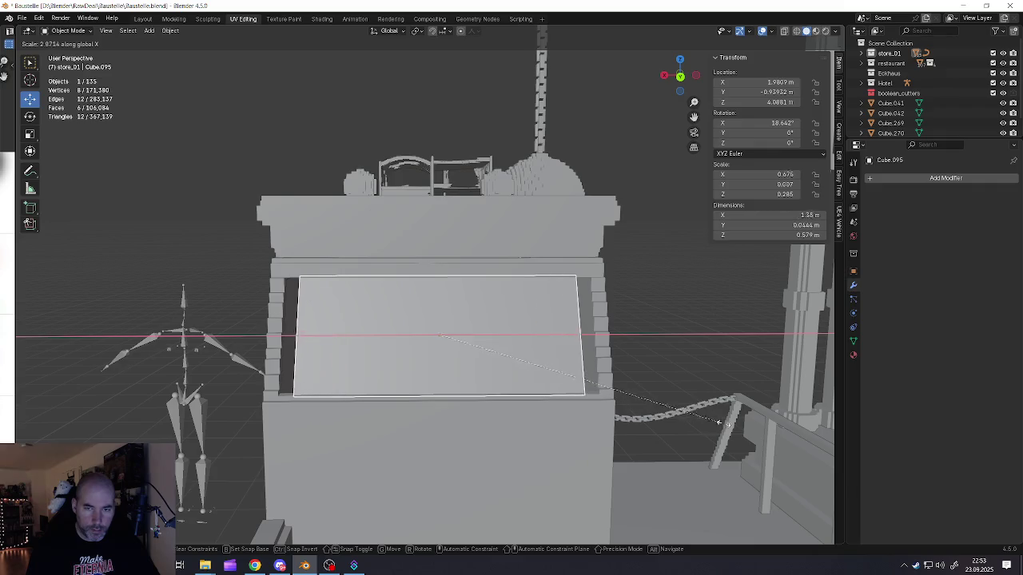
{"action": "left_click", "coordinate": [764, 429]}
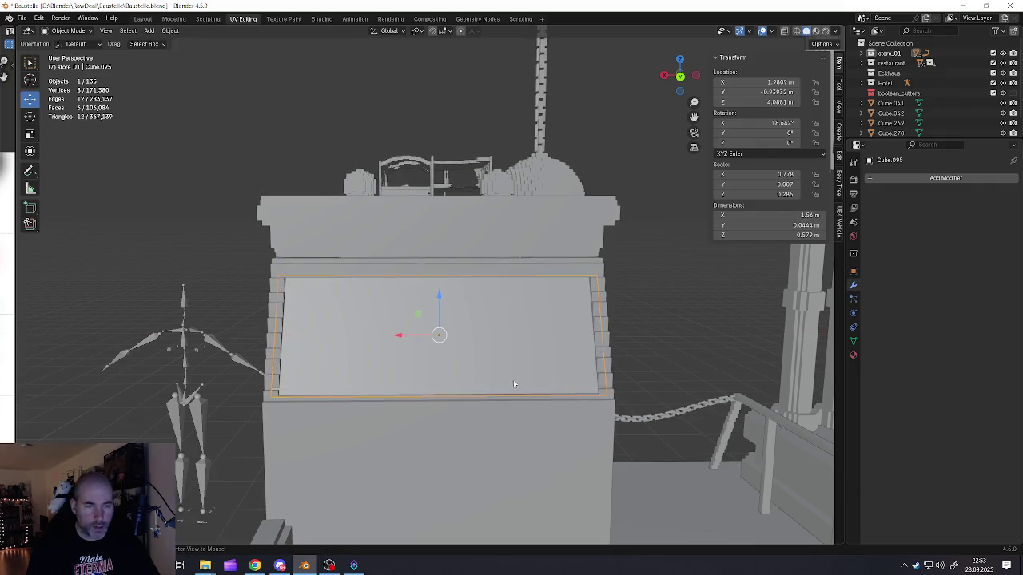
Step: Orbit and zoom around the excavator to check the panel's fit under the roof
{"action": "mouse_move", "coordinate": [558, 390]}
{"action": "middle_mouse_down"}
{"action": "mouse_move", "coordinate": [457, 338]}
{"action": "mouse_move", "coordinate": [420, 398]}
{"action": "mouse_move", "coordinate": [314, 369]}
{"action": "mouse_move", "coordinate": [464, 413]}
{"action": "mouse_move", "coordinate": [496, 405]}
{"action": "middle_mouse_up"}
{"action": "scroll", "coordinate": [415, 349], "scroll_direction": "up", "scroll_amount": 3}
{"action": "scroll", "coordinate": [419, 398], "scroll_direction": "up", "scroll_amount": 5}
{"action": "scroll", "coordinate": [495, 405], "scroll_direction": "down", "scroll_amount": 5}
{"action": "middle_click_drag", "start_coordinate": [456, 372], "coordinate": [498, 360]}
{"action": "scroll", "coordinate": [569, 350], "scroll_direction": "up", "scroll_amount": 6}
{"action": "mouse_move", "coordinate": [569, 350]}
{"action": "middle_mouse_down"}
{"action": "mouse_move", "coordinate": [578, 343]}
{"action": "mouse_move", "coordinate": [589, 354]}
{"action": "mouse_move", "coordinate": [528, 357]}
{"action": "mouse_move", "coordinate": [550, 360]}
{"action": "middle_mouse_up"}
{"action": "scroll", "coordinate": [527, 358], "scroll_direction": "down", "scroll_amount": 3}
{"action": "scroll", "coordinate": [502, 354], "scroll_direction": "down", "scroll_amount": 3}
{"action": "scroll", "coordinate": [550, 361], "scroll_direction": "down", "scroll_amount": 4}
{"action": "mouse_move", "coordinate": [479, 367]}
{"action": "middle_mouse_down"}
{"action": "mouse_move", "coordinate": [497, 390]}
{"action": "mouse_move", "coordinate": [466, 389]}
{"action": "mouse_move", "coordinate": [379, 416]}
{"action": "mouse_move", "coordinate": [388, 413]}
{"action": "mouse_move", "coordinate": [381, 425]}
{"action": "mouse_move", "coordinate": [421, 375]}
{"action": "mouse_move", "coordinate": [409, 381]}
{"action": "middle_mouse_up"}
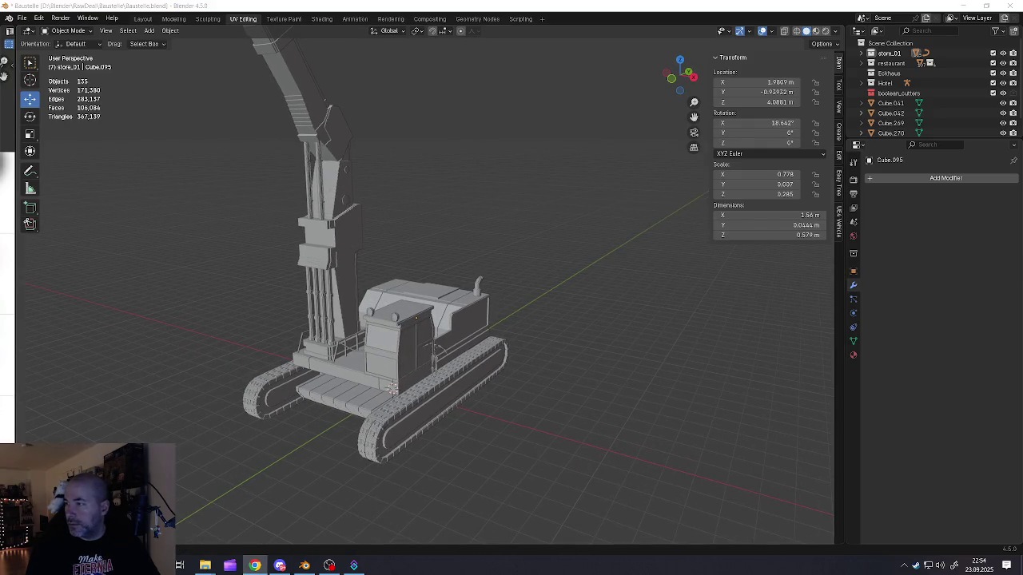
Step: Clear the selection and save the Baustelle.blend file
{"action": "middle_click_drag", "start_coordinate": [723, 327], "coordinate": [292, 386]}
{"action": "key", "text": "shift+a"}
{"action": "key", "text": "Escape"}
{"action": "scroll", "coordinate": [451, 328], "scroll_direction": "up", "scroll_amount": 4}
{"action": "left_click", "coordinate": [450, 328]}
{"action": "scroll", "coordinate": [450, 329], "scroll_direction": "down", "scroll_amount": 7}
{"action": "scroll", "coordinate": [393, 361], "scroll_direction": "up", "scroll_amount": 3}
{"action": "key", "text": "a"}
{"action": "key", "text": "alt+a"}
{"action": "key", "text": "shift+a"}
{"action": "key", "text": "Escape"}
{"action": "scroll", "coordinate": [386, 354], "scroll_direction": "up", "scroll_amount": 2}
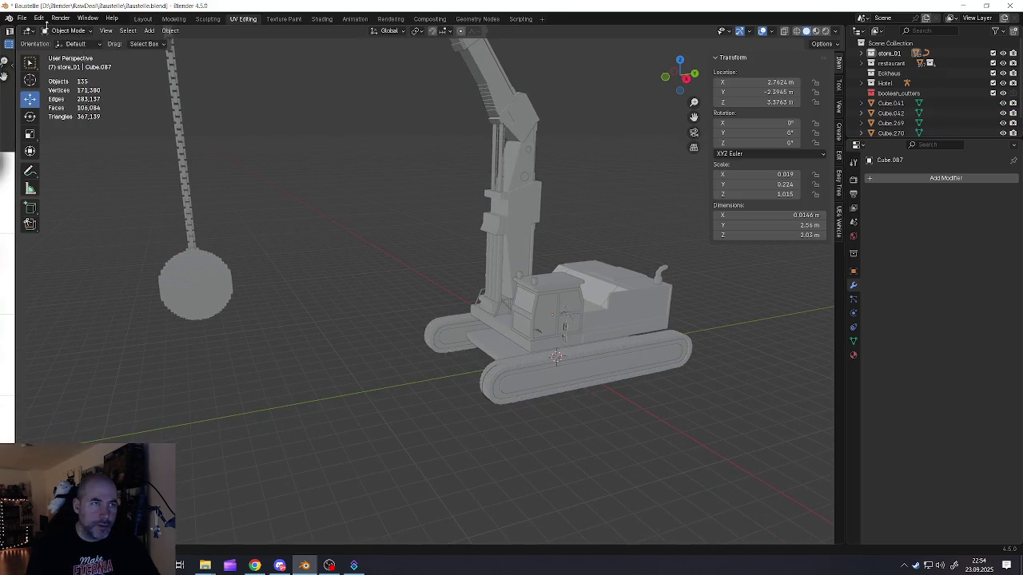
{"action": "left_click", "coordinate": [22, 18]}
{"action": "left_click", "coordinate": [43, 84]}
Step: Add a new cube and place it in front of the crane cab
{"action": "key", "text": "shift+a"}
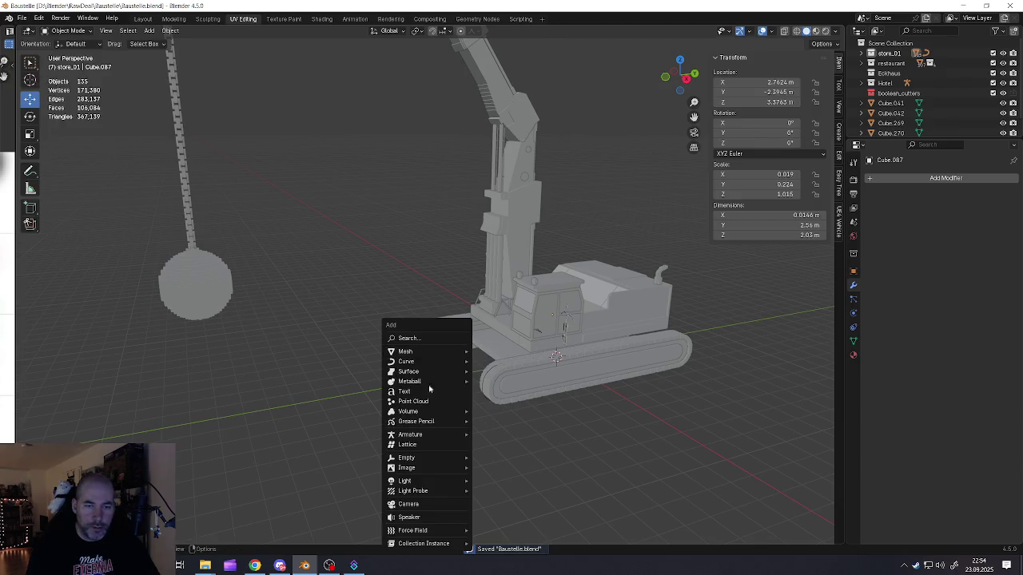
{"action": "left_click", "coordinate": [494, 354]}
{"action": "mouse_move", "coordinate": [473, 350]}
{"action": "middle_mouse_down"}
{"action": "mouse_move", "coordinate": [527, 344]}
{"action": "mouse_move", "coordinate": [523, 386]}
{"action": "middle_mouse_up"}
{"action": "scroll", "coordinate": [527, 344], "scroll_direction": "down", "scroll_amount": 2}
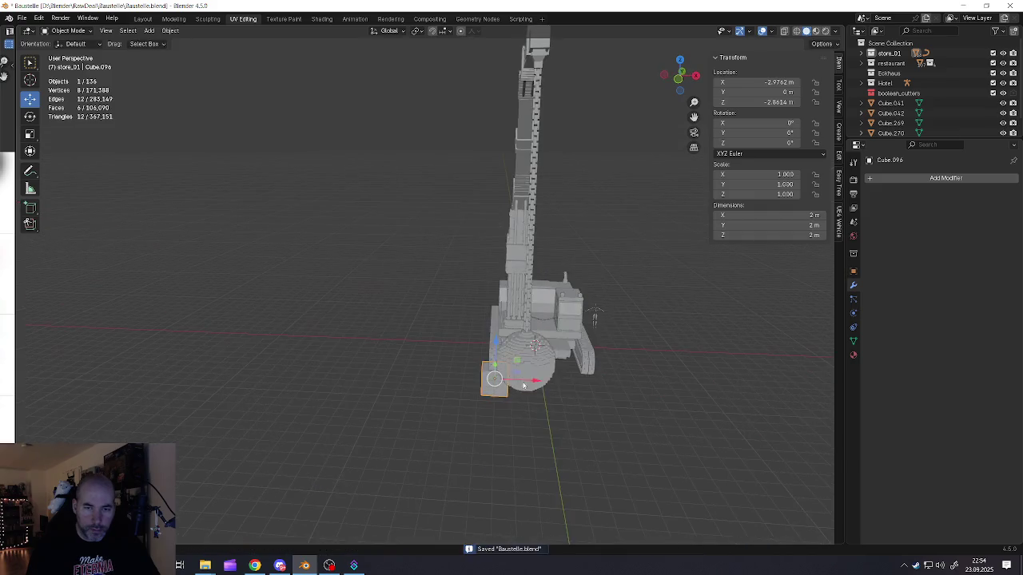
{"action": "key", "text": "g"}
{"action": "left_click", "coordinate": [598, 327]}
{"action": "scroll", "coordinate": [551, 296], "scroll_direction": "up", "scroll_amount": 3}
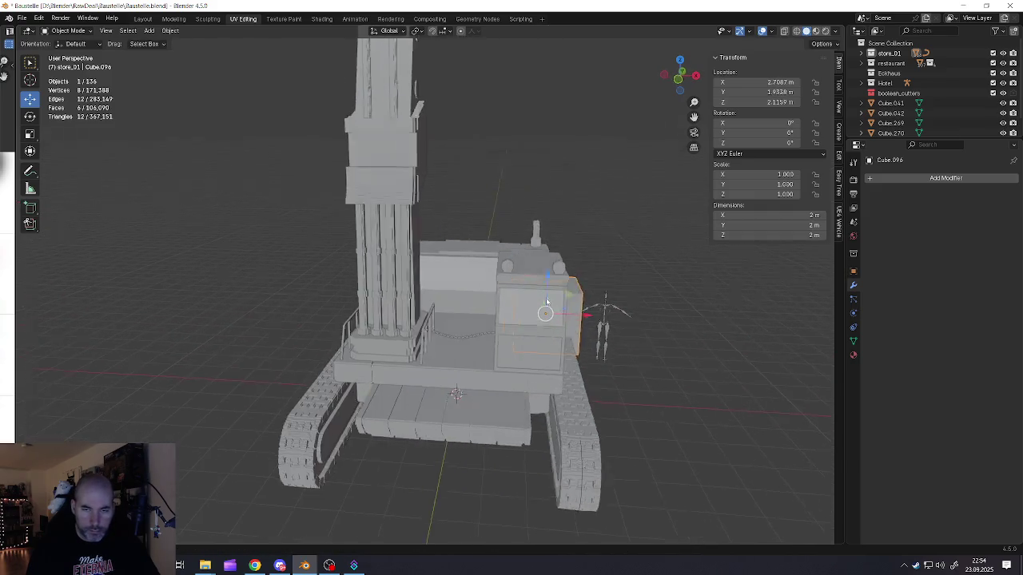
{"action": "middle_click_drag", "start_coordinate": [551, 295], "coordinate": [524, 331]}
{"action": "key", "text": "g"}
{"action": "left_click", "coordinate": [343, 328]}
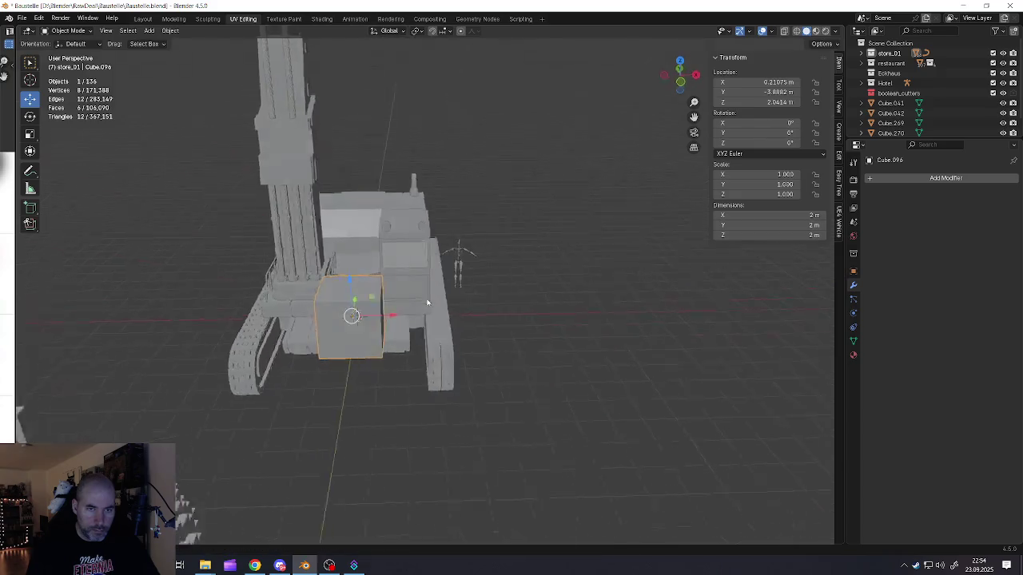
{"action": "middle_click_drag", "start_coordinate": [344, 328], "coordinate": [419, 341]}
{"action": "key", "text": "g"}
{"action": "left_click", "coordinate": [473, 313]}
{"action": "scroll", "coordinate": [408, 252], "scroll_direction": "up", "scroll_amount": 3}
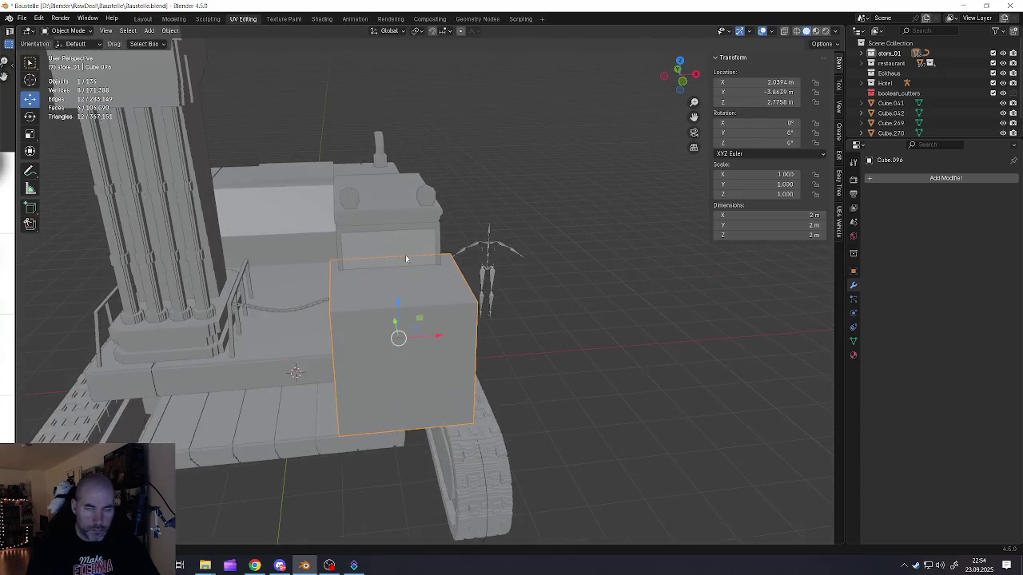
{"action": "middle_click_drag", "start_coordinate": [408, 252], "coordinate": [375, 275]}
Step: Shrink the cube uniformly into a thin 0.0875 m square block
{"action": "key", "text": "s"}
{"action": "left_click", "coordinate": [520, 377]}
{"action": "key", "text": "s"}
{"action": "left_click", "coordinate": [493, 357]}
Step: Stretch the block vertically into a 3.75 m tall post
{"action": "key", "text": "s"}
{"action": "key", "text": "z"}
{"action": "left_click", "coordinate": [460, 426]}
{"action": "key", "text": "z"}
{"action": "left_click", "coordinate": [474, 411]}
{"action": "key", "text": "s"}
{"action": "key", "text": "z"}
{"action": "left_click", "coordinate": [493, 399]}
{"action": "key", "text": "s"}
{"action": "key", "text": "z"}
{"action": "left_click", "coordinate": [524, 442]}
{"action": "middle_click_drag", "start_coordinate": [523, 441], "coordinate": [559, 431]}
{"action": "scroll", "coordinate": [560, 432], "scroll_direction": "up", "scroll_amount": 3}
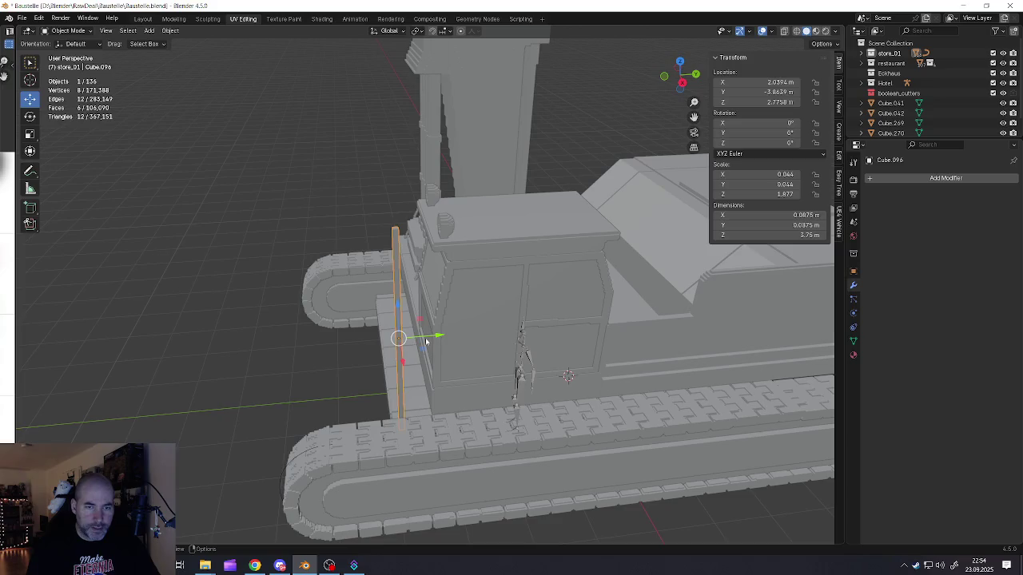
Step: Move the post along Y and X to the cab's front corner
{"action": "key", "text": "g"}
{"action": "key", "text": "y"}
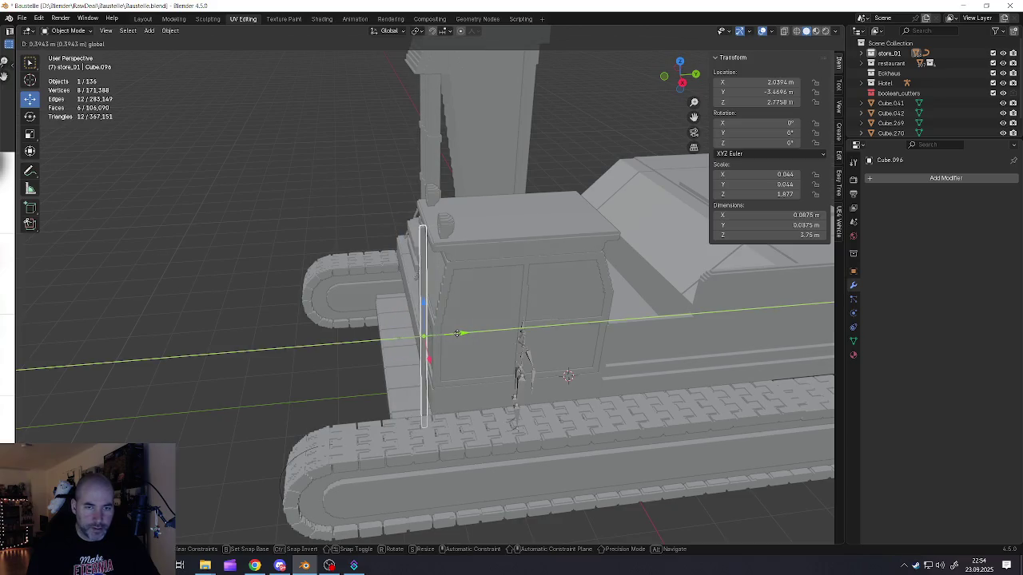
{"action": "left_click", "coordinate": [457, 333]}
{"action": "middle_click_drag", "start_coordinate": [457, 334], "coordinate": [432, 328]}
{"action": "key", "text": "g"}
{"action": "key", "text": "x"}
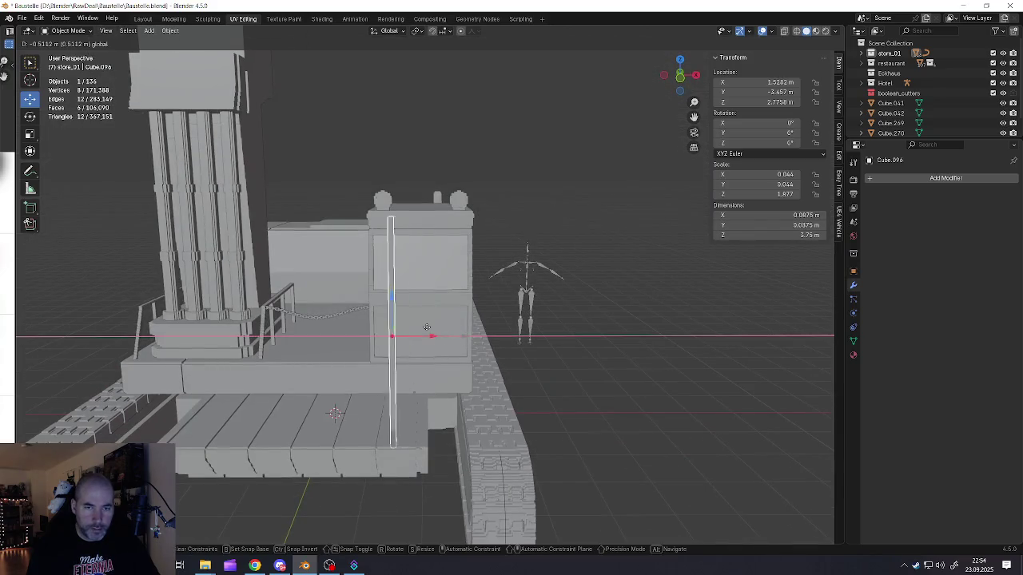
{"action": "left_click", "coordinate": [422, 327]}
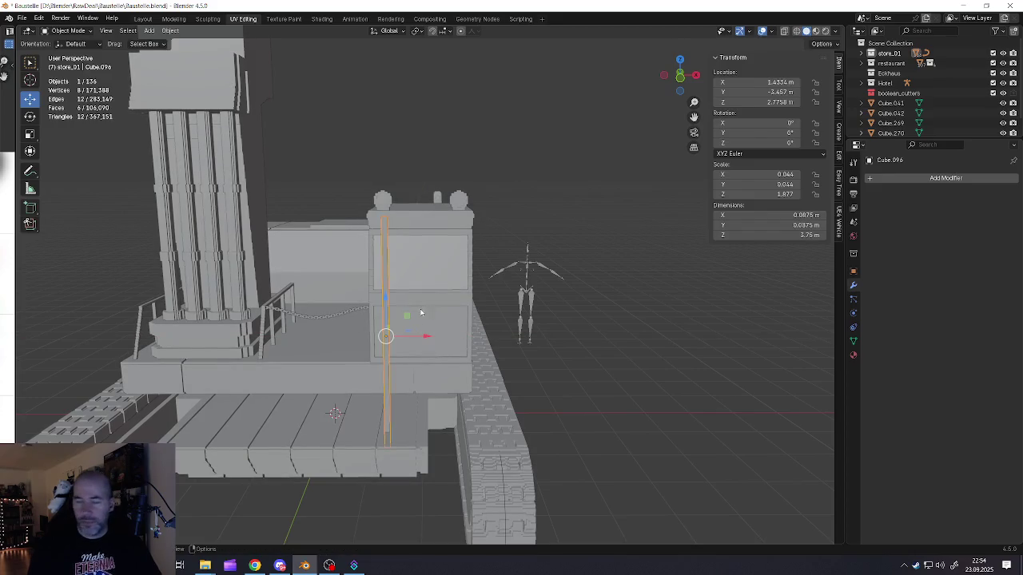
Step: Raise the post along Z and push it along Y against the cab face
{"action": "key", "text": "g"}
{"action": "key", "text": "z"}
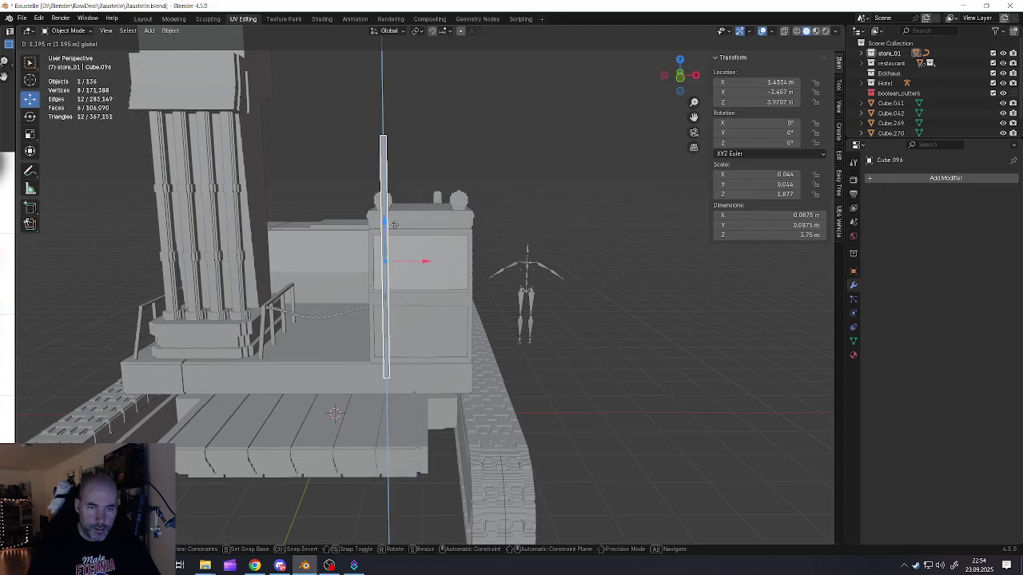
{"action": "left_click", "coordinate": [392, 239]}
{"action": "middle_click_drag", "start_coordinate": [393, 239], "coordinate": [358, 297]}
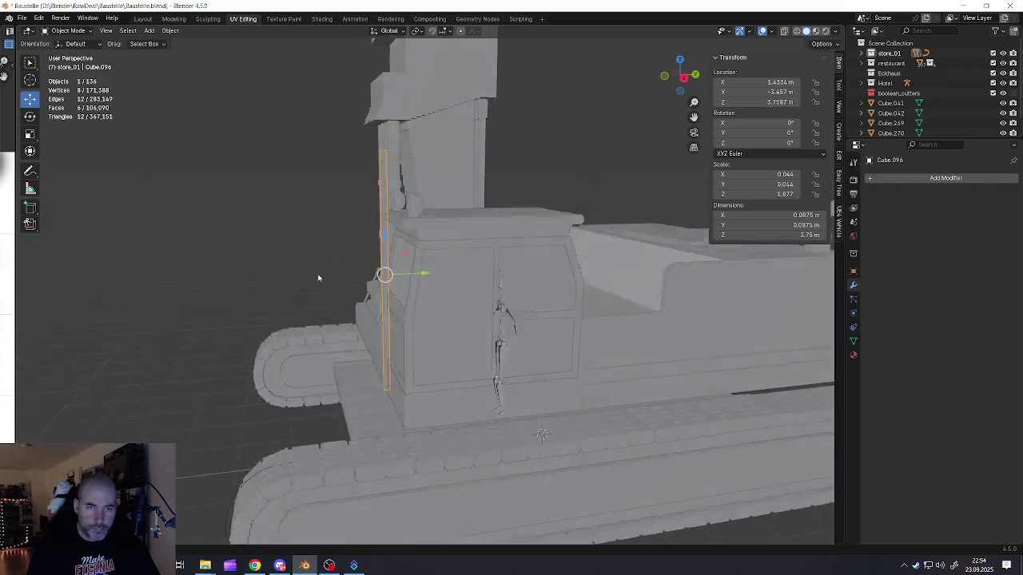
{"action": "key", "text": "g"}
{"action": "key", "text": "y"}
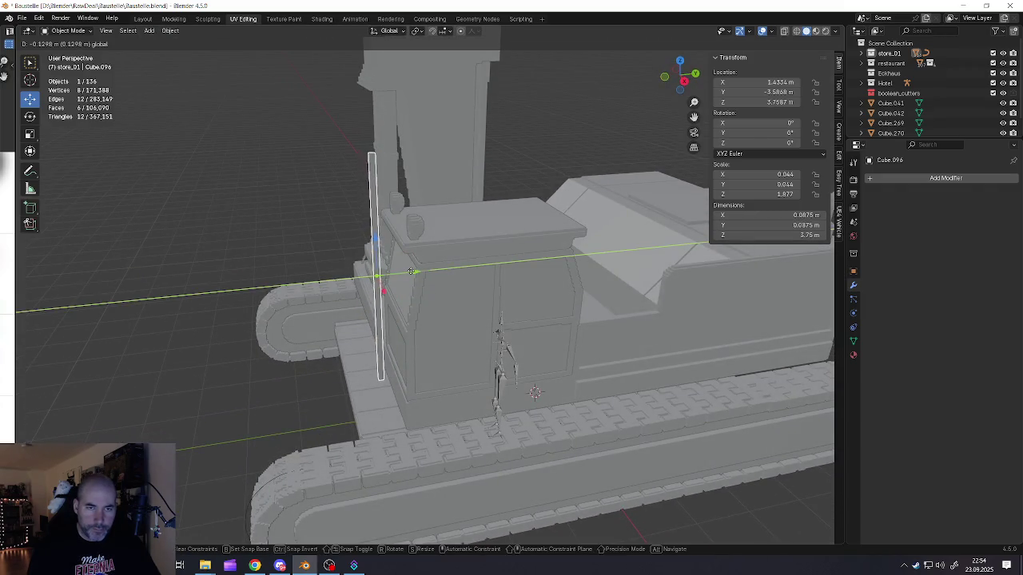
{"action": "left_click", "coordinate": [415, 275]}
{"action": "scroll", "coordinate": [395, 238], "scroll_direction": "up", "scroll_amount": 2}
{"action": "middle_click_drag", "start_coordinate": [395, 238], "coordinate": [389, 212]}
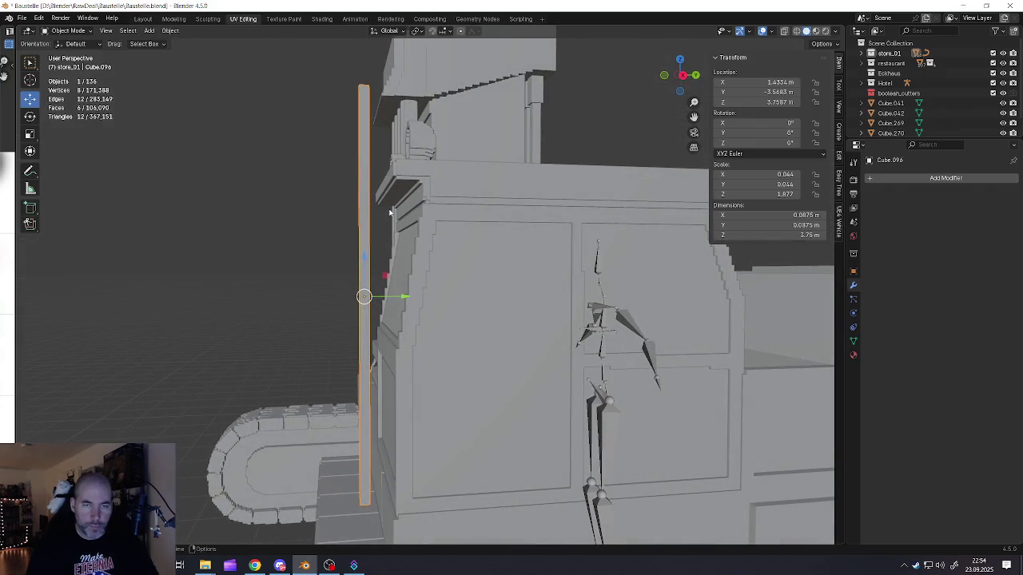
{"action": "key", "text": "Tab"}
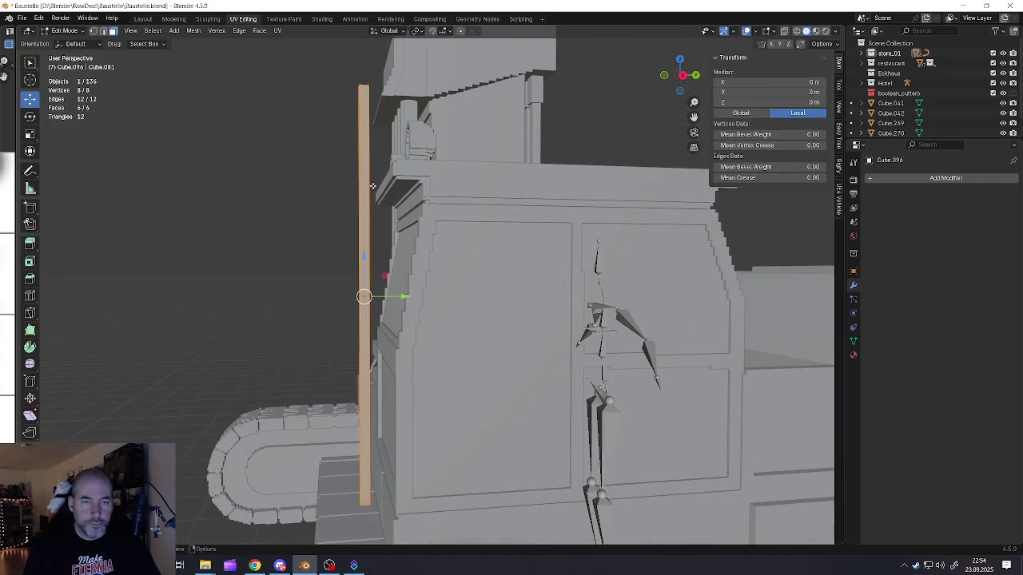
Step: Lower the post's top face and extrude a short top section shifted along Y
{"action": "middle_click_drag", "start_coordinate": [389, 212], "coordinate": [357, 168]}
{"action": "middle_click_drag", "start_coordinate": [352, 76], "coordinate": [348, 111]}
{"action": "left_click", "coordinate": [344, 91]}
{"action": "left_click_drag", "start_coordinate": [348, 72], "coordinate": [349, 264]}
{"action": "scroll", "coordinate": [348, 263], "scroll_direction": "up", "scroll_amount": 3}
{"action": "key", "text": "e"}
{"action": "left_click", "coordinate": [372, 146]}
{"action": "left_click_drag", "start_coordinate": [373, 146], "coordinate": [416, 142]}
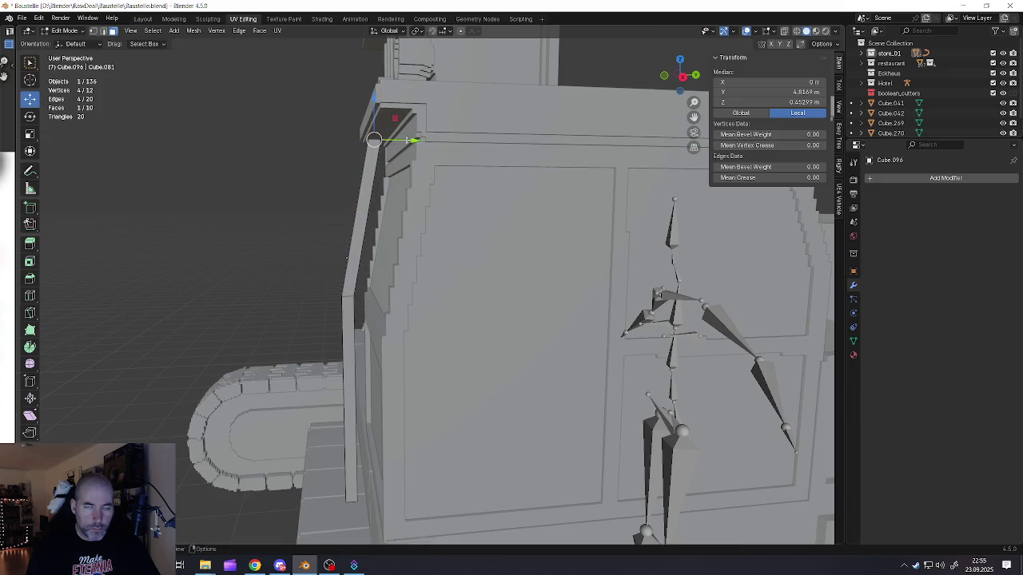
{"action": "middle_click_drag", "start_coordinate": [416, 142], "coordinate": [449, 152]}
Step: Lower the bottom face and extrude it twice into a foot, leaving the post 2.89 m tall
{"action": "mouse_move", "coordinate": [409, 481]}
{"action": "middle_mouse_down"}
{"action": "mouse_move", "coordinate": [334, 422]}
{"action": "mouse_move", "coordinate": [399, 433]}
{"action": "middle_mouse_up"}
{"action": "scroll", "coordinate": [334, 422], "scroll_direction": "up", "scroll_amount": 4}
{"action": "left_click", "coordinate": [331, 430]}
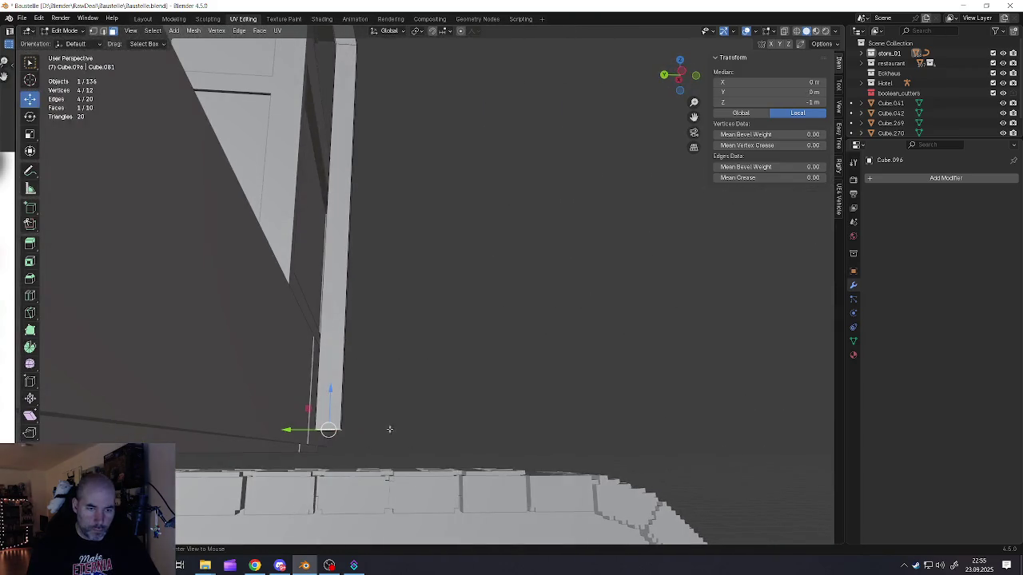
{"action": "left_click_drag", "start_coordinate": [329, 392], "coordinate": [329, 429]}
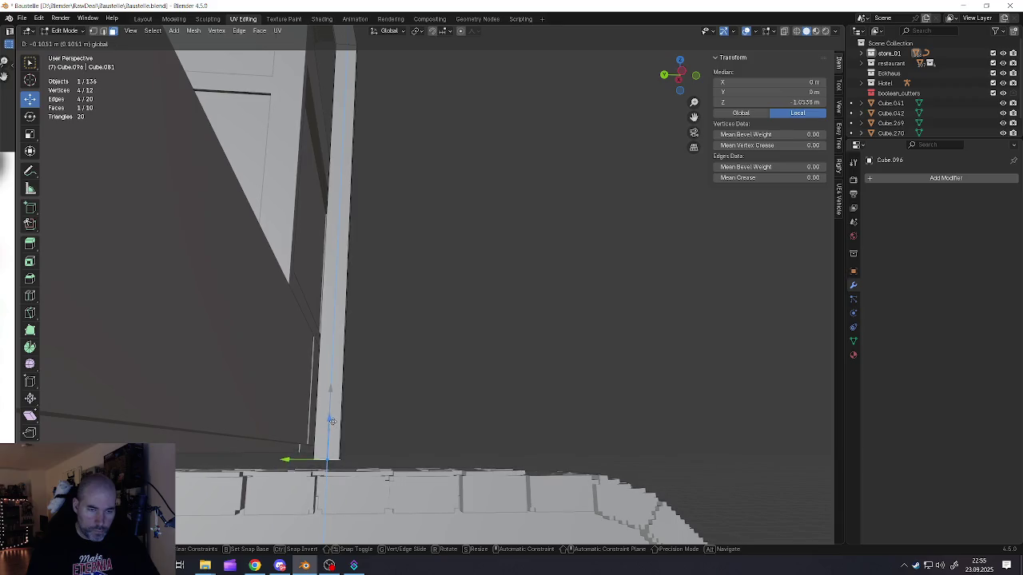
{"action": "left_click", "coordinate": [331, 421]}
{"action": "key", "text": "e"}
{"action": "left_click", "coordinate": [326, 446]}
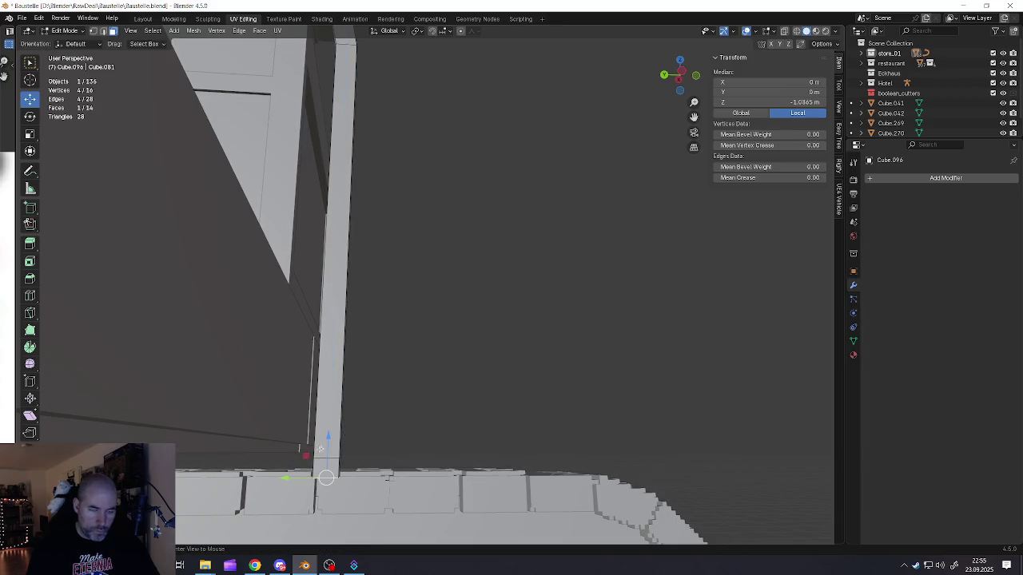
{"action": "scroll", "coordinate": [325, 447], "scroll_direction": "down", "scroll_amount": 4}
{"action": "scroll", "coordinate": [323, 455], "scroll_direction": "down", "scroll_amount": 4}
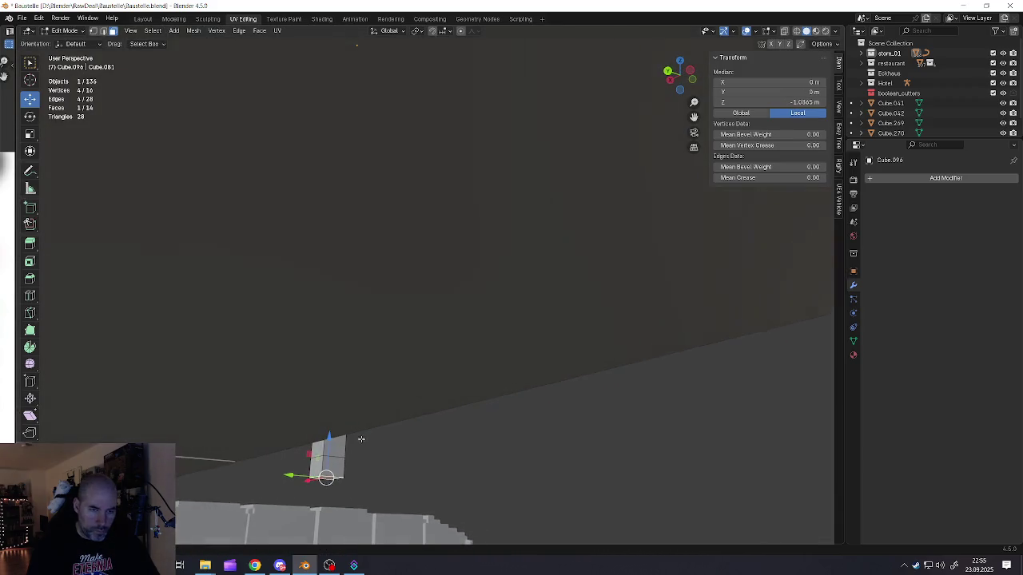
{"action": "scroll", "coordinate": [324, 451], "scroll_direction": "up", "scroll_amount": 4}
{"action": "key", "text": "e"}
{"action": "left_click", "coordinate": [321, 455]}
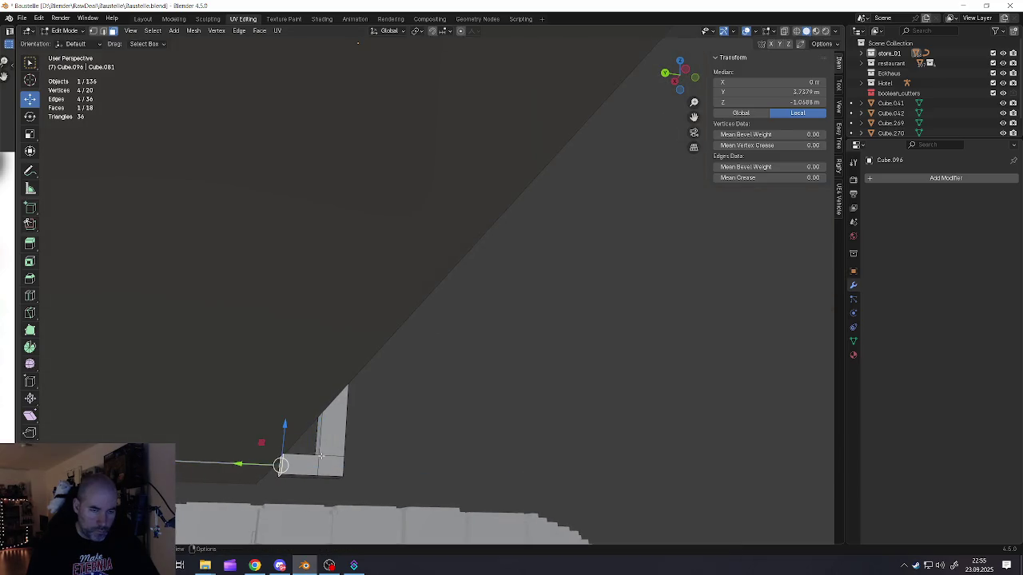
{"action": "scroll", "coordinate": [280, 464], "scroll_direction": "down", "scroll_amount": 2}
{"action": "scroll", "coordinate": [280, 466], "scroll_direction": "down", "scroll_amount": 3}
{"action": "scroll", "coordinate": [279, 455], "scroll_direction": "down", "scroll_amount": 2}
{"action": "middle_click_drag", "start_coordinate": [278, 445], "coordinate": [308, 361]}
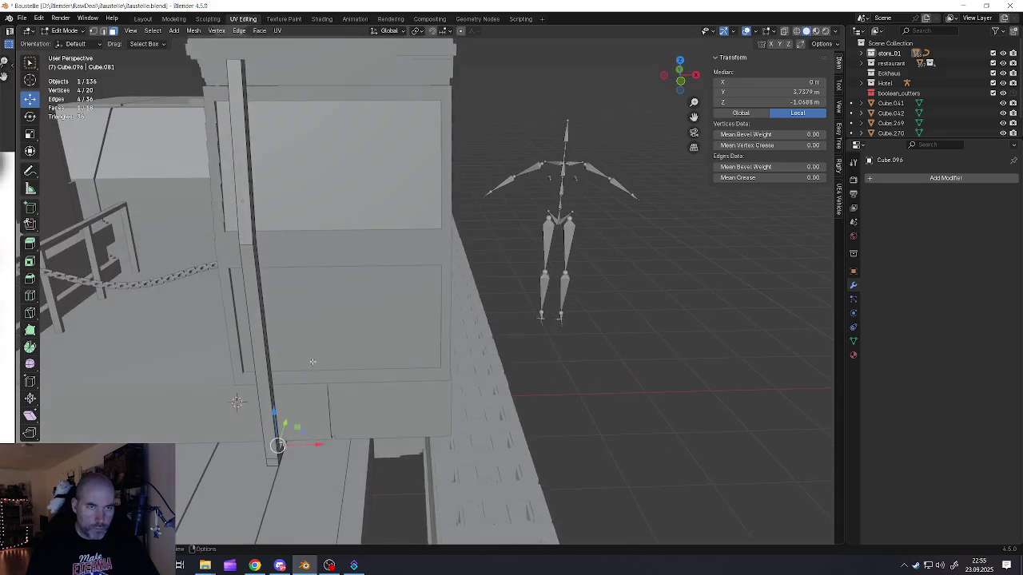
{"action": "key", "text": "Tab"}
{"action": "scroll", "coordinate": [319, 359], "scroll_direction": "down", "scroll_amount": 2}
Step: Nudge the post along X and apply its rotation and scale
{"action": "key", "text": "g"}
{"action": "key", "text": "x"}
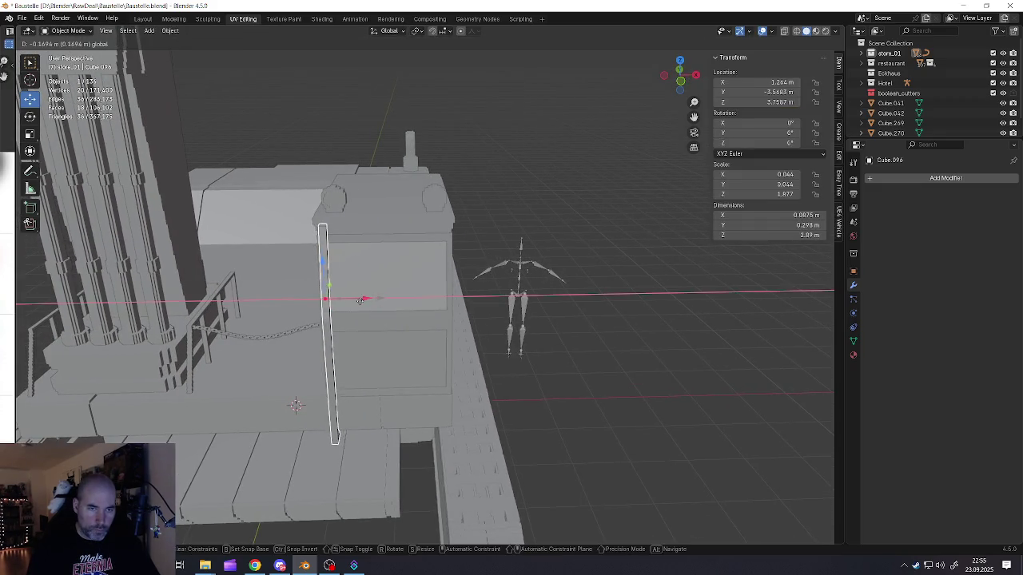
{"action": "left_click", "coordinate": [364, 301]}
{"action": "key", "text": "ctrl+a"}
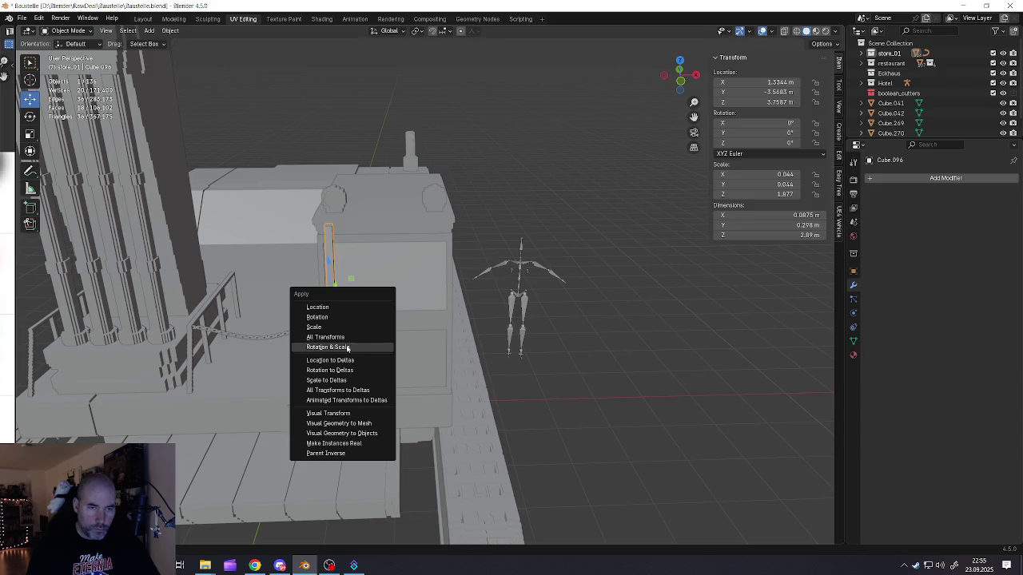
{"action": "left_click", "coordinate": [349, 348]}
Step: Add an Array modifier with Count 9 and Relative Offset Factor X 1.8
{"action": "left_click", "coordinate": [915, 179]}
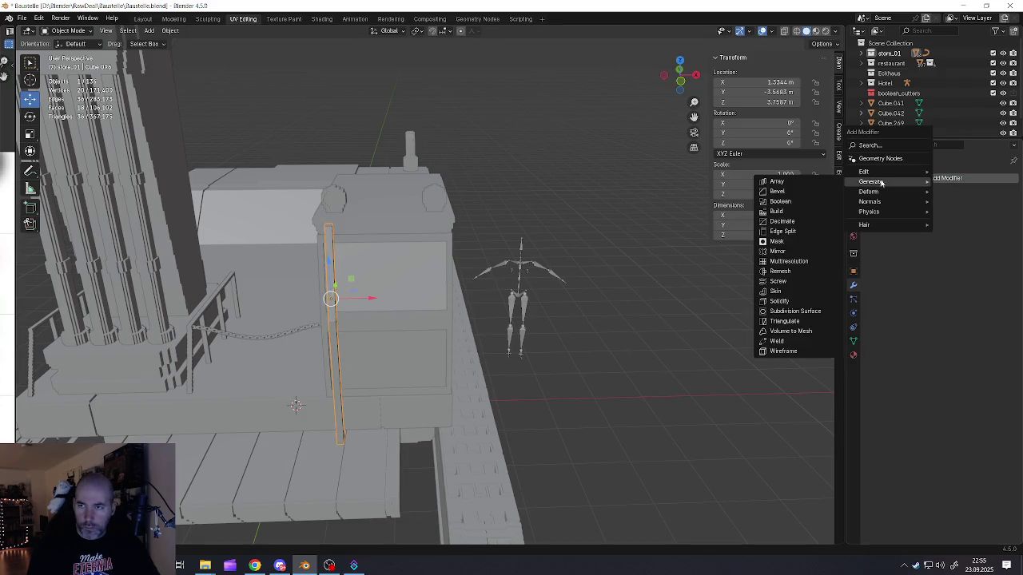
{"action": "left_click", "coordinate": [794, 184]}
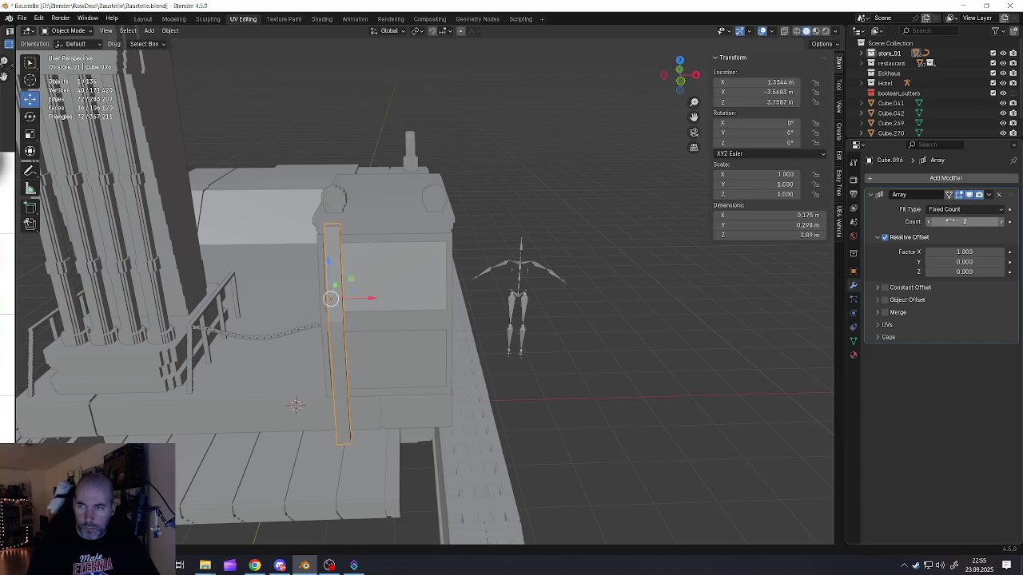
{"action": "left_click_drag", "start_coordinate": [995, 221], "coordinate": [1002, 227]}
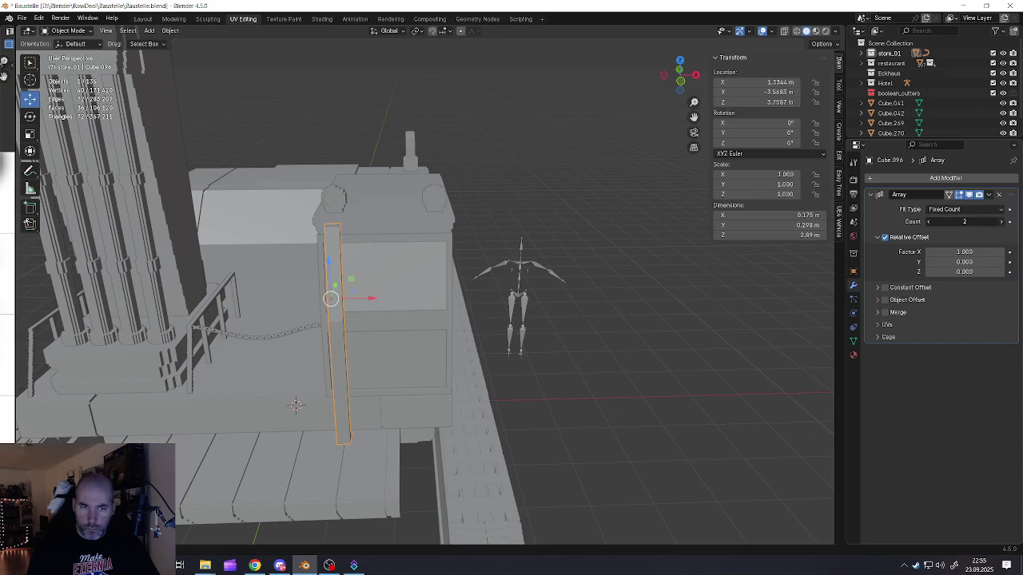
{"action": "left_click", "coordinate": [1002, 223]}
{"action": "left_click", "coordinate": [1002, 223]}
{"action": "left_click", "coordinate": [1002, 223]}
{"action": "left_click", "coordinate": [1001, 223]}
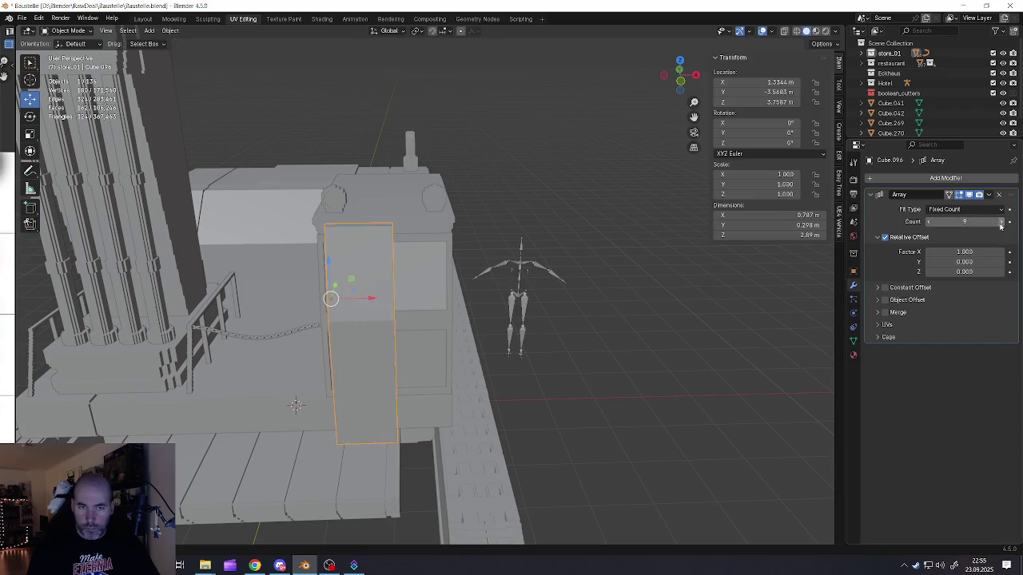
{"action": "left_click_drag", "start_coordinate": [964, 252], "coordinate": [991, 252]}
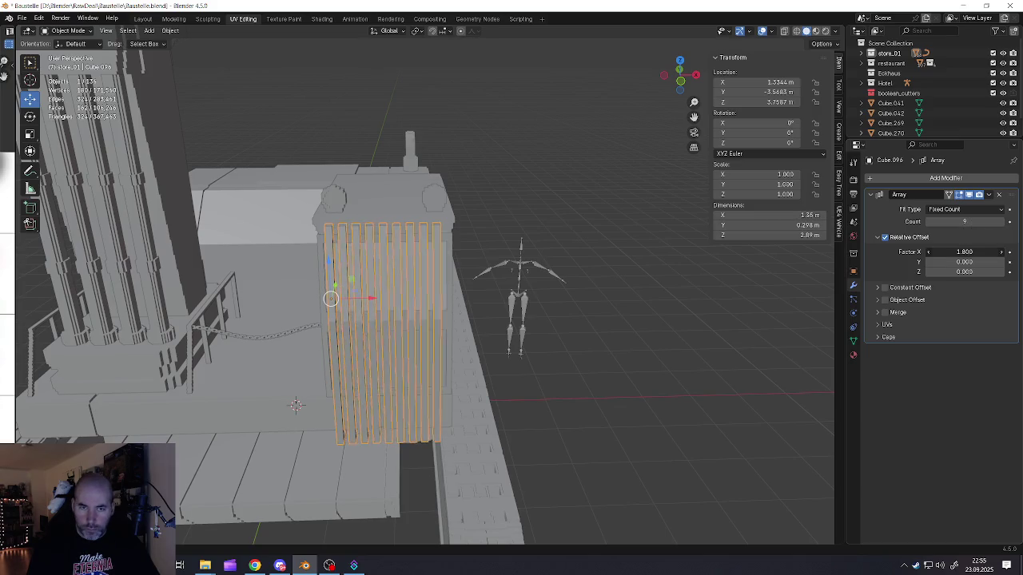
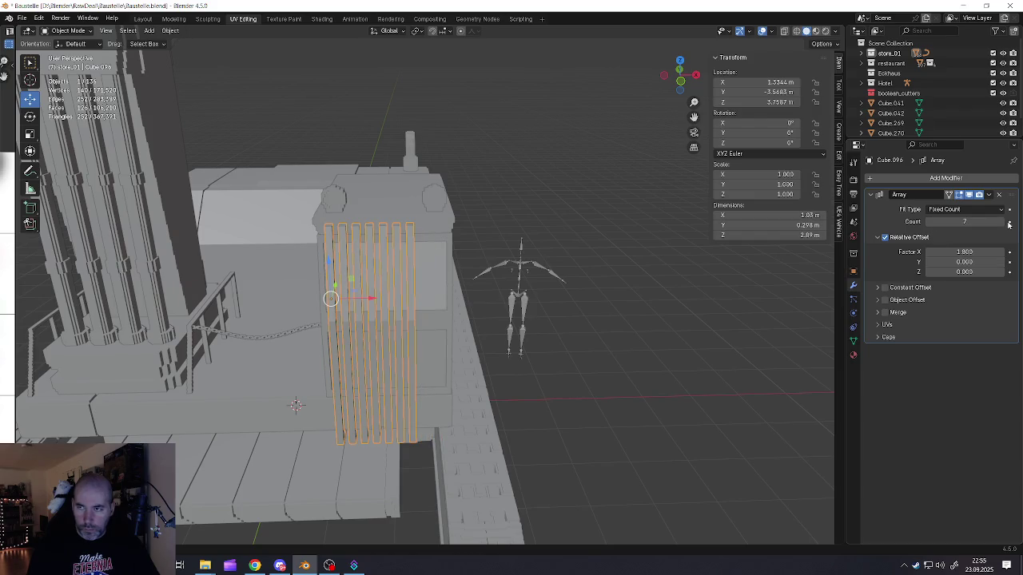
Step: Raise the slat Array's relative X offset to 2.8 and shift the grille slightly left along X
{"action": "left_click", "coordinate": [1002, 254]}
{"action": "left_click", "coordinate": [1002, 253]}
{"action": "left_click", "coordinate": [1002, 253]}
{"action": "left_click", "coordinate": [1002, 253]}
{"action": "left_click", "coordinate": [1002, 254]}
{"action": "left_click", "coordinate": [1002, 253]}
{"action": "middle_click_drag", "start_coordinate": [560, 320], "coordinate": [553, 274]}
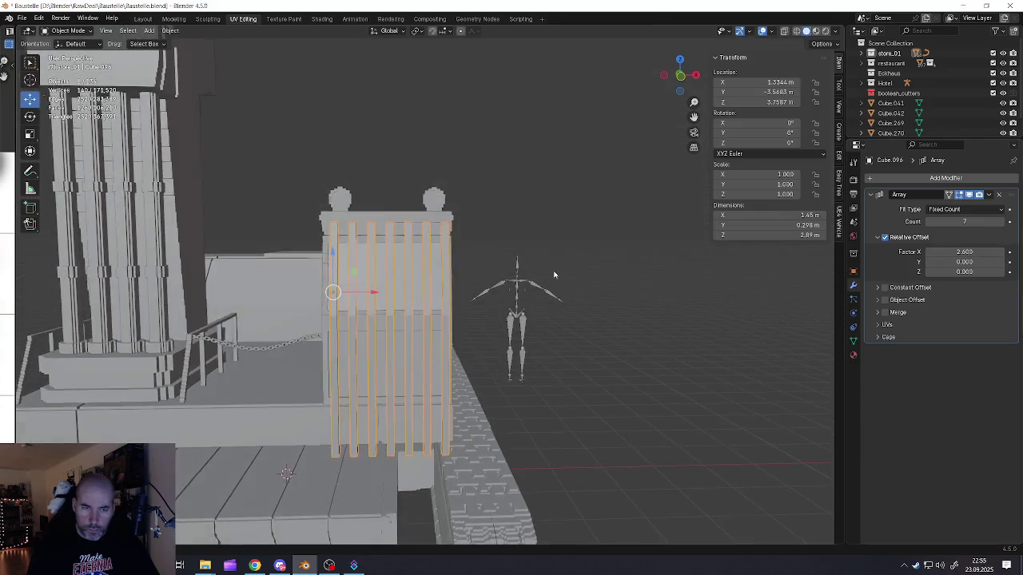
{"action": "left_click_drag", "start_coordinate": [372, 288], "coordinate": [365, 292]}
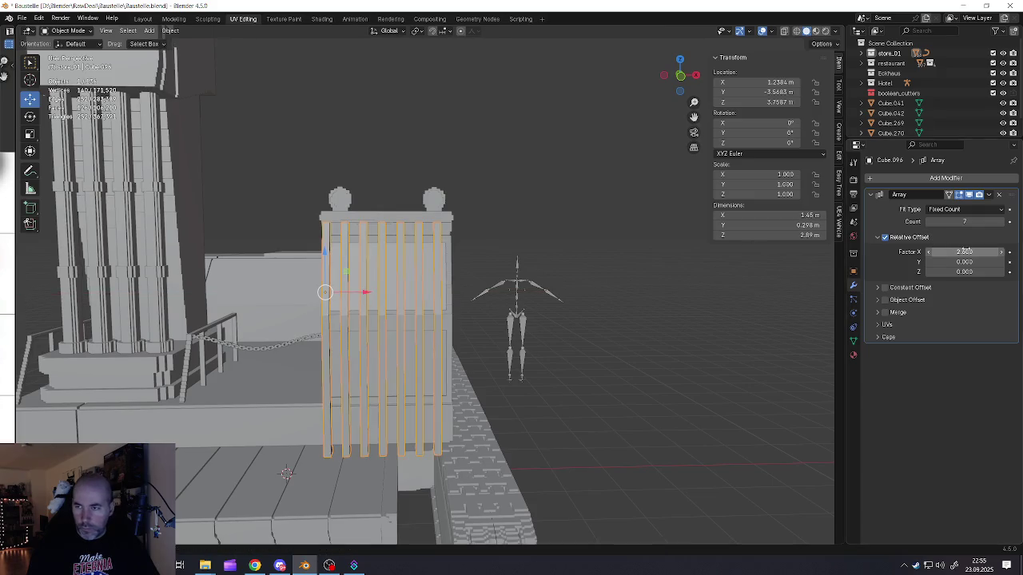
{"action": "left_click", "coordinate": [1002, 254]}
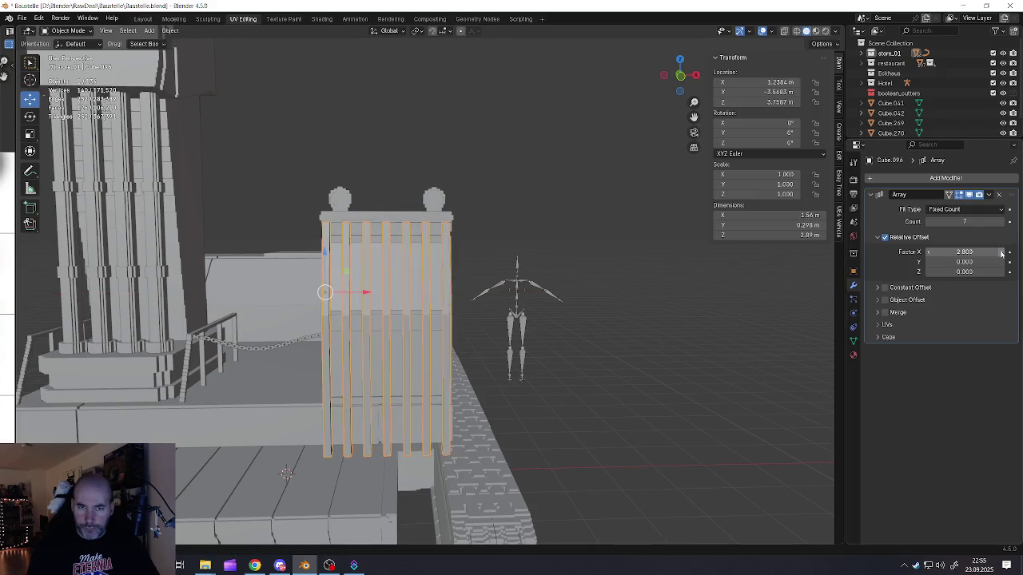
{"action": "mouse_move", "coordinate": [577, 246]}
{"action": "middle_mouse_down"}
{"action": "mouse_move", "coordinate": [461, 254]}
{"action": "mouse_move", "coordinate": [424, 325]}
{"action": "middle_mouse_up"}
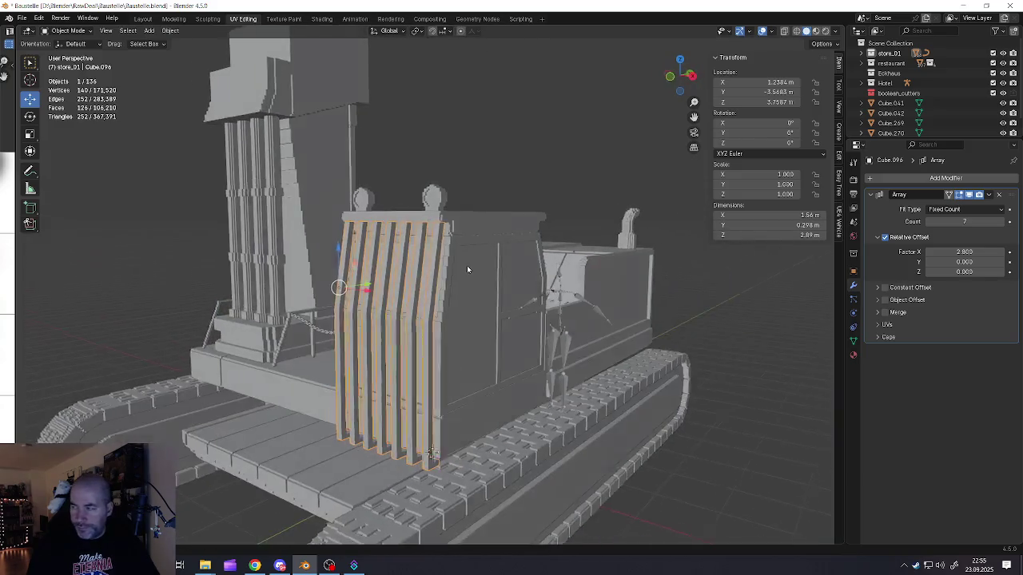
Step: Enter Edit Mode on the slat, abandon a trial bevel, and select a face of the bar
{"action": "key", "text": "Tab"}
{"action": "scroll", "coordinate": [423, 325], "scroll_direction": "up", "scroll_amount": 2}
{"action": "scroll", "coordinate": [278, 310], "scroll_direction": "up", "scroll_amount": 1}
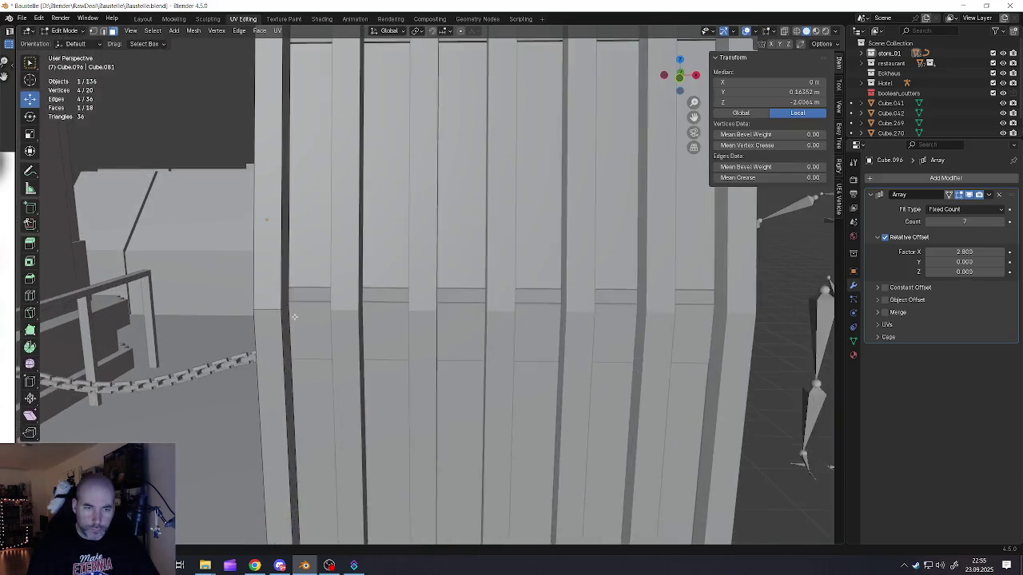
{"action": "scroll", "coordinate": [278, 311], "scroll_direction": "up", "scroll_amount": 1}
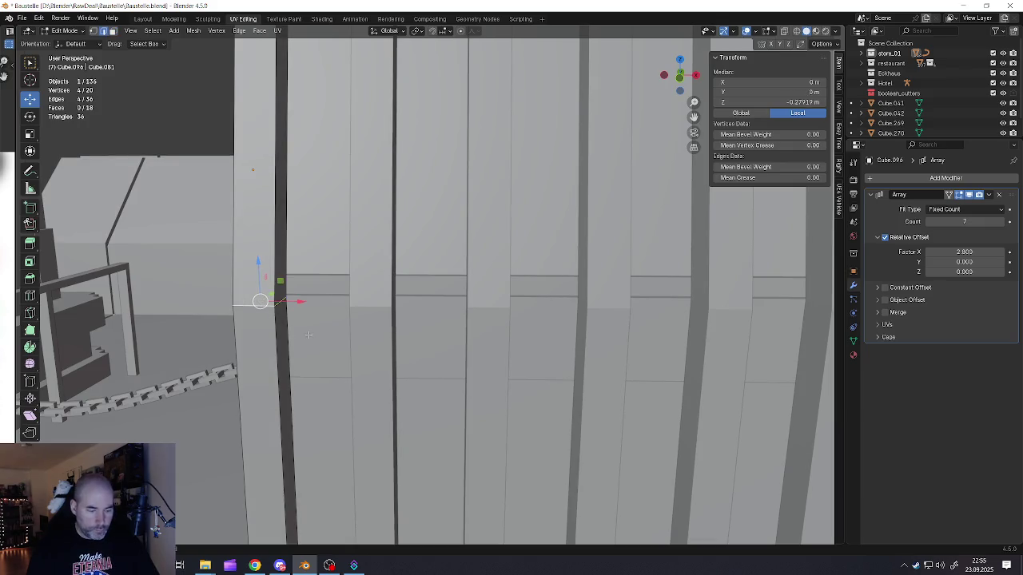
{"action": "key", "text": "ctrl+b"}
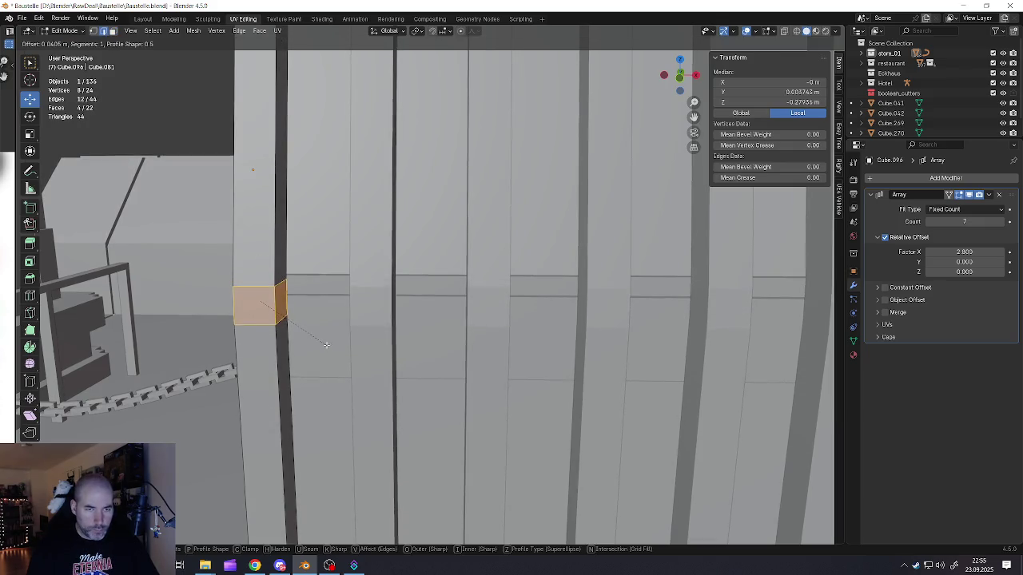
{"action": "key", "text": "Escape"}
{"action": "left_click", "coordinate": [284, 296]}
{"action": "left_click", "coordinate": [278, 296]}
{"action": "mouse_move", "coordinate": [279, 297]}
{"action": "middle_mouse_down"}
{"action": "mouse_move", "coordinate": [247, 309]}
{"action": "mouse_move", "coordinate": [269, 302]}
{"action": "middle_mouse_up"}
Step: Delete the bar's selected edges and extrude its edge vertices sideways along X into a crossbar
{"action": "key", "text": "x"}
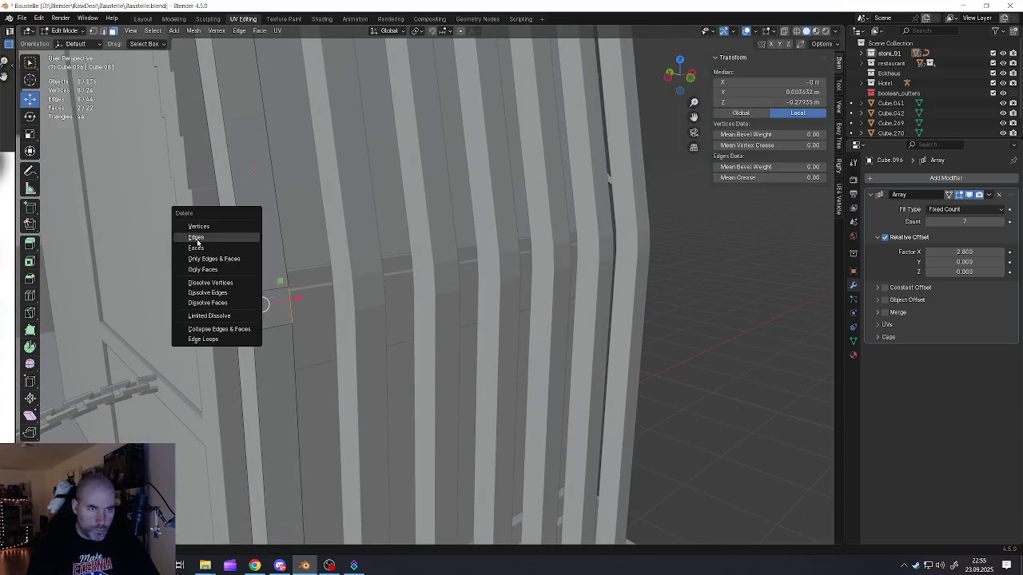
{"action": "left_click", "coordinate": [197, 239]}
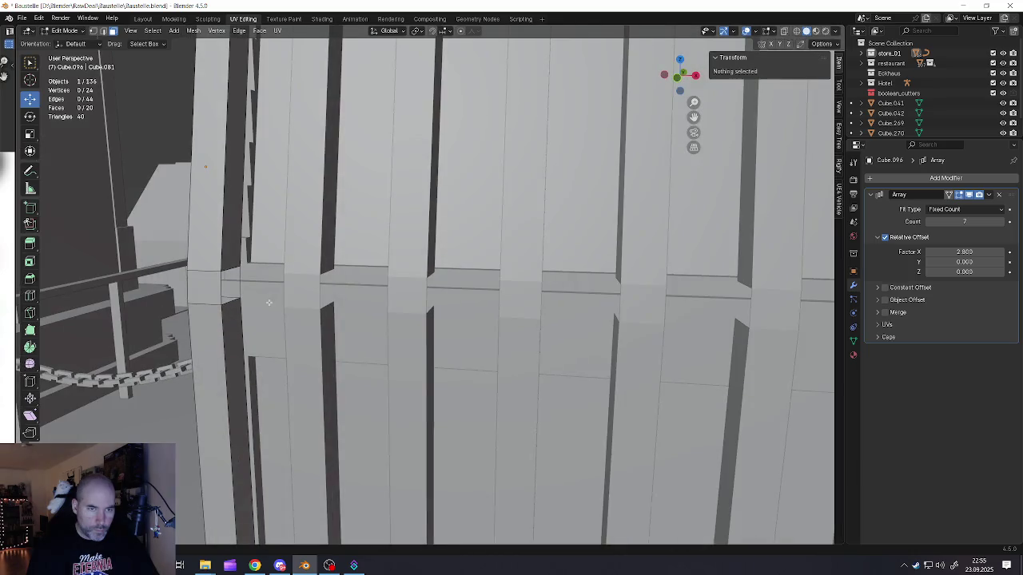
{"action": "left_click", "coordinate": [223, 288]}
{"action": "scroll", "coordinate": [232, 287], "scroll_direction": "up", "scroll_amount": 4}
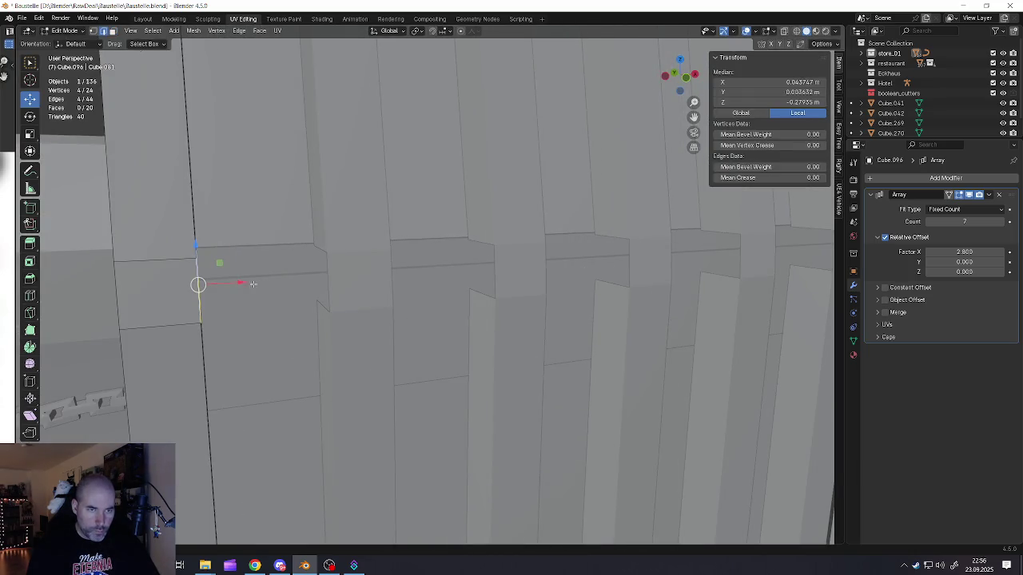
{"action": "key", "text": "g"}
{"action": "key", "text": "x"}
{"action": "key", "text": "Escape"}
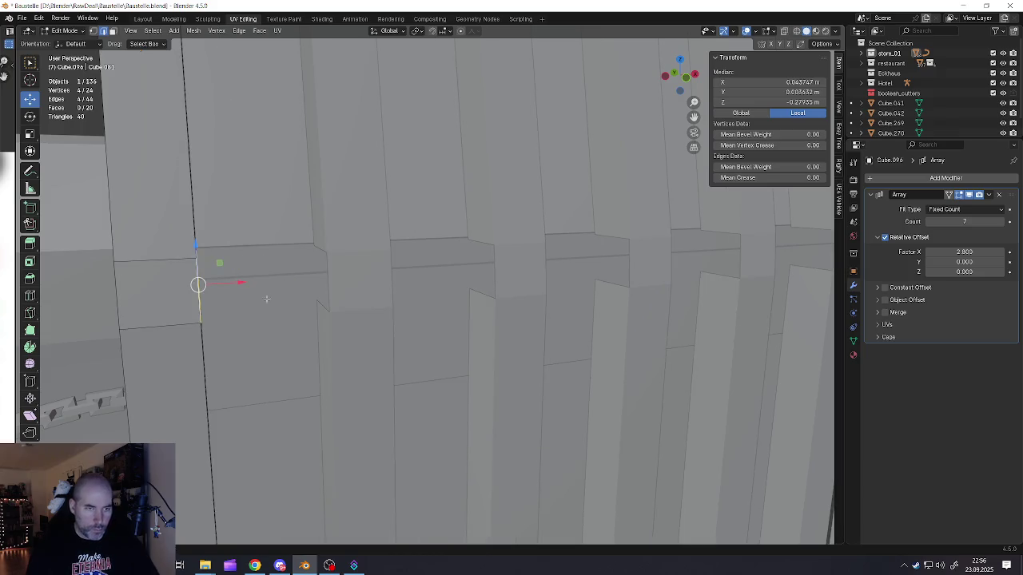
{"action": "key", "text": "e"}
{"action": "key", "text": "x"}
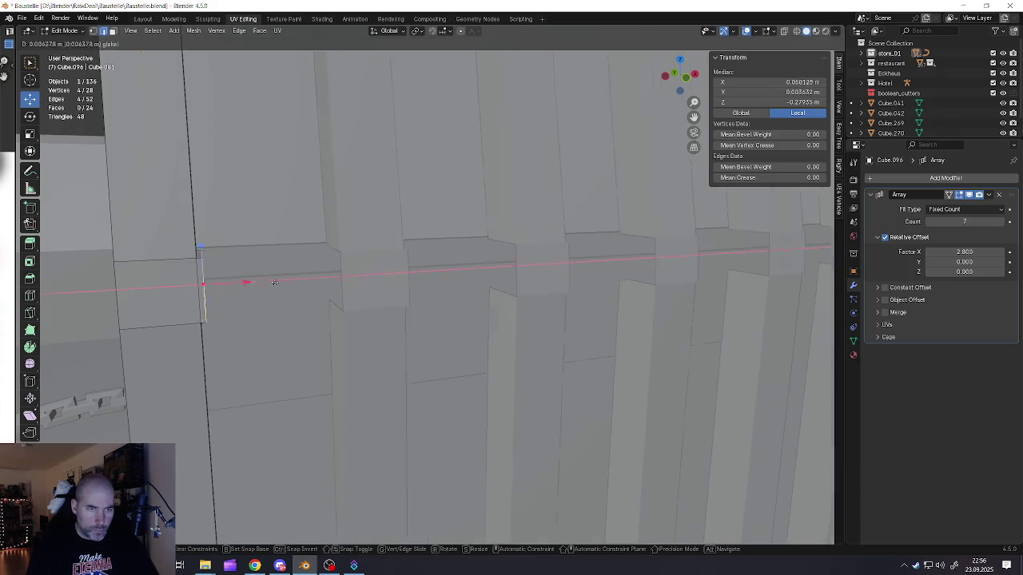
{"action": "left_click", "coordinate": [363, 279]}
Step: Set the Array relative X offset to 1.0 so the crossbars join, then return to Object Mode
{"action": "mouse_move", "coordinate": [980, 251]}
{"action": "left_mouse_down"}
{"action": "mouse_move", "coordinate": [951, 251]}
{"action": "mouse_move", "coordinate": [991, 252]}
{"action": "mouse_move", "coordinate": [980, 251]}
{"action": "left_mouse_up"}
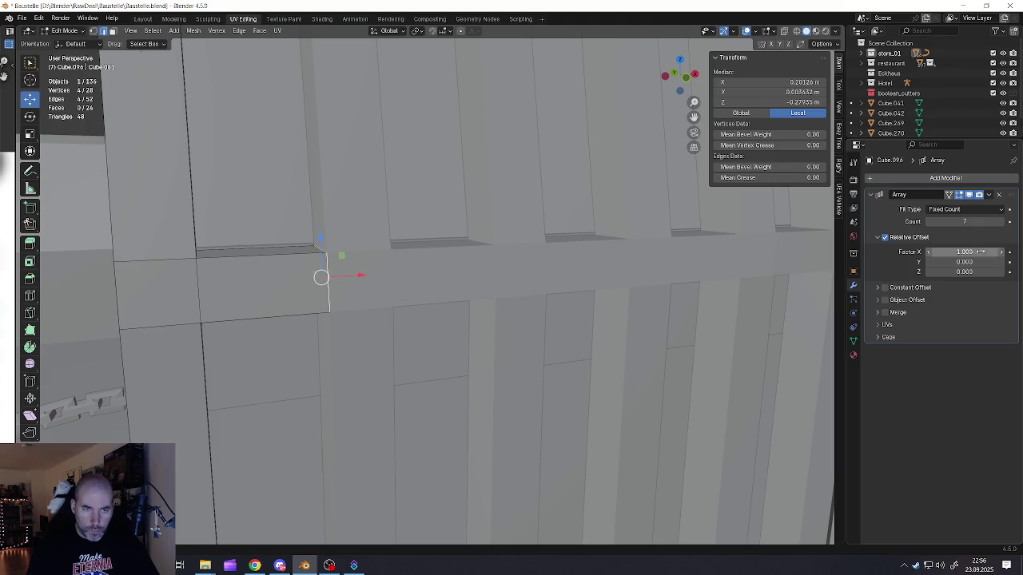
{"action": "scroll", "coordinate": [553, 337], "scroll_direction": "down", "scroll_amount": 3}
{"action": "scroll", "coordinate": [551, 336], "scroll_direction": "down", "scroll_amount": 3}
{"action": "scroll", "coordinate": [548, 335], "scroll_direction": "down", "scroll_amount": 3}
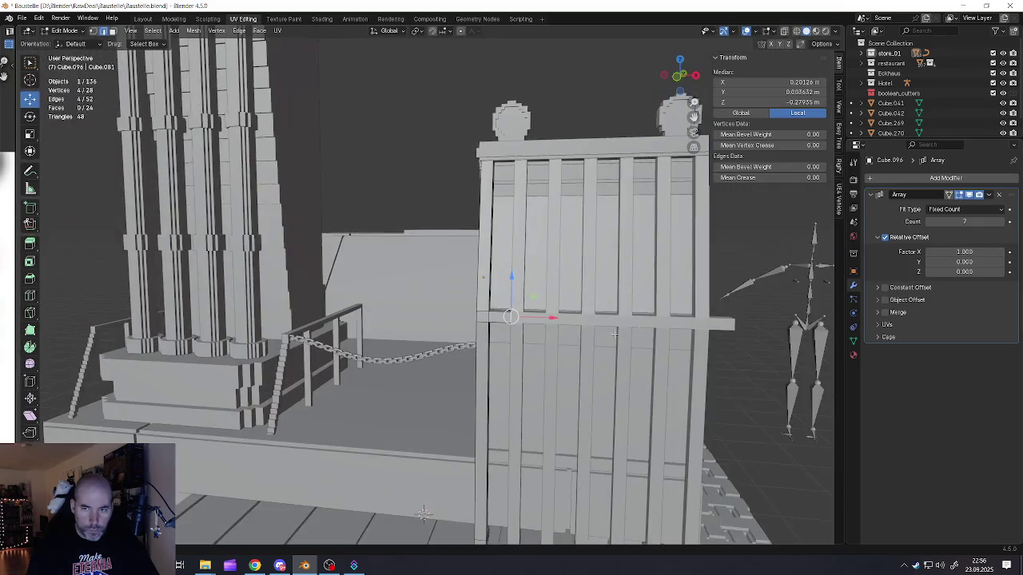
{"action": "scroll", "coordinate": [543, 334], "scroll_direction": "down", "scroll_amount": 2}
{"action": "mouse_move", "coordinate": [543, 334]}
{"action": "middle_mouse_down"}
{"action": "mouse_move", "coordinate": [448, 333]}
{"action": "mouse_move", "coordinate": [463, 335]}
{"action": "middle_mouse_up"}
{"action": "scroll", "coordinate": [407, 333], "scroll_direction": "up", "scroll_amount": 3}
{"action": "scroll", "coordinate": [397, 334], "scroll_direction": "up", "scroll_amount": 2}
{"action": "scroll", "coordinate": [398, 333], "scroll_direction": "down", "scroll_amount": 4}
{"action": "scroll", "coordinate": [464, 335], "scroll_direction": "down", "scroll_amount": 3}
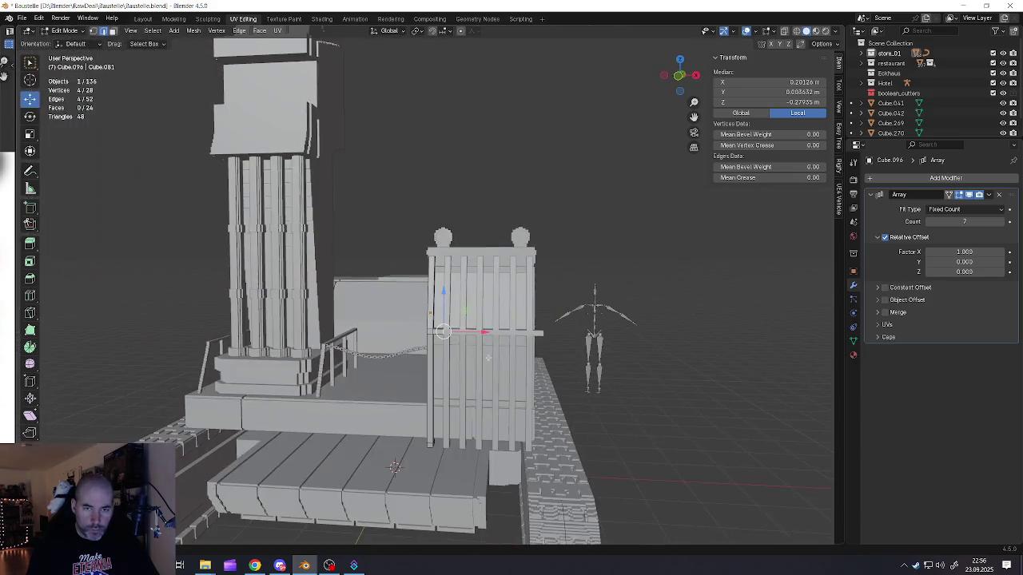
{"action": "scroll", "coordinate": [480, 375], "scroll_direction": "up", "scroll_amount": 3}
{"action": "scroll", "coordinate": [481, 376], "scroll_direction": "up", "scroll_amount": 3}
{"action": "scroll", "coordinate": [448, 388], "scroll_direction": "up", "scroll_amount": 4}
{"action": "key", "text": "Tab"}
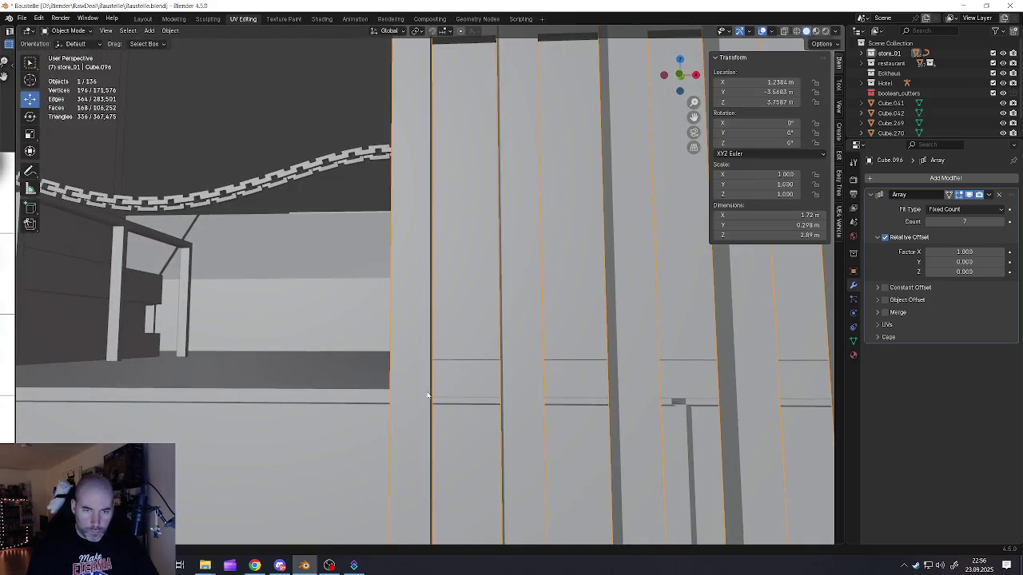
Step: Re-enter Edit Mode on the grille and orbit to a side view of the bar
{"action": "scroll", "coordinate": [427, 395], "scroll_direction": "down", "scroll_amount": 4}
{"action": "mouse_move", "coordinate": [427, 394]}
{"action": "middle_mouse_down"}
{"action": "mouse_move", "coordinate": [429, 381]}
{"action": "mouse_move", "coordinate": [436, 386]}
{"action": "middle_mouse_up"}
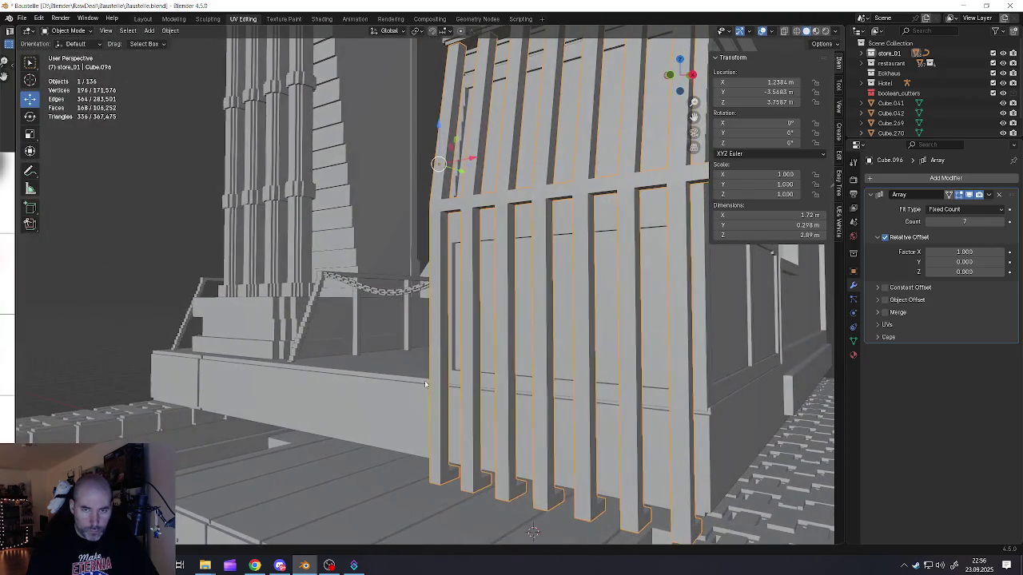
{"action": "scroll", "coordinate": [436, 386], "scroll_direction": "down", "scroll_amount": 4}
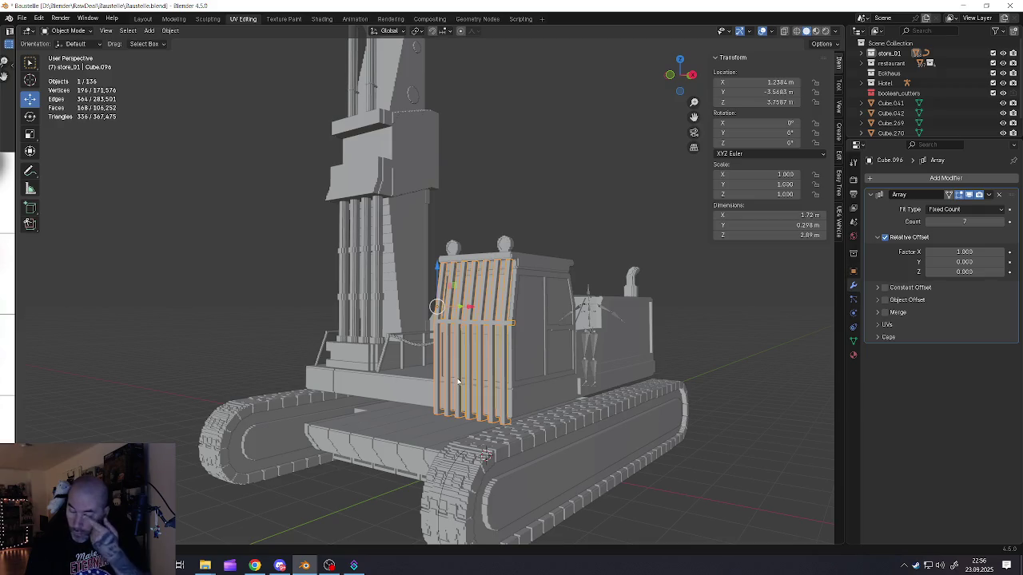
{"action": "scroll", "coordinate": [460, 376], "scroll_direction": "up", "scroll_amount": 2}
{"action": "scroll", "coordinate": [448, 319], "scroll_direction": "up", "scroll_amount": 3}
{"action": "scroll", "coordinate": [437, 278], "scroll_direction": "up", "scroll_amount": 2}
{"action": "key", "text": "Tab"}
{"action": "mouse_move", "coordinate": [437, 278]}
{"action": "middle_mouse_down"}
{"action": "mouse_move", "coordinate": [545, 348]}
{"action": "mouse_move", "coordinate": [428, 360]}
{"action": "middle_mouse_up"}
{"action": "scroll", "coordinate": [428, 360], "scroll_direction": "up", "scroll_amount": 2}
{"action": "scroll", "coordinate": [426, 362], "scroll_direction": "up", "scroll_amount": 3}
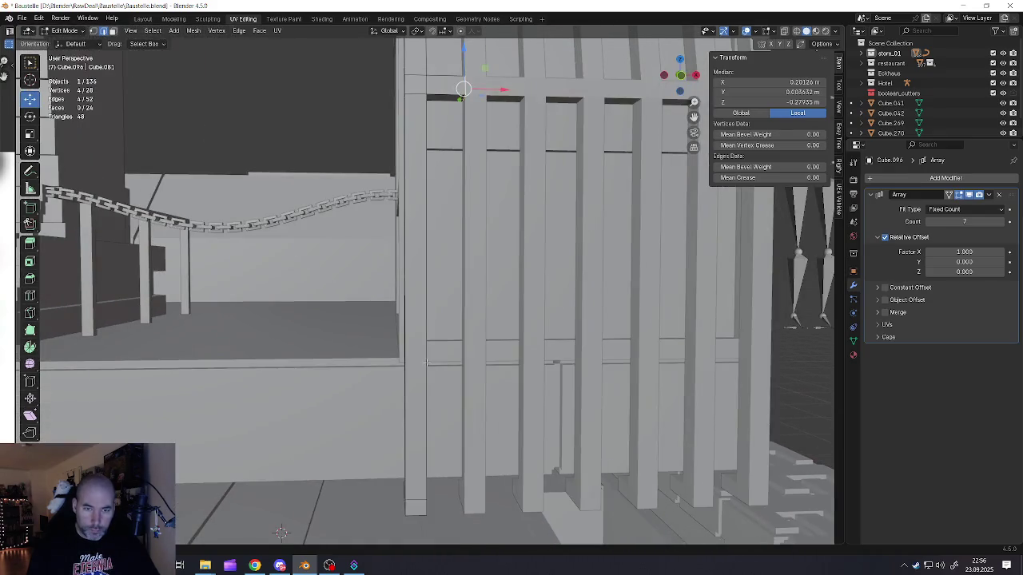
Step: Loop-cut a lower band on the bar and scale it along Z to crossbar height
{"action": "key", "text": "ctrl+r"}
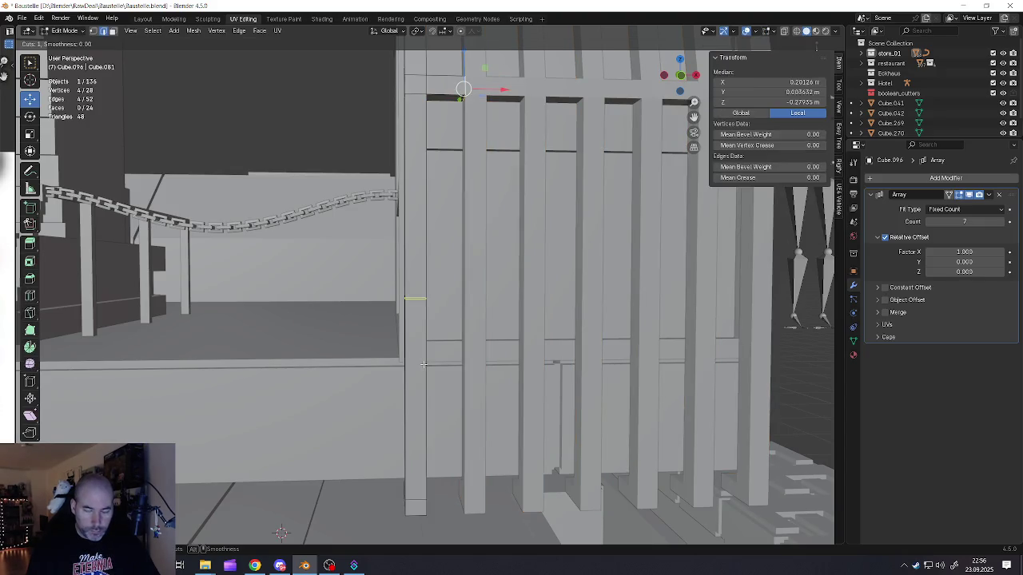
{"action": "left_click", "coordinate": [424, 364]}
{"action": "left_click", "coordinate": [425, 429]}
{"action": "key", "text": "s"}
{"action": "key", "text": "z"}
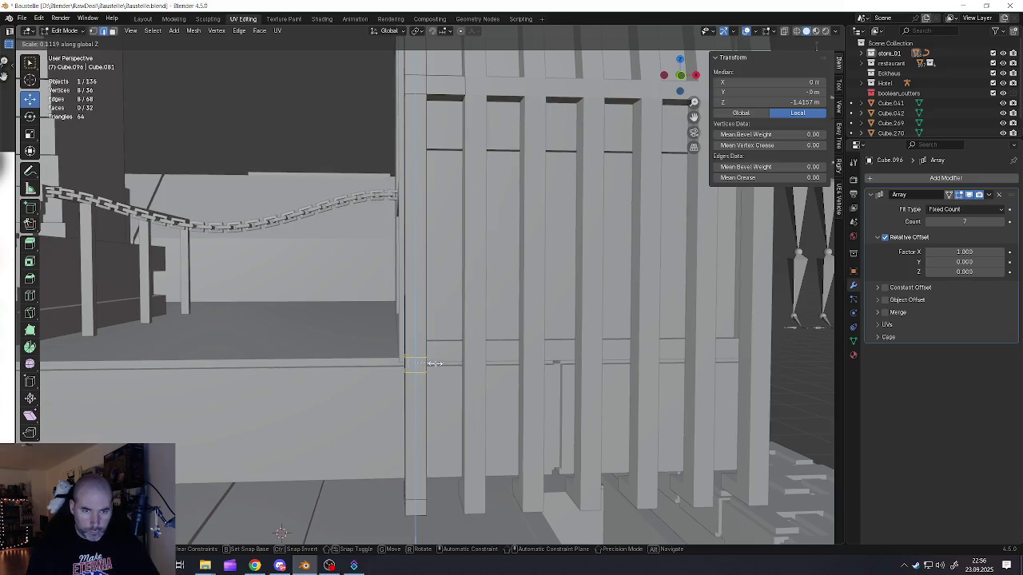
{"action": "left_click", "coordinate": [433, 363]}
{"action": "middle_click_drag", "start_coordinate": [434, 363], "coordinate": [478, 409]}
{"action": "key", "text": "s"}
{"action": "key", "text": "z"}
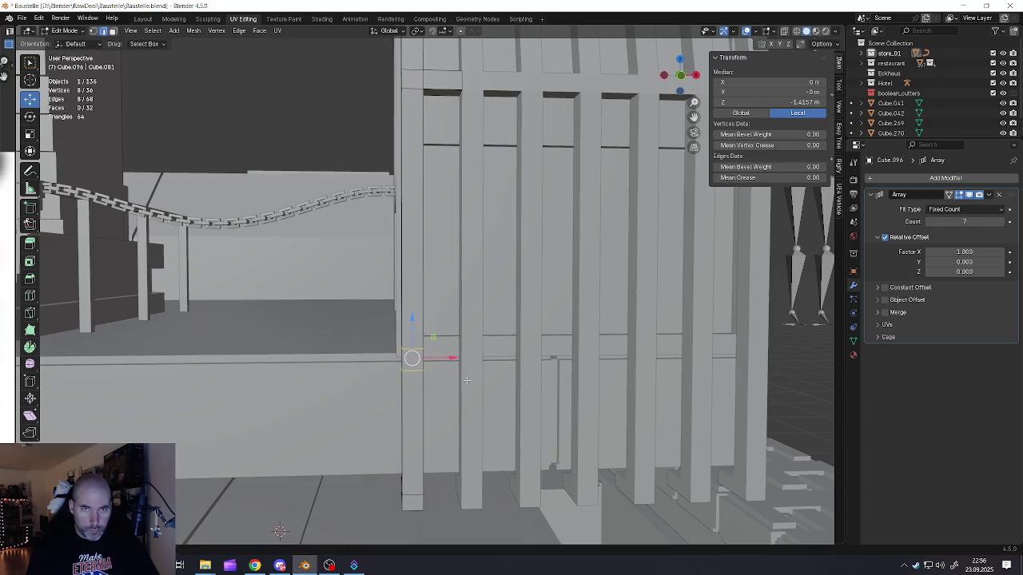
{"action": "left_click", "coordinate": [518, 431]}
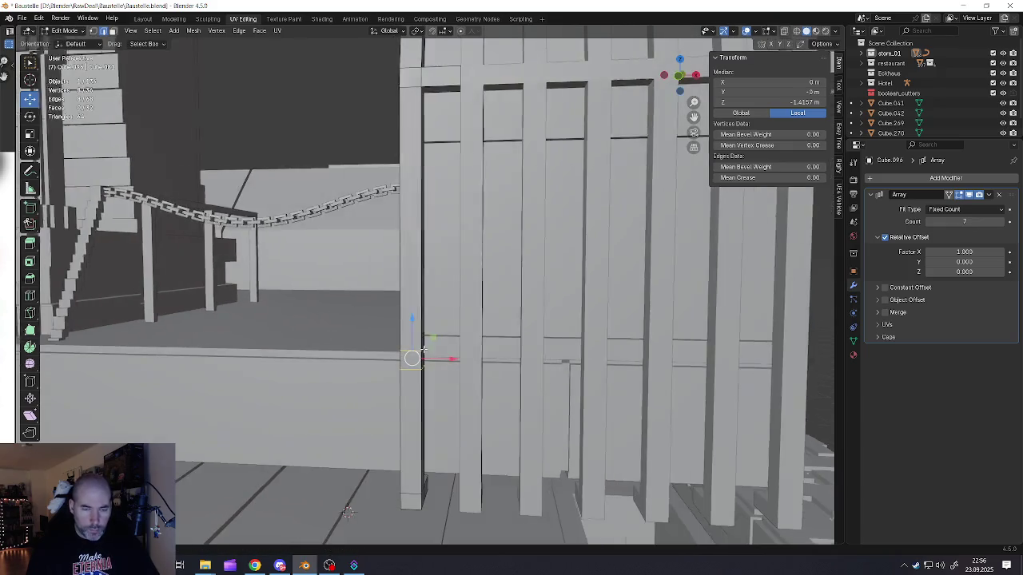
{"action": "middle_click_drag", "start_coordinate": [518, 432], "coordinate": [421, 362]}
Step: Delete the band's side face, then extrude the open loop and stretch it along X
{"action": "key", "text": "alt+a"}
{"action": "left_click", "coordinate": [422, 362]}
{"action": "key", "text": "x"}
{"action": "left_click", "coordinate": [421, 366]}
{"action": "middle_click_drag", "start_coordinate": [421, 366], "coordinate": [434, 367]}
{"action": "left_click", "coordinate": [423, 370], "text": "alt"}
{"action": "scroll", "coordinate": [419, 366], "scroll_direction": "up", "scroll_amount": 3}
{"action": "key", "text": "e"}
{"action": "right_click", "coordinate": [498, 377]}
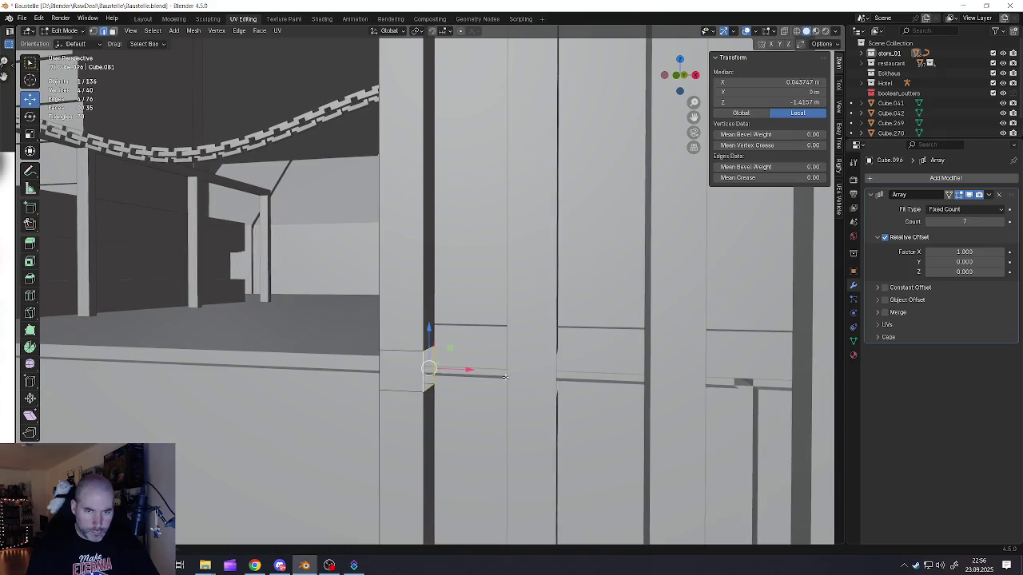
{"action": "left_click_drag", "start_coordinate": [469, 369], "coordinate": [548, 368]}
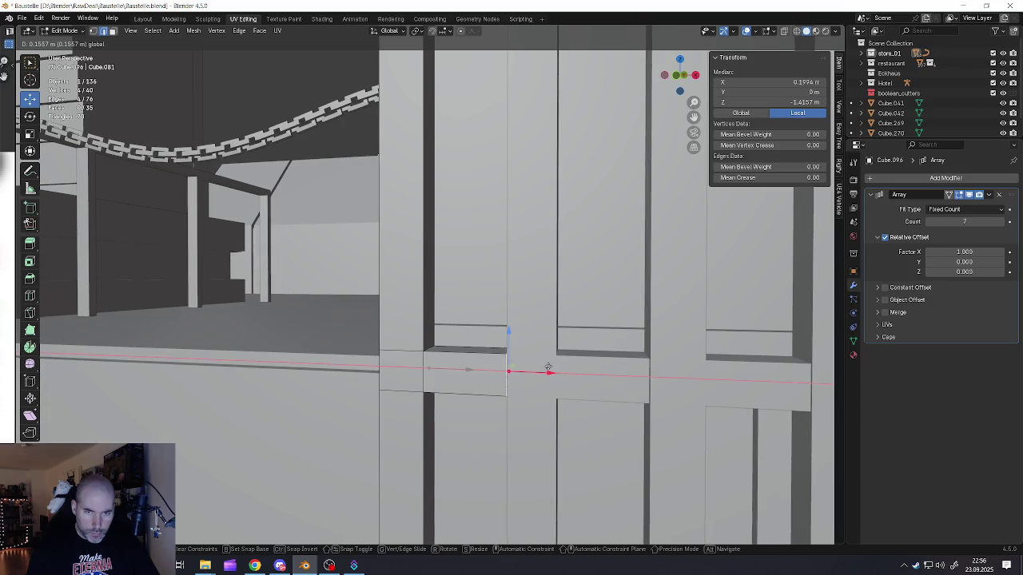
{"action": "left_click", "coordinate": [549, 369]}
{"action": "middle_click_drag", "start_coordinate": [549, 369], "coordinate": [528, 376]}
{"action": "key", "text": "Tab"}
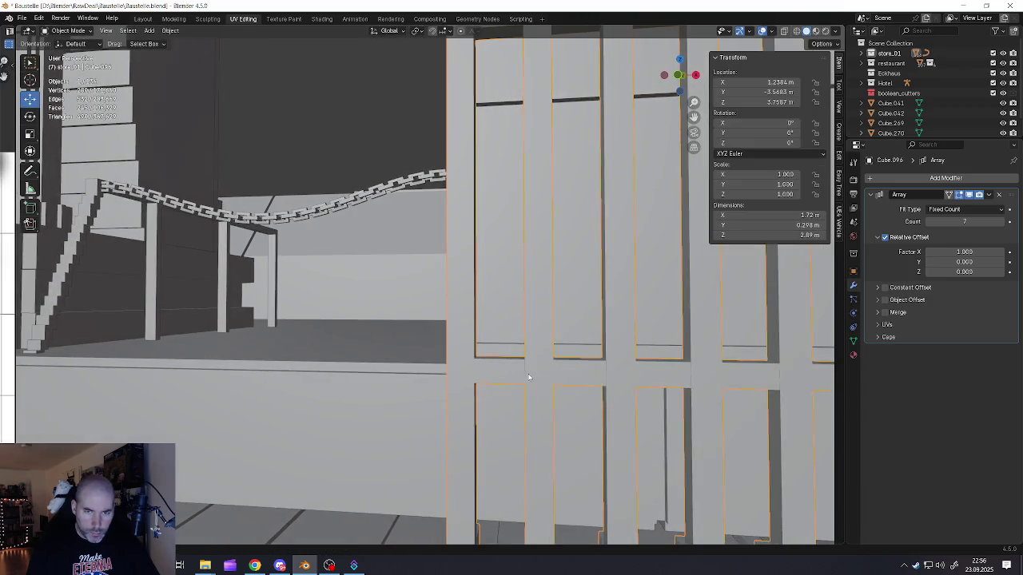
Step: Nudge the crossbar edge along X so the slats form continuous rails
{"action": "scroll", "coordinate": [529, 376], "scroll_direction": "up", "scroll_amount": 2}
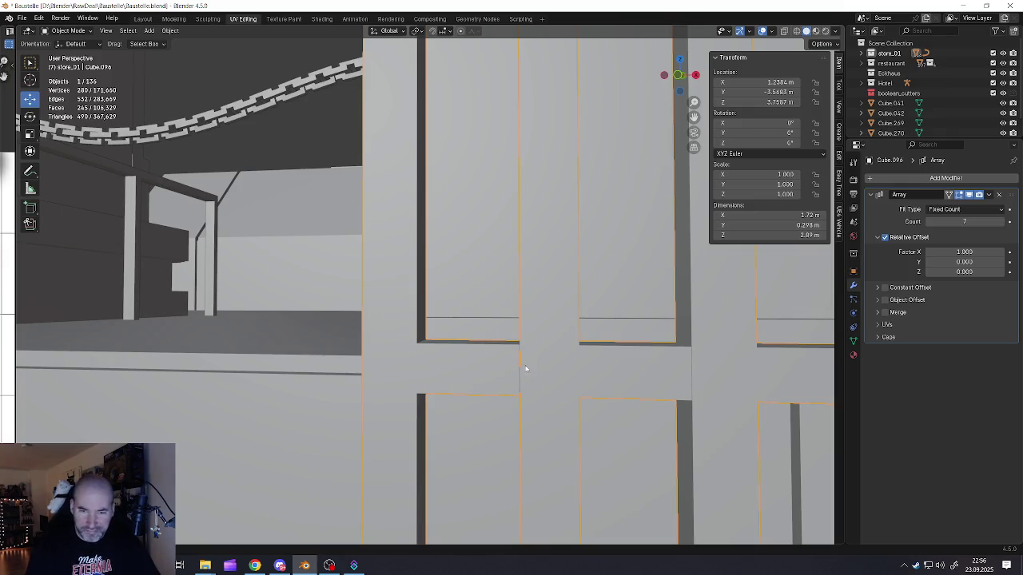
{"action": "scroll", "coordinate": [529, 372], "scroll_direction": "up", "scroll_amount": 2}
{"action": "scroll", "coordinate": [530, 372], "scroll_direction": "up", "scroll_amount": 2}
{"action": "key", "text": "Tab"}
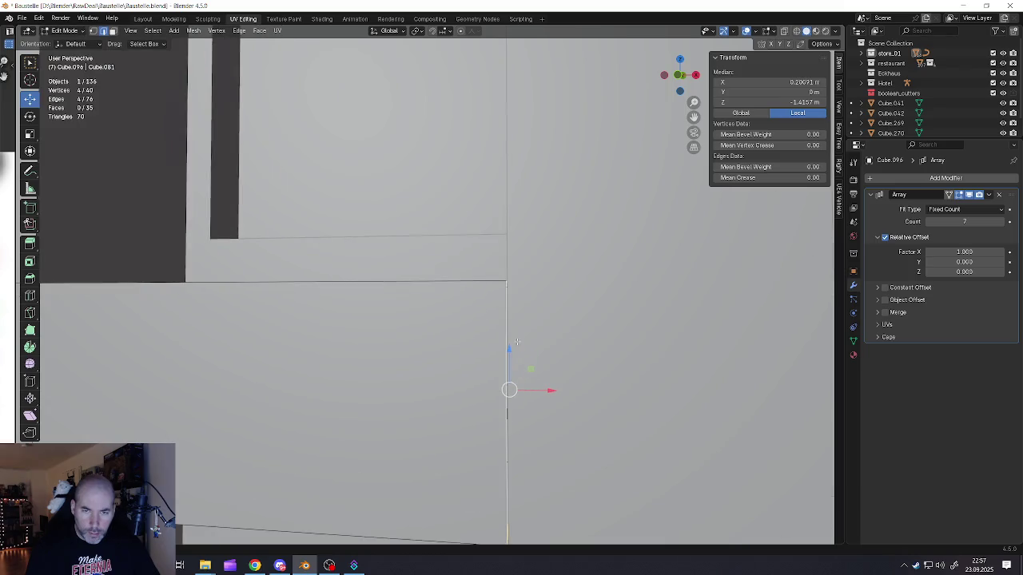
{"action": "scroll", "coordinate": [518, 342], "scroll_direction": "up", "scroll_amount": 2}
{"action": "scroll", "coordinate": [521, 350], "scroll_direction": "up", "scroll_amount": 2}
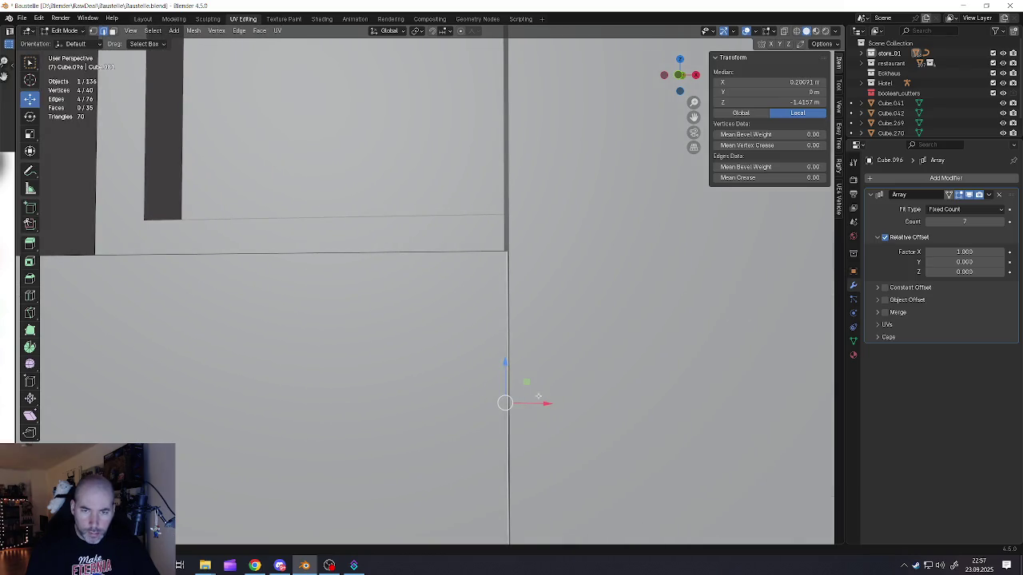
{"action": "left_click_drag", "start_coordinate": [546, 403], "coordinate": [547, 403]}
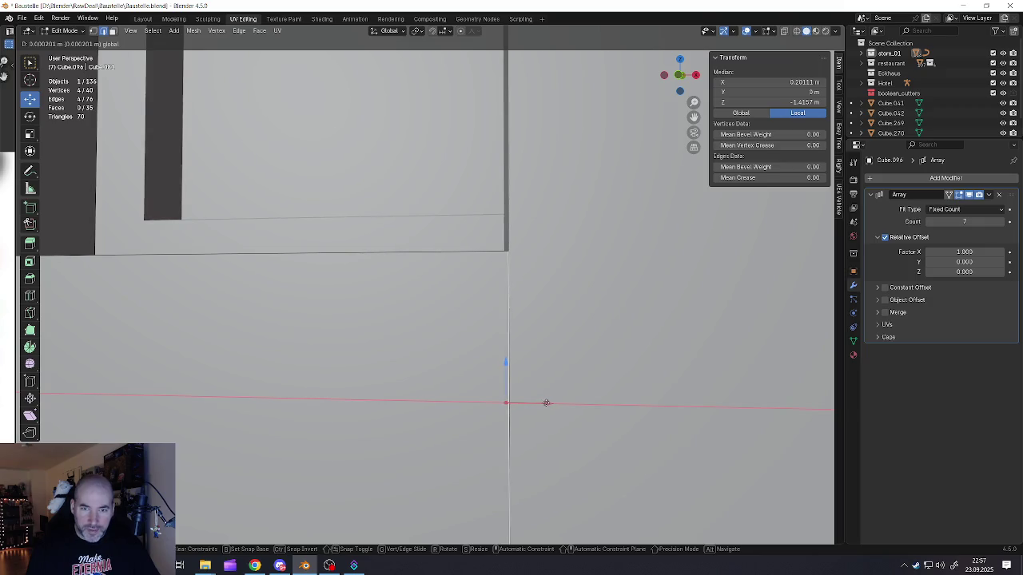
{"action": "left_click_drag", "start_coordinate": [546, 404], "coordinate": [547, 403]}
{"action": "scroll", "coordinate": [547, 400], "scroll_direction": "down", "scroll_amount": 4}
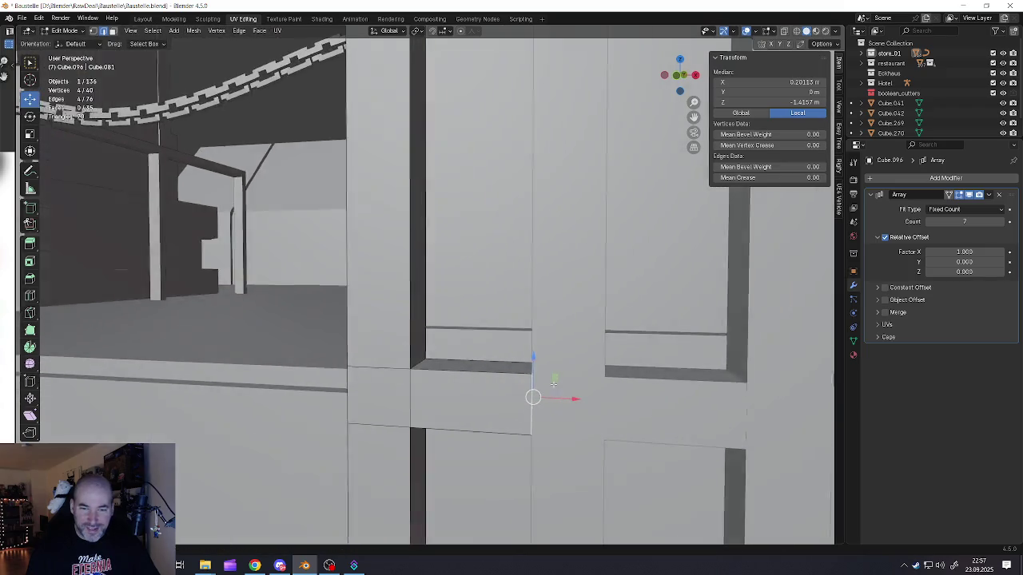
{"action": "scroll", "coordinate": [545, 392], "scroll_direction": "down", "scroll_amount": 2}
{"action": "key", "text": "Tab"}
{"action": "scroll", "coordinate": [568, 393], "scroll_direction": "down", "scroll_amount": 5}
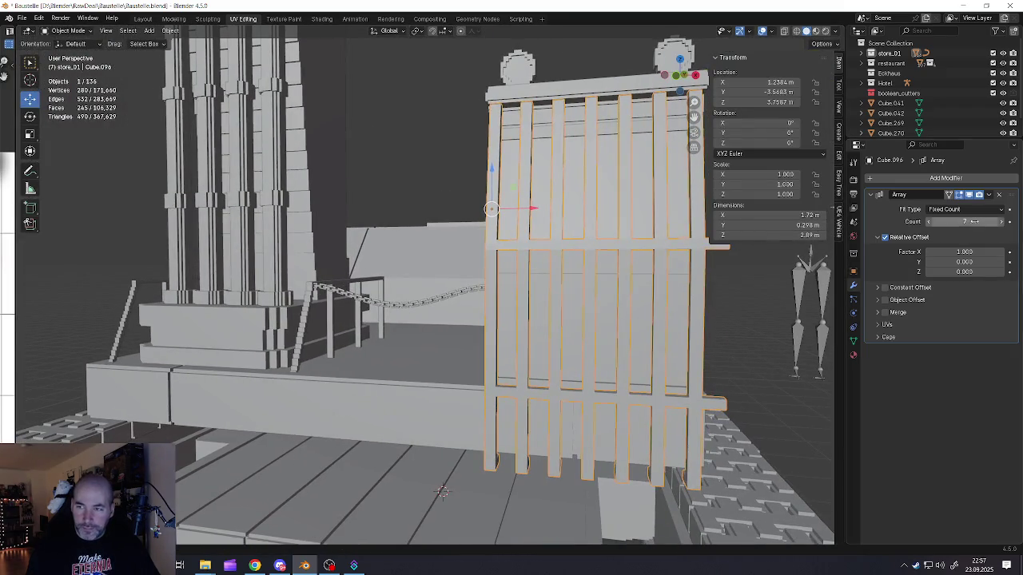
Step: Apply the Array modifier so the seven slats become real geometry, then enter Edit Mode
{"action": "left_click", "coordinate": [990, 198]}
{"action": "left_click", "coordinate": [955, 207]}
{"action": "key", "text": "Tab"}
{"action": "mouse_move", "coordinate": [559, 319]}
{"action": "middle_mouse_down"}
{"action": "mouse_move", "coordinate": [513, 300]}
{"action": "mouse_move", "coordinate": [501, 334]}
{"action": "middle_mouse_up"}
{"action": "scroll", "coordinate": [514, 300], "scroll_direction": "up", "scroll_amount": 3}
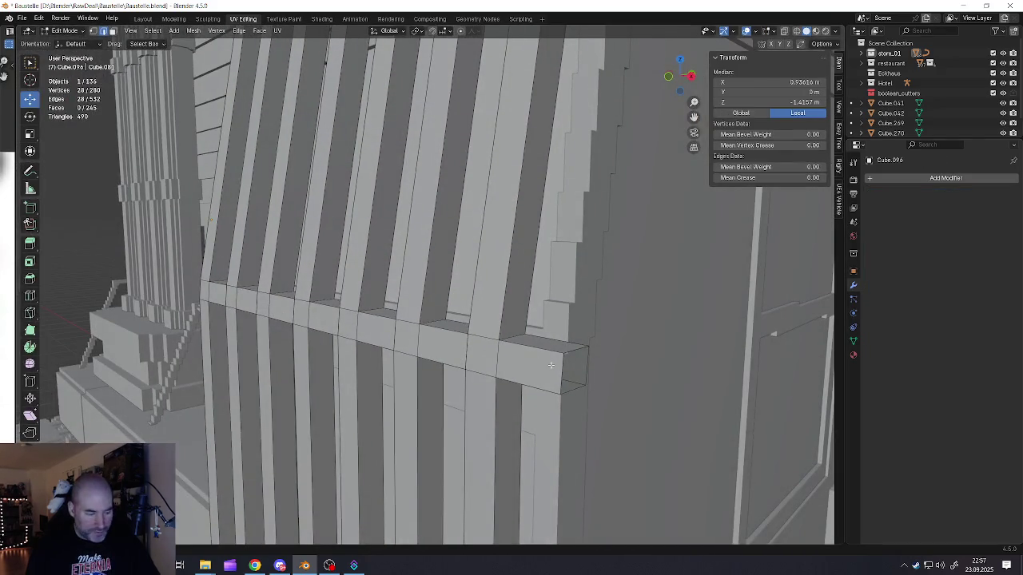
{"action": "middle_click_drag", "start_coordinate": [552, 366], "coordinate": [561, 378]}
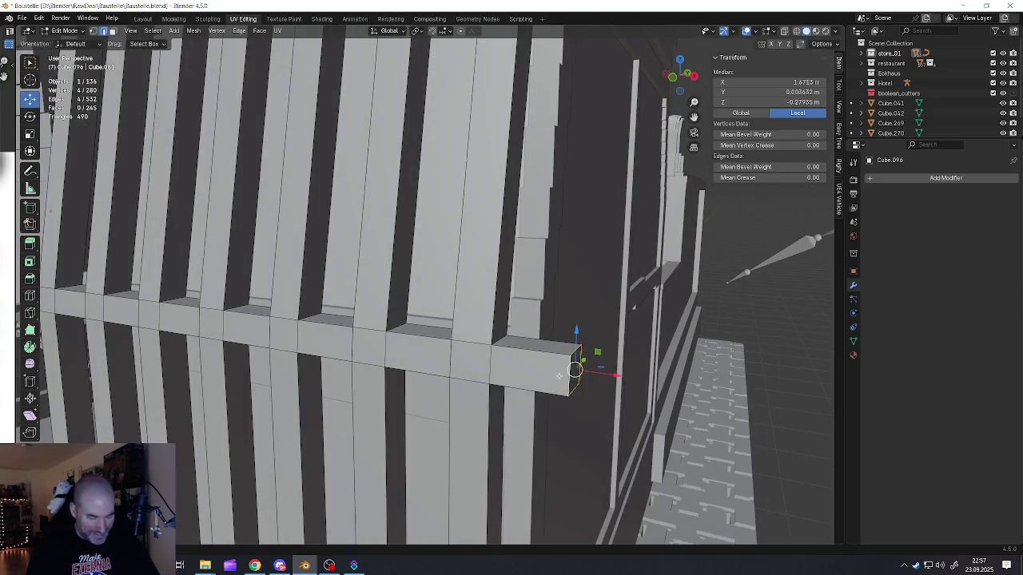
Step: Delete the four vertices at the crossbar end, trying and undoing an extrusion of the new end
{"action": "key", "text": "x"}
{"action": "left_click", "coordinate": [548, 375]}
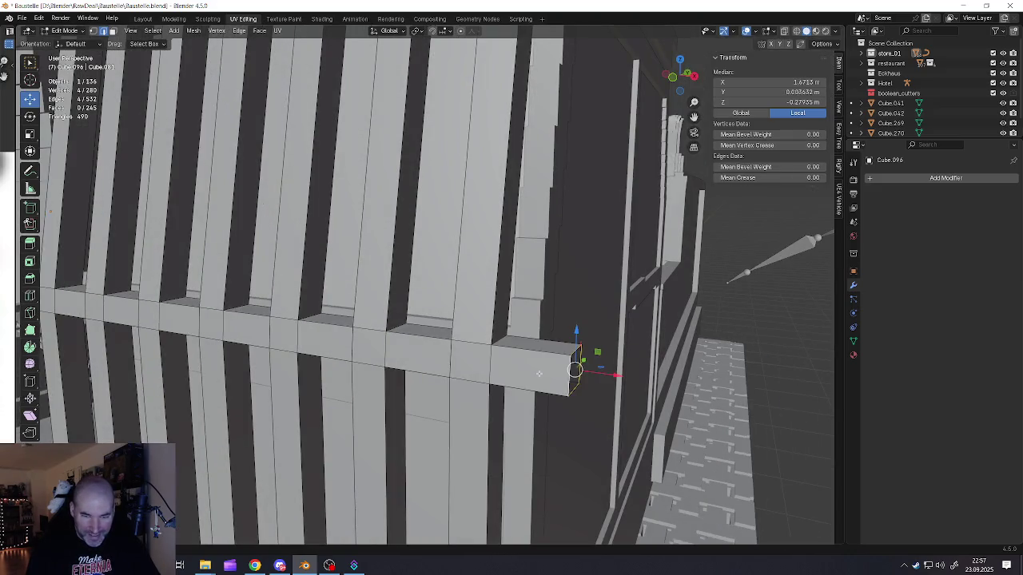
{"action": "key", "text": "x"}
{"action": "left_click", "coordinate": [517, 352]}
{"action": "middle_click_drag", "start_coordinate": [515, 357], "coordinate": [557, 357]}
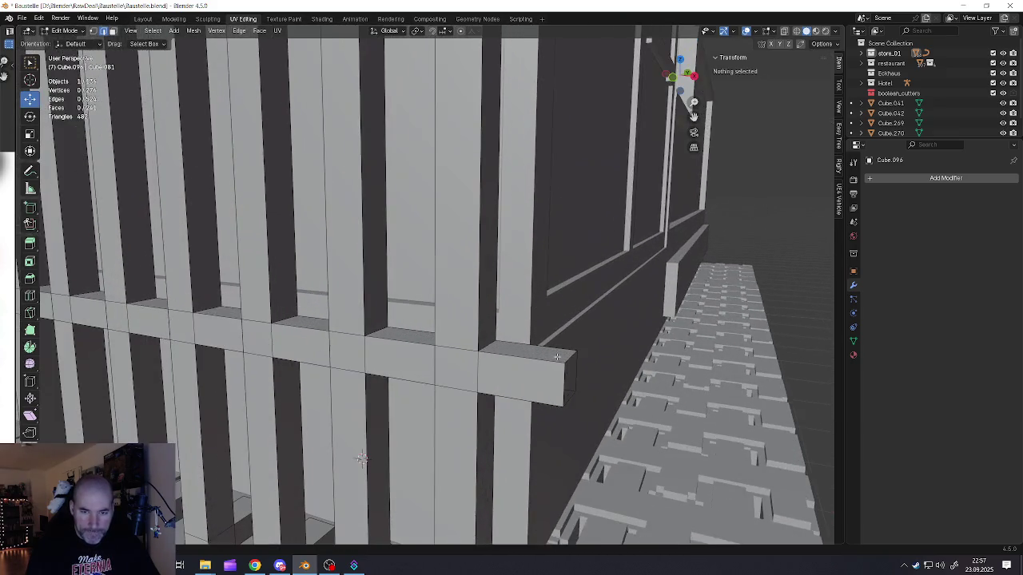
{"action": "left_click", "coordinate": [558, 374]}
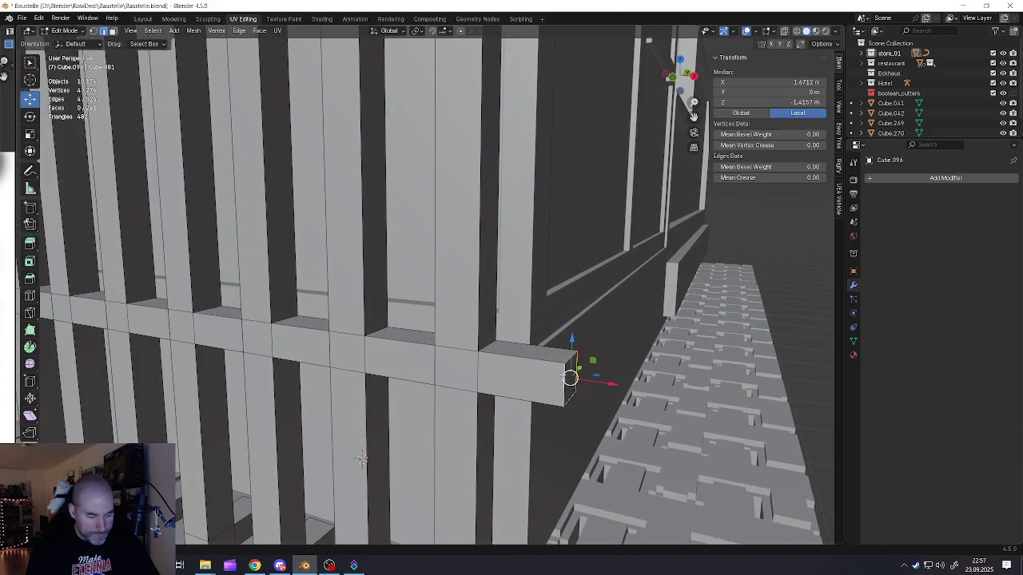
{"action": "key", "text": "e"}
{"action": "left_click", "coordinate": [609, 386]}
{"action": "key", "text": "ctrl+z"}
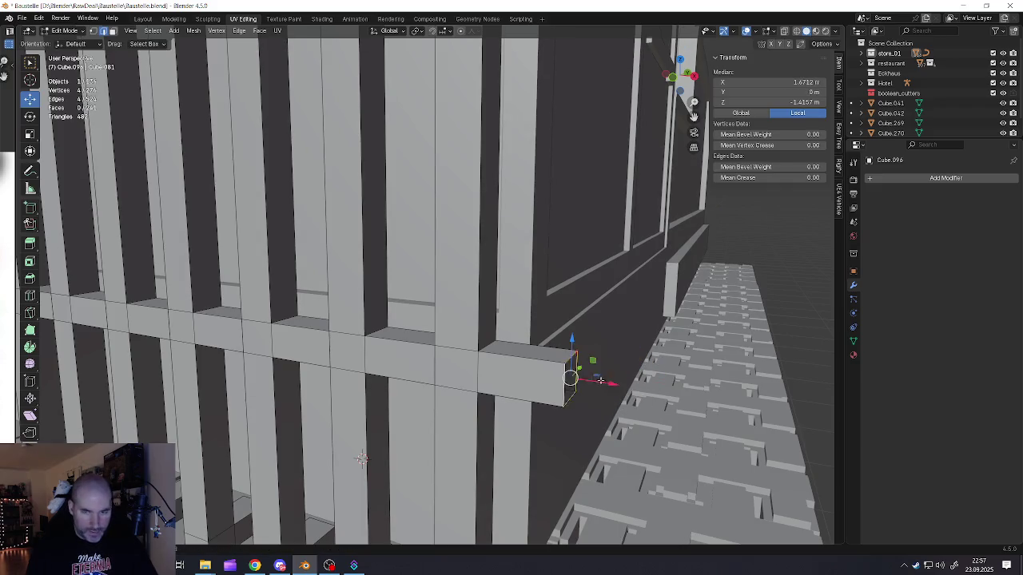
Step: Delete the remaining overhanging crossbar-end vertices, leave Edit Mode and deselect the grille
{"action": "key", "text": "x"}
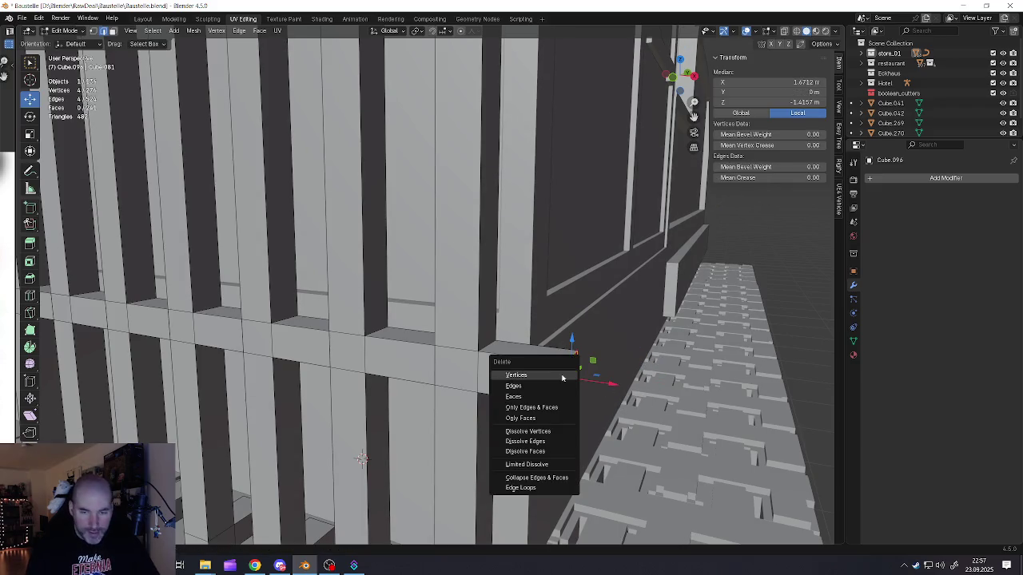
{"action": "left_click", "coordinate": [516, 375]}
{"action": "scroll", "coordinate": [497, 368], "scroll_direction": "down", "scroll_amount": 3}
{"action": "scroll", "coordinate": [497, 368], "scroll_direction": "up", "scroll_amount": 3}
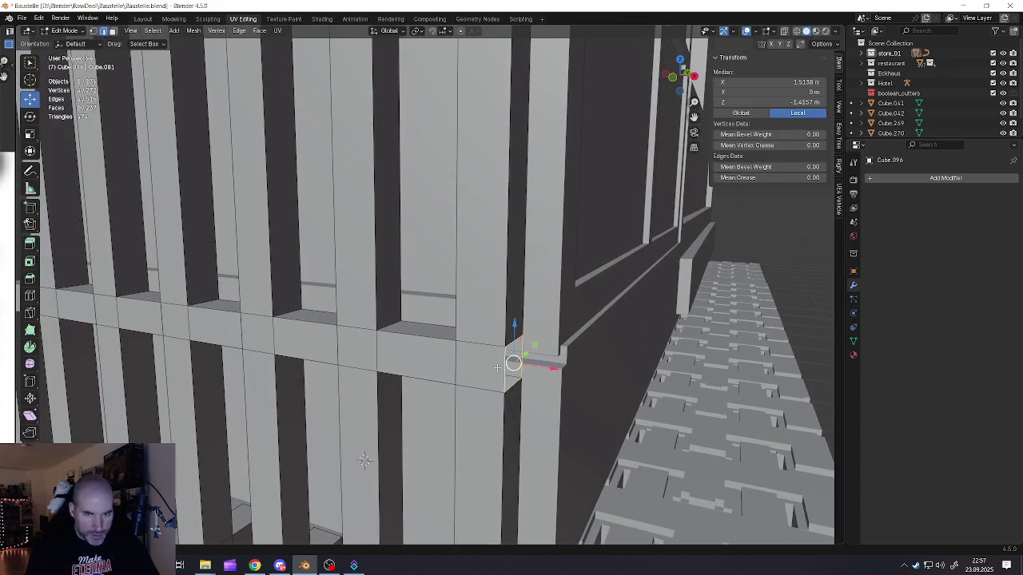
{"action": "scroll", "coordinate": [365, 460], "scroll_direction": "down", "scroll_amount": 5}
{"action": "scroll", "coordinate": [477, 351], "scroll_direction": "up", "scroll_amount": 5}
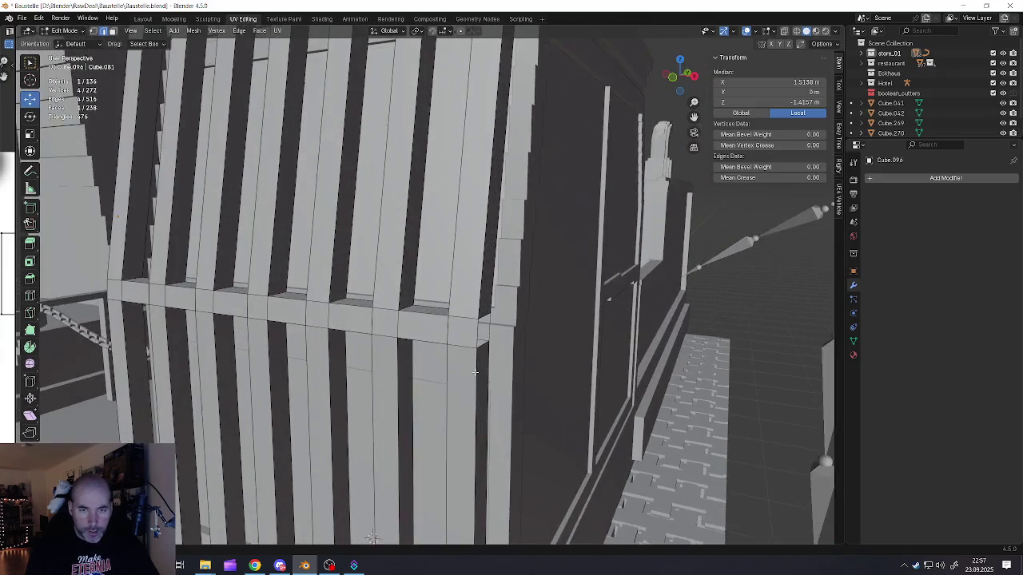
{"action": "scroll", "coordinate": [479, 359], "scroll_direction": "down", "scroll_amount": 5}
{"action": "scroll", "coordinate": [478, 359], "scroll_direction": "down", "scroll_amount": 5}
{"action": "mouse_move", "coordinate": [447, 383]}
{"action": "middle_mouse_down"}
{"action": "mouse_move", "coordinate": [416, 419]}
{"action": "mouse_move", "coordinate": [486, 420]}
{"action": "mouse_move", "coordinate": [480, 388]}
{"action": "mouse_move", "coordinate": [442, 419]}
{"action": "mouse_move", "coordinate": [368, 383]}
{"action": "middle_mouse_up"}
{"action": "key", "text": "Tab"}
{"action": "scroll", "coordinate": [416, 419], "scroll_direction": "up", "scroll_amount": 4}
{"action": "scroll", "coordinate": [368, 383], "scroll_direction": "down", "scroll_amount": 4}
{"action": "key", "text": "alt+a"}
Step: Select the long beam under the grille and try, then cancel, a loop cut on it
{"action": "scroll", "coordinate": [354, 419], "scroll_direction": "down", "scroll_amount": 3}
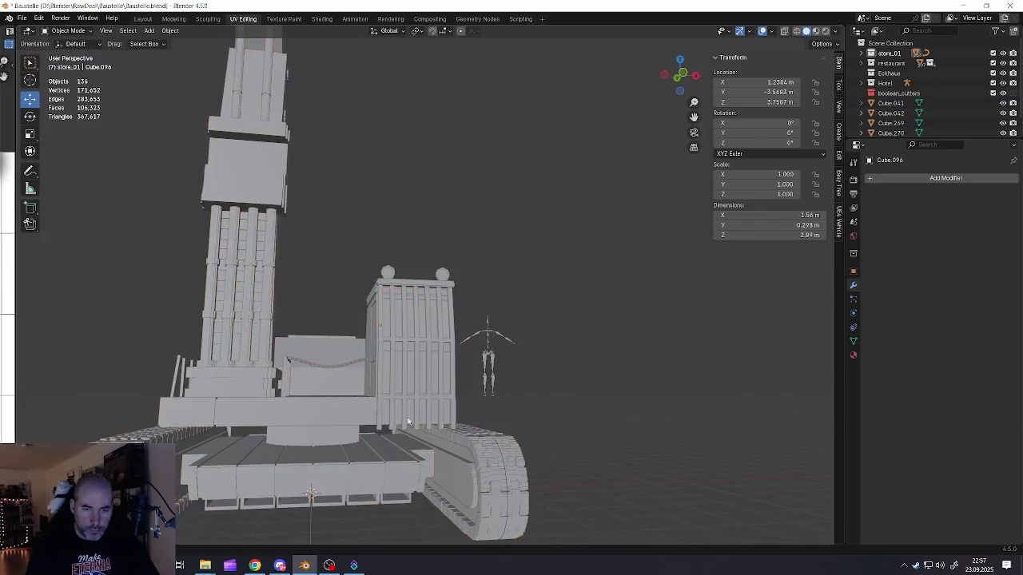
{"action": "scroll", "coordinate": [373, 439], "scroll_direction": "up", "scroll_amount": 5}
{"action": "mouse_move", "coordinate": [373, 440]}
{"action": "middle_mouse_down"}
{"action": "mouse_move", "coordinate": [362, 230]}
{"action": "mouse_move", "coordinate": [425, 242]}
{"action": "middle_mouse_up"}
{"action": "left_click", "coordinate": [363, 236]}
{"action": "key", "text": "Tab"}
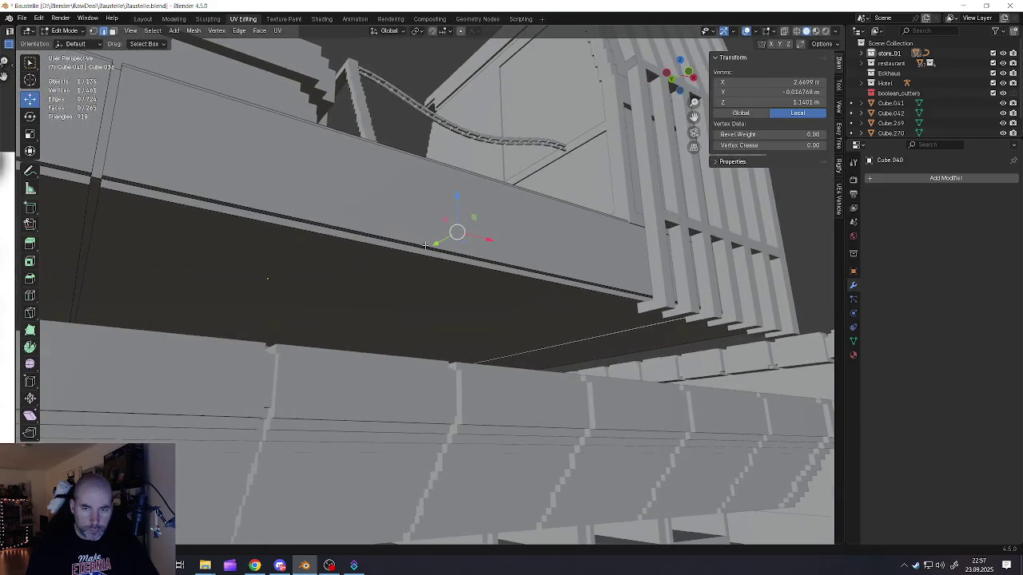
{"action": "key", "text": "ctrl+r"}
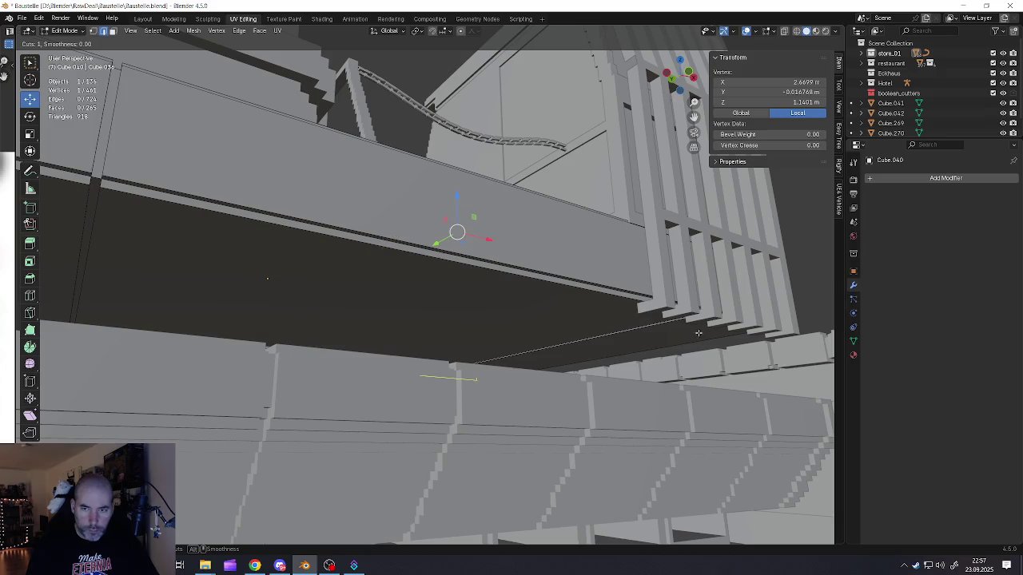
{"action": "key", "text": "Escape"}
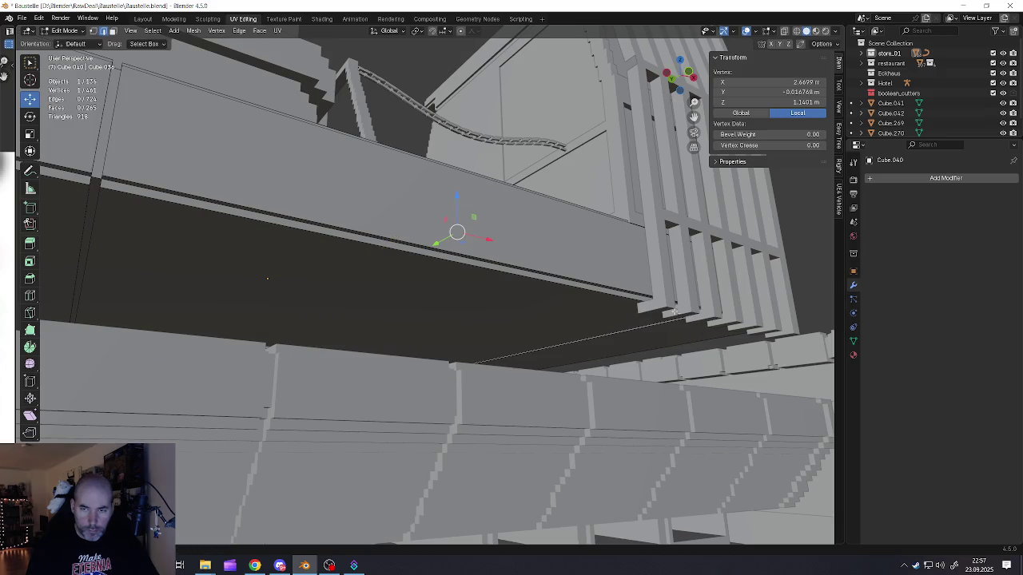
{"action": "key", "text": "Tab"}
Step: Reselect the grille in Edit Mode with vertex selection, viewed from a low front angle
{"action": "middle_click_drag", "start_coordinate": [688, 318], "coordinate": [627, 320]}
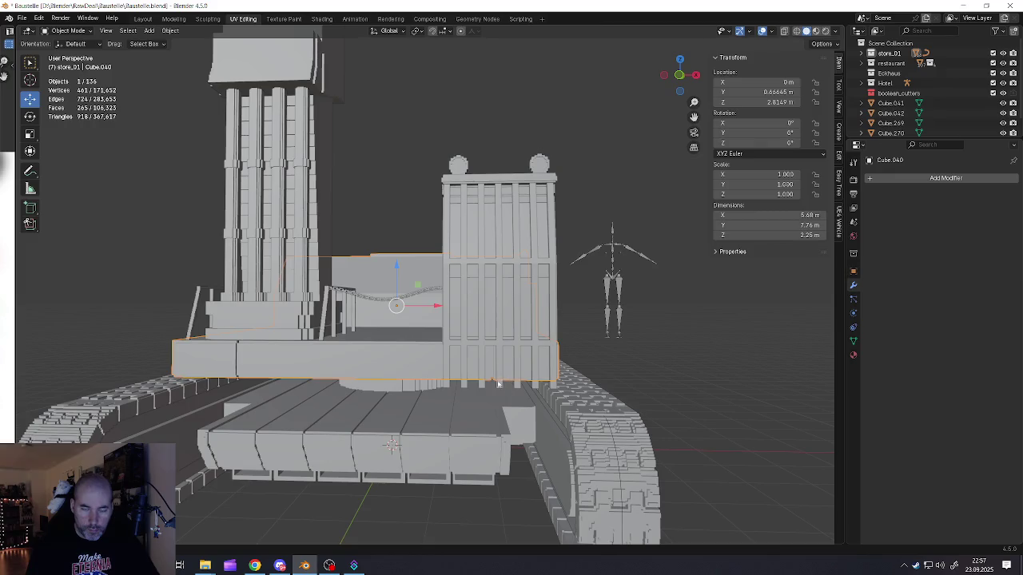
{"action": "scroll", "coordinate": [499, 384], "scroll_direction": "up", "scroll_amount": 4}
{"action": "middle_click_drag", "start_coordinate": [499, 384], "coordinate": [525, 364]}
{"action": "scroll", "coordinate": [633, 314], "scroll_direction": "up", "scroll_amount": 4}
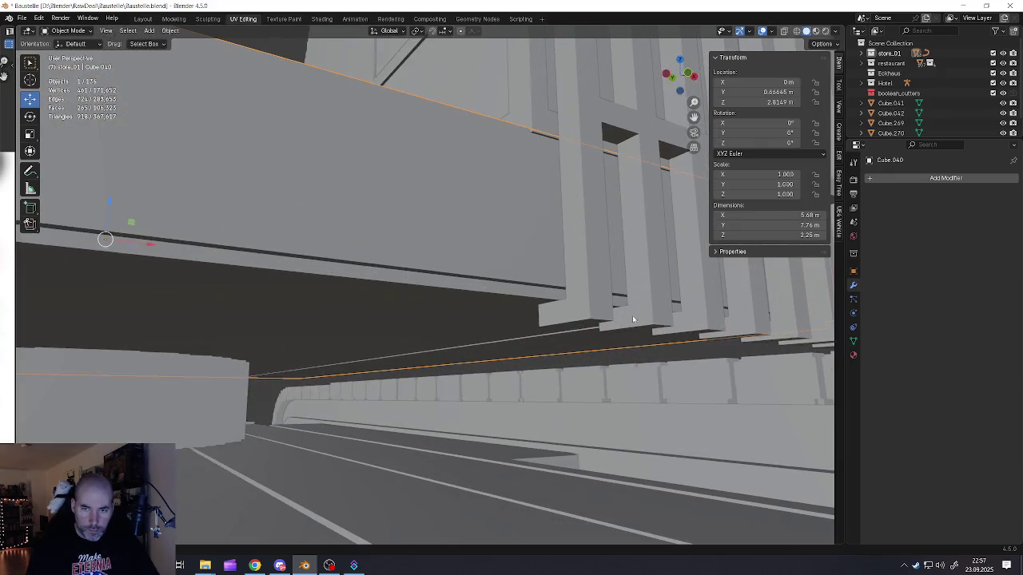
{"action": "left_click", "coordinate": [587, 319]}
{"action": "key", "text": "Tab"}
{"action": "scroll", "coordinate": [592, 324], "scroll_direction": "down", "scroll_amount": 3}
{"action": "key", "text": "1"}
{"action": "middle_click_drag", "start_coordinate": [590, 323], "coordinate": [593, 344]}
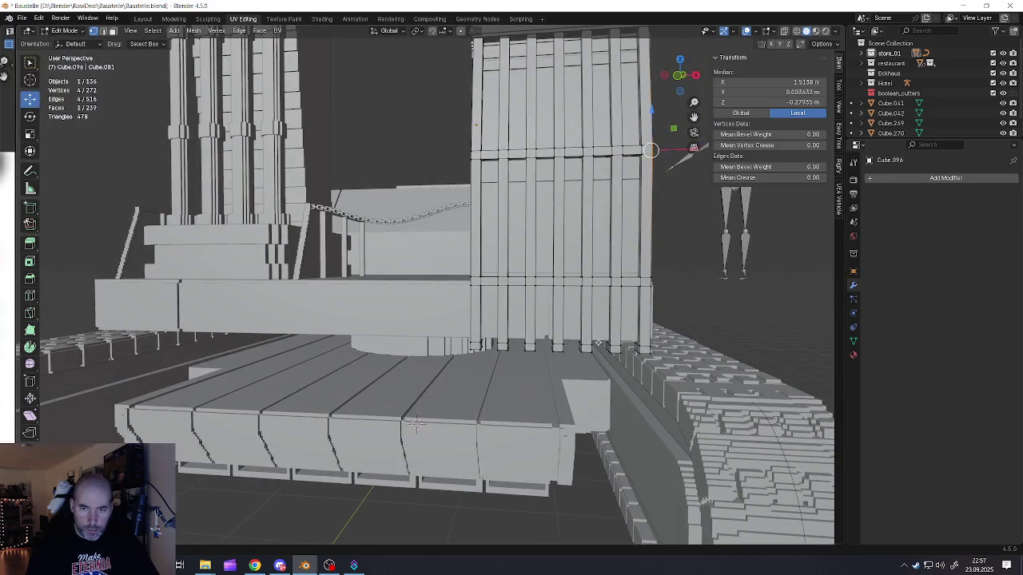
Step: Select the bottom vertices of all the grille slats, using X-ray to catch hidden ones
{"action": "left_click", "coordinate": [591, 345]}
{"action": "key", "text": "ctrl+l"}
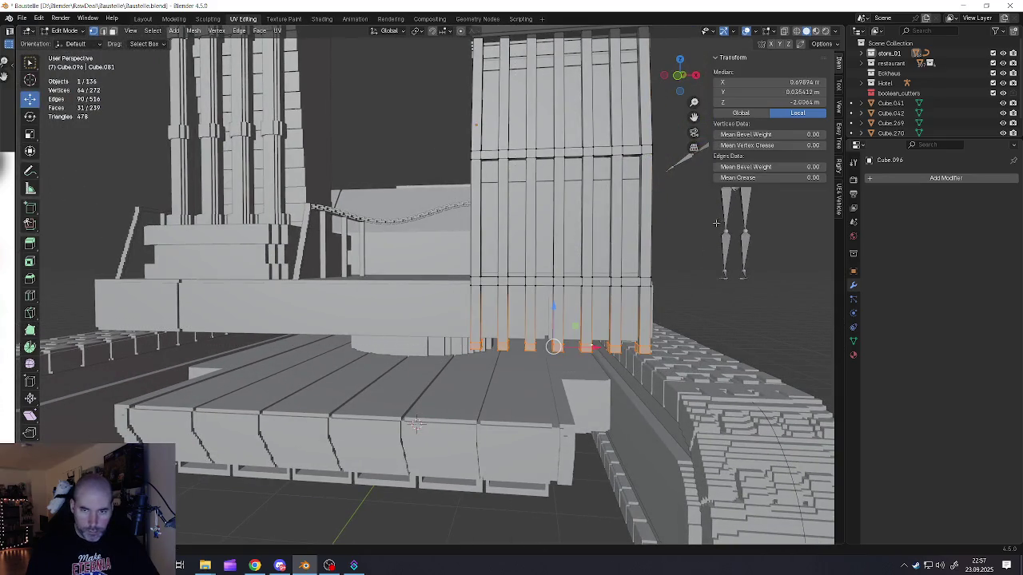
{"action": "left_click", "coordinate": [783, 32]}
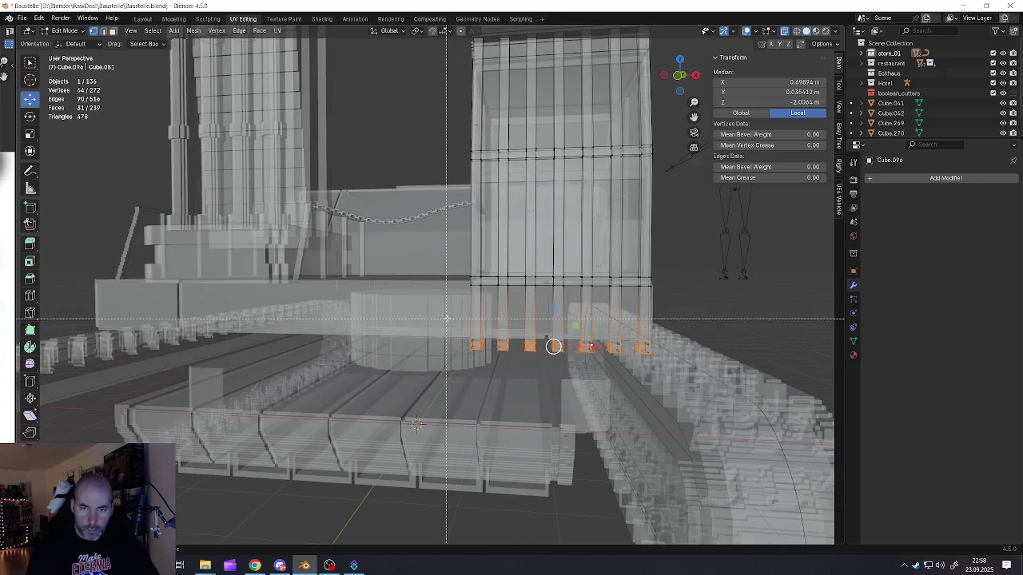
{"action": "key", "text": "alt+z"}
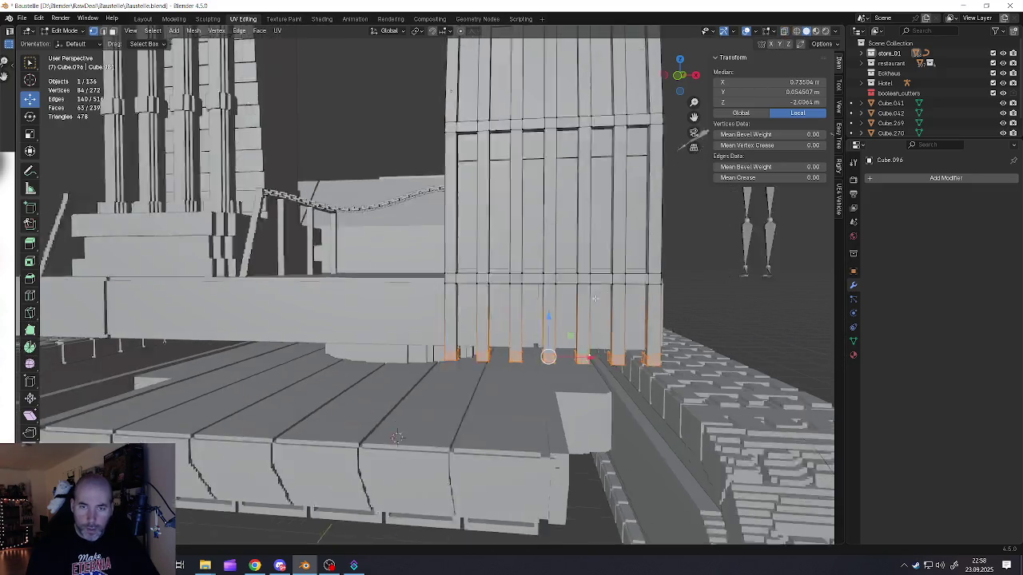
{"action": "scroll", "coordinate": [479, 376], "scroll_direction": "up", "scroll_amount": 4}
Step: Raise the slat bottoms vertically so the grille is 2.79 m tall, back in Object Mode
{"action": "key", "text": "g"}
{"action": "key", "text": "z"}
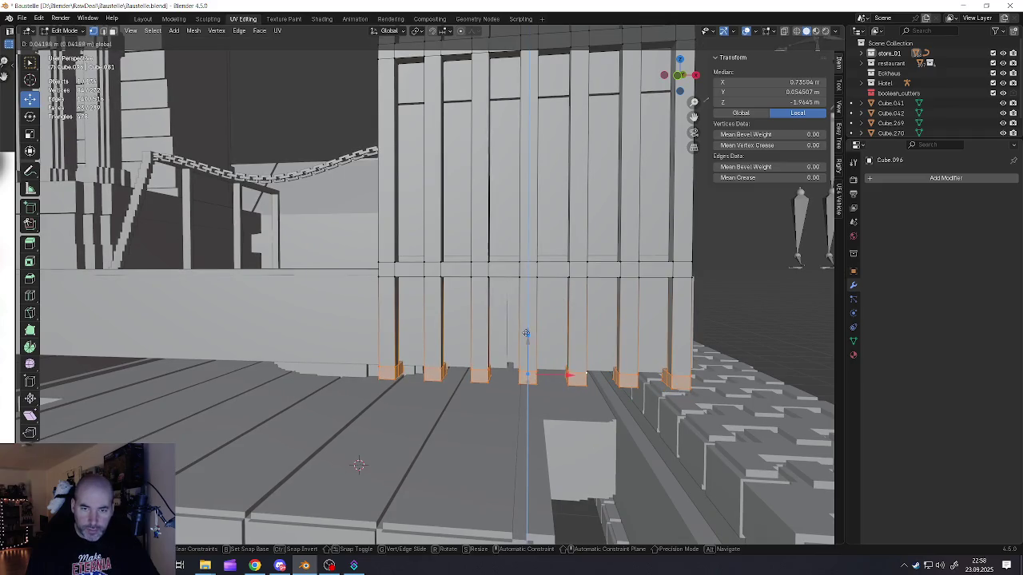
{"action": "left_click", "coordinate": [522, 334]}
{"action": "mouse_move", "coordinate": [522, 334]}
{"action": "middle_mouse_down"}
{"action": "mouse_move", "coordinate": [469, 351]}
{"action": "mouse_move", "coordinate": [517, 344]}
{"action": "middle_mouse_up"}
{"action": "left_click_drag", "start_coordinate": [536, 345], "coordinate": [536, 322]}
{"action": "mouse_move", "coordinate": [536, 322]}
{"action": "middle_mouse_down"}
{"action": "mouse_move", "coordinate": [494, 359]}
{"action": "mouse_move", "coordinate": [480, 355]}
{"action": "middle_mouse_up"}
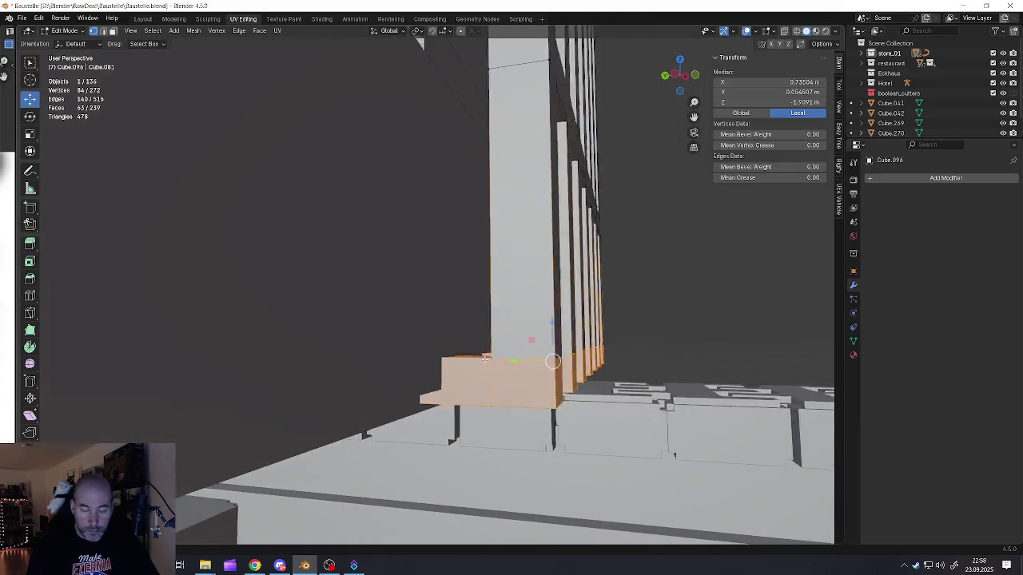
{"action": "scroll", "coordinate": [479, 356], "scroll_direction": "down", "scroll_amount": 5}
{"action": "key", "text": "Tab"}
{"action": "mouse_move", "coordinate": [557, 342]}
{"action": "middle_mouse_down"}
{"action": "mouse_move", "coordinate": [518, 245]}
{"action": "mouse_move", "coordinate": [423, 222]}
{"action": "mouse_move", "coordinate": [482, 286]}
{"action": "middle_mouse_up"}
{"action": "scroll", "coordinate": [424, 222], "scroll_direction": "down", "scroll_amount": 2}
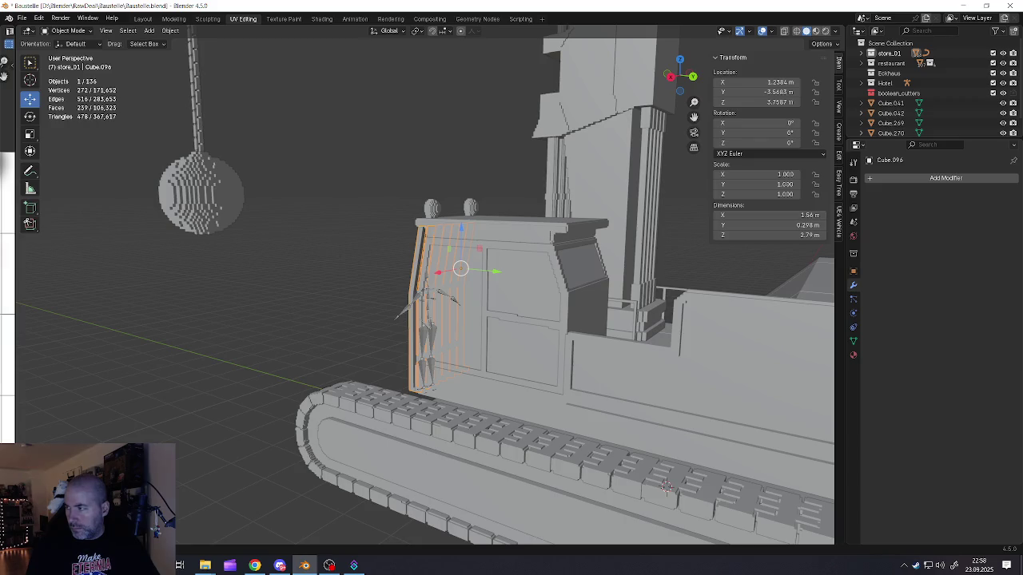
Step: Duplicate the slatted grille, leaving the copy in its original place
{"action": "mouse_move", "coordinate": [582, 267]}
{"action": "middle_mouse_down"}
{"action": "mouse_move", "coordinate": [542, 297]}
{"action": "mouse_move", "coordinate": [462, 315]}
{"action": "middle_mouse_up"}
{"action": "scroll", "coordinate": [543, 297], "scroll_direction": "up", "scroll_amount": 3}
{"action": "scroll", "coordinate": [422, 317], "scroll_direction": "down", "scroll_amount": 3}
{"action": "key", "text": "shift+d"}
{"action": "right_click", "coordinate": [446, 336]}
Step: Slide the grille copy along Y and tilt it to -170° around X
{"action": "left_click_drag", "start_coordinate": [453, 290], "coordinate": [304, 319]}
{"action": "middle_click_drag", "start_coordinate": [304, 319], "coordinate": [383, 296]}
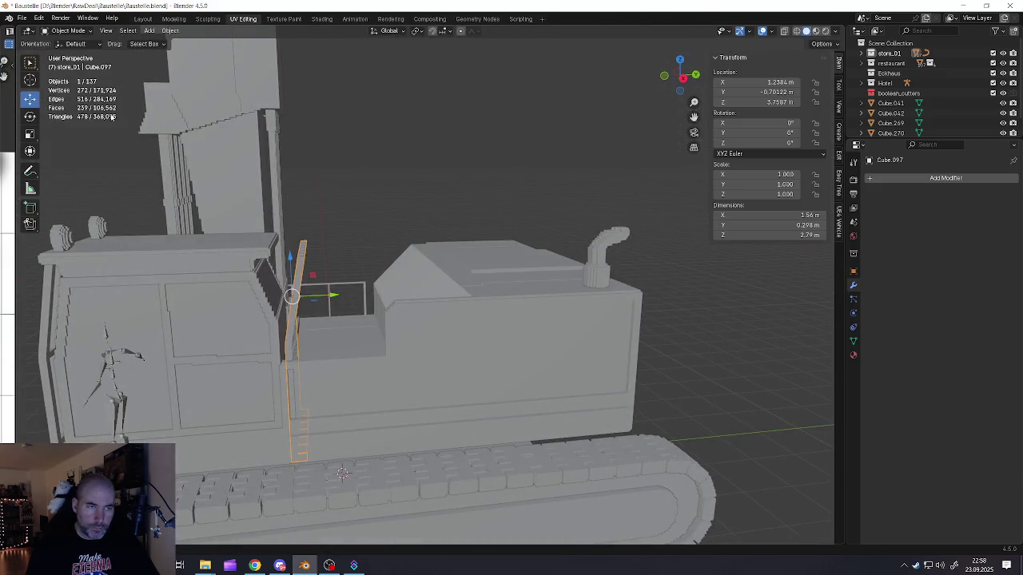
{"action": "mouse_move", "coordinate": [263, 307]}
{"action": "left_mouse_down"}
{"action": "mouse_move", "coordinate": [317, 395]}
{"action": "mouse_move", "coordinate": [260, 376]}
{"action": "left_mouse_up"}
{"action": "mouse_move", "coordinate": [335, 299]}
{"action": "middle_mouse_down"}
{"action": "mouse_move", "coordinate": [292, 281]}
{"action": "mouse_move", "coordinate": [303, 279]}
{"action": "mouse_move", "coordinate": [239, 191]}
{"action": "middle_mouse_up"}
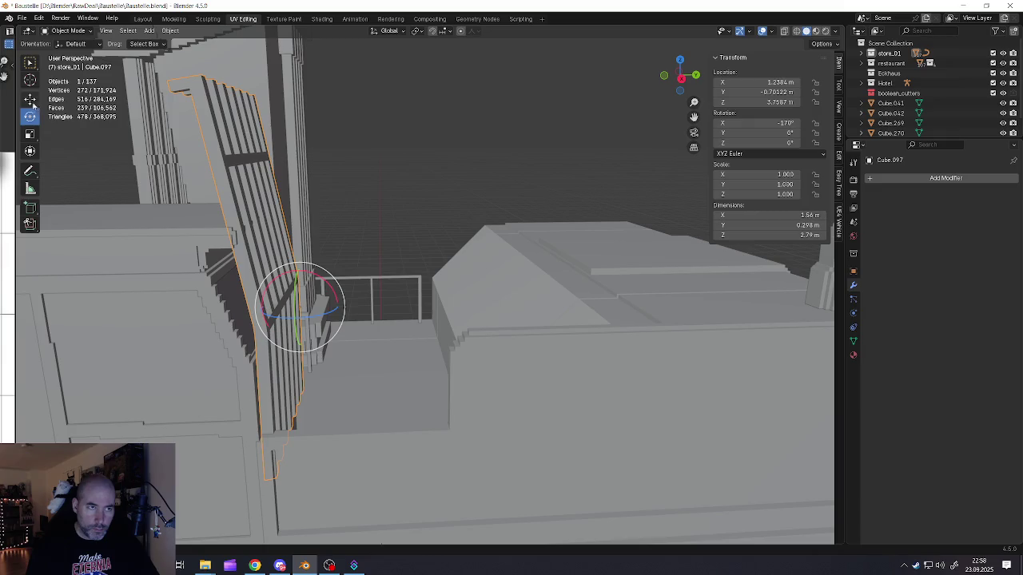
Step: Shift the copy along Y, then lower it vertically in two moves
{"action": "key", "text": "g"}
{"action": "key", "text": "y"}
{"action": "left_click", "coordinate": [323, 295]}
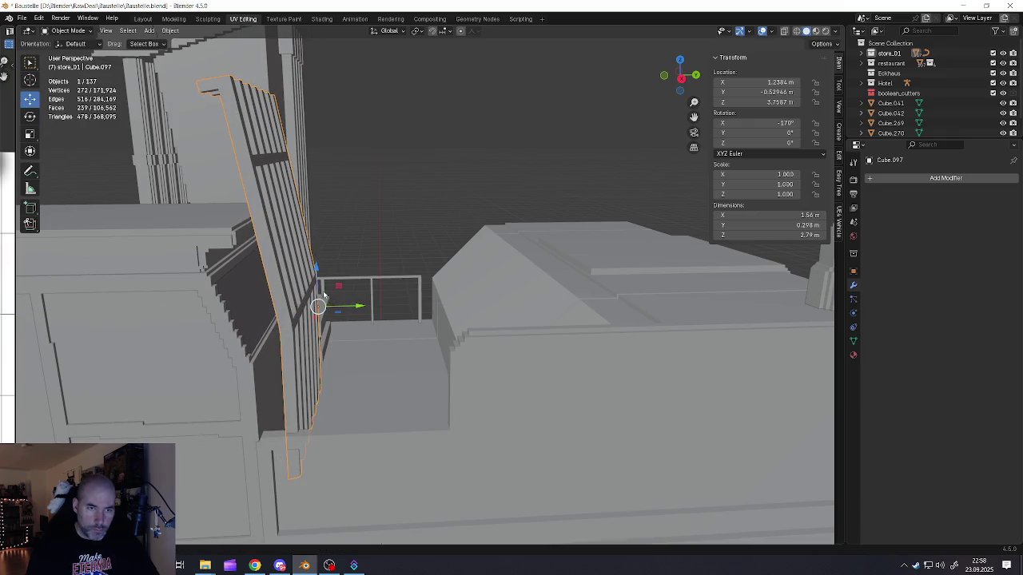
{"action": "key", "text": "g"}
{"action": "key", "text": "z"}
{"action": "left_click", "coordinate": [316, 296]}
{"action": "middle_click_drag", "start_coordinate": [315, 296], "coordinate": [238, 343]}
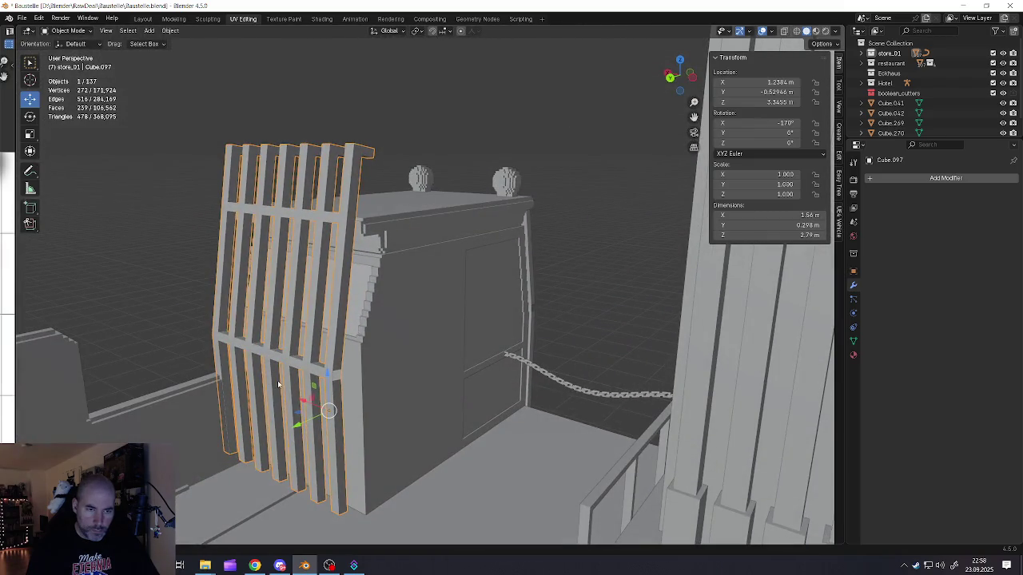
{"action": "key", "text": "g"}
{"action": "key", "text": "z"}
{"action": "left_click", "coordinate": [328, 385]}
{"action": "mouse_move", "coordinate": [328, 385]}
{"action": "middle_mouse_down"}
{"action": "mouse_move", "coordinate": [359, 384]}
{"action": "mouse_move", "coordinate": [304, 363]}
{"action": "mouse_move", "coordinate": [320, 341]}
{"action": "mouse_move", "coordinate": [262, 346]}
{"action": "mouse_move", "coordinate": [269, 338]}
{"action": "mouse_move", "coordinate": [330, 349]}
{"action": "middle_mouse_up"}
Step: Undo the tilt, turn the copy 180° about Z and lift it to Z 5.1575 m
{"action": "key", "text": "ctrl+z"}
{"action": "key", "text": "ctrl+z"}
{"action": "key", "text": "ctrl+z"}
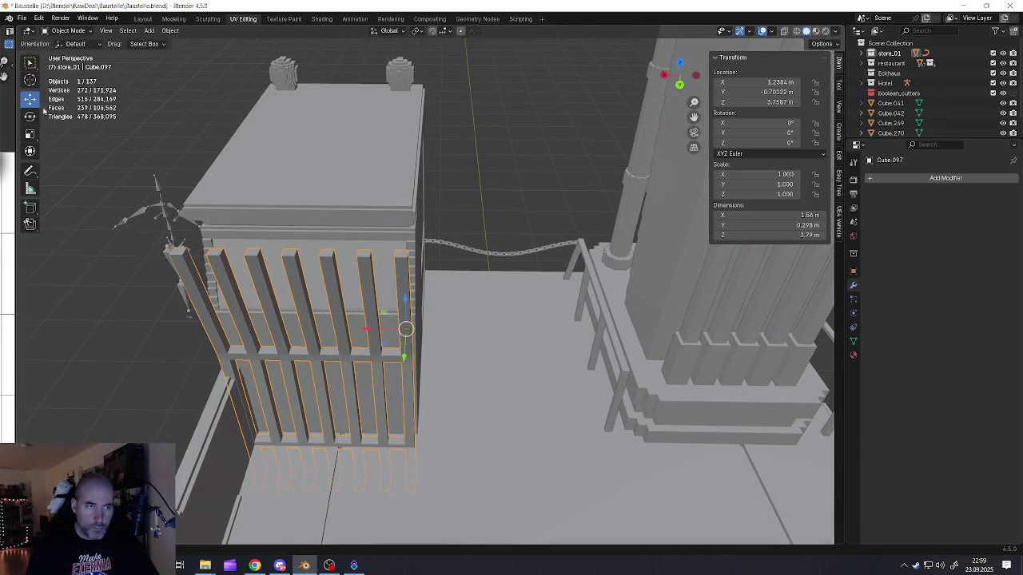
{"action": "mouse_move", "coordinate": [392, 356]}
{"action": "left_mouse_down"}
{"action": "mouse_move", "coordinate": [635, 283]}
{"action": "mouse_move", "coordinate": [438, 264]}
{"action": "mouse_move", "coordinate": [443, 272]}
{"action": "left_mouse_up"}
{"action": "middle_click_drag", "start_coordinate": [467, 363], "coordinate": [431, 355]}
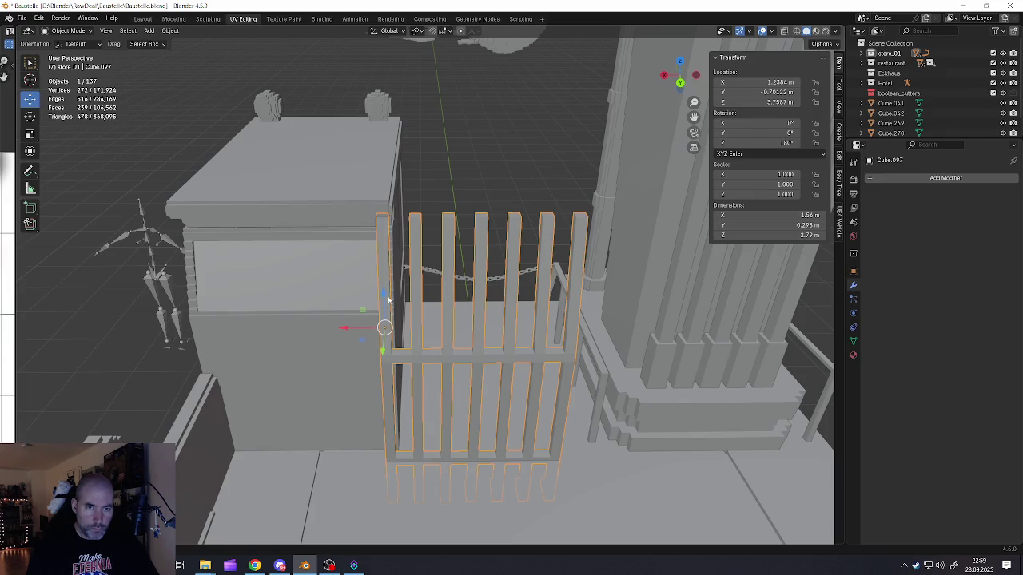
{"action": "left_click_drag", "start_coordinate": [389, 300], "coordinate": [392, 231]}
{"action": "middle_click_drag", "start_coordinate": [418, 263], "coordinate": [415, 301]}
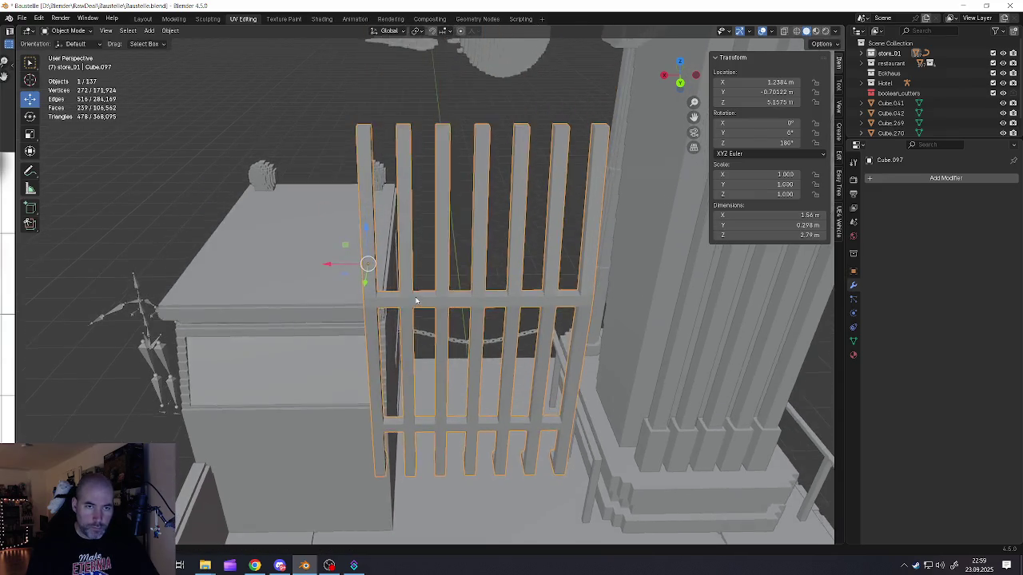
{"action": "scroll", "coordinate": [416, 300], "scroll_direction": "down", "scroll_amount": 3}
Step: Slide the grille copy sideways along the X axis
{"action": "key", "text": "g"}
{"action": "key", "text": "x"}
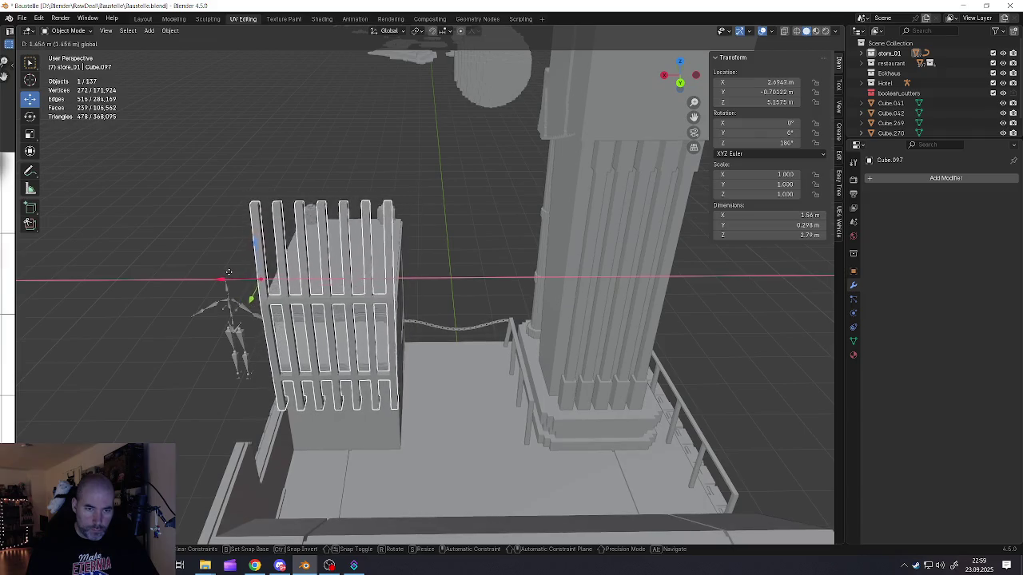
{"action": "left_click", "coordinate": [230, 273]}
{"action": "middle_click_drag", "start_coordinate": [239, 272], "coordinate": [376, 238]}
{"action": "scroll", "coordinate": [376, 237], "scroll_direction": "up", "scroll_amount": 2}
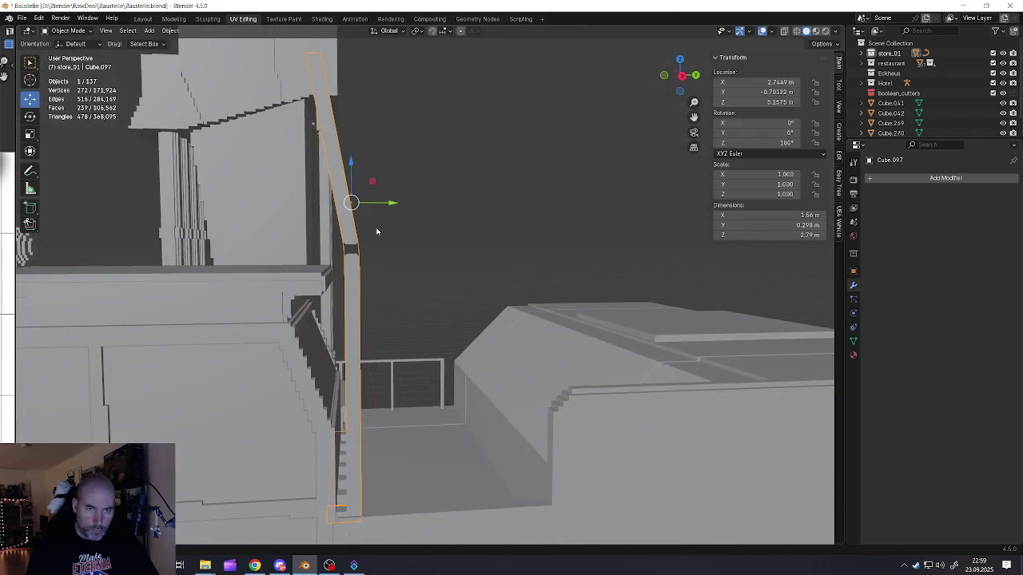
{"action": "scroll", "coordinate": [377, 237], "scroll_direction": "down", "scroll_amount": 2}
Step: Raise the grille higher along Z so it sits further up the cab
{"action": "key", "text": "g"}
{"action": "key", "text": "z"}
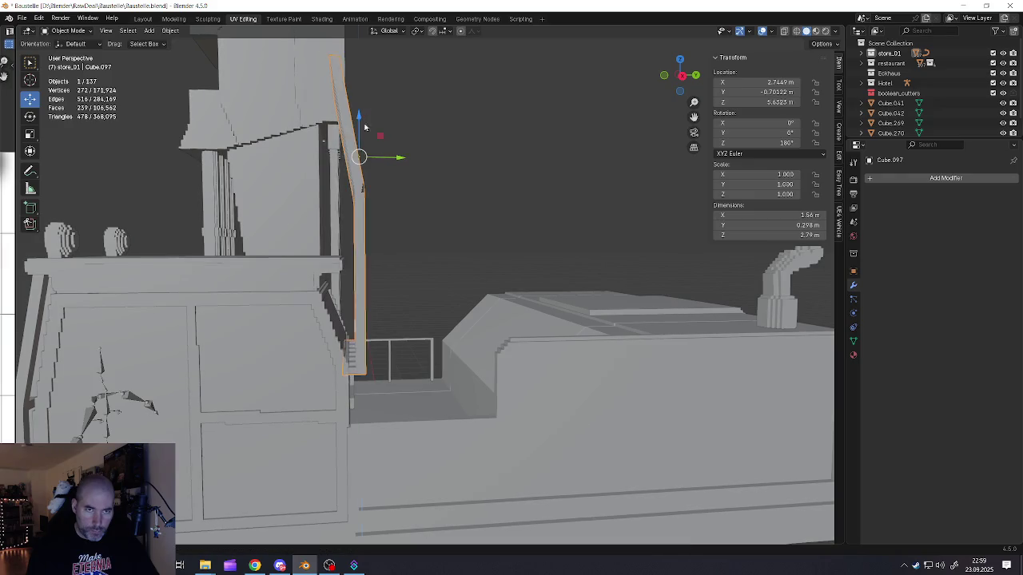
{"action": "left_click", "coordinate": [365, 124]}
{"action": "middle_click_drag", "start_coordinate": [364, 124], "coordinate": [319, 200]}
{"action": "scroll", "coordinate": [320, 199], "scroll_direction": "up", "scroll_amount": 2}
{"action": "scroll", "coordinate": [306, 222], "scroll_direction": "up", "scroll_amount": 2}
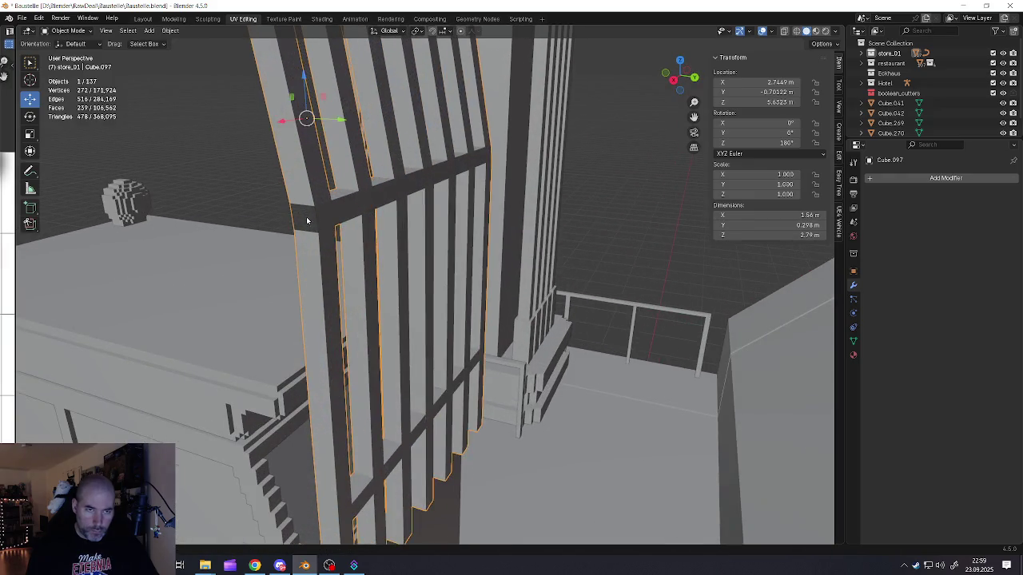
Step: Check the grille in Edit Mode by selecting a single corner vertex, then exit
{"action": "key", "text": "Tab"}
{"action": "left_click", "coordinate": [306, 206]}
{"action": "scroll", "coordinate": [306, 206], "scroll_direction": "down", "scroll_amount": 3}
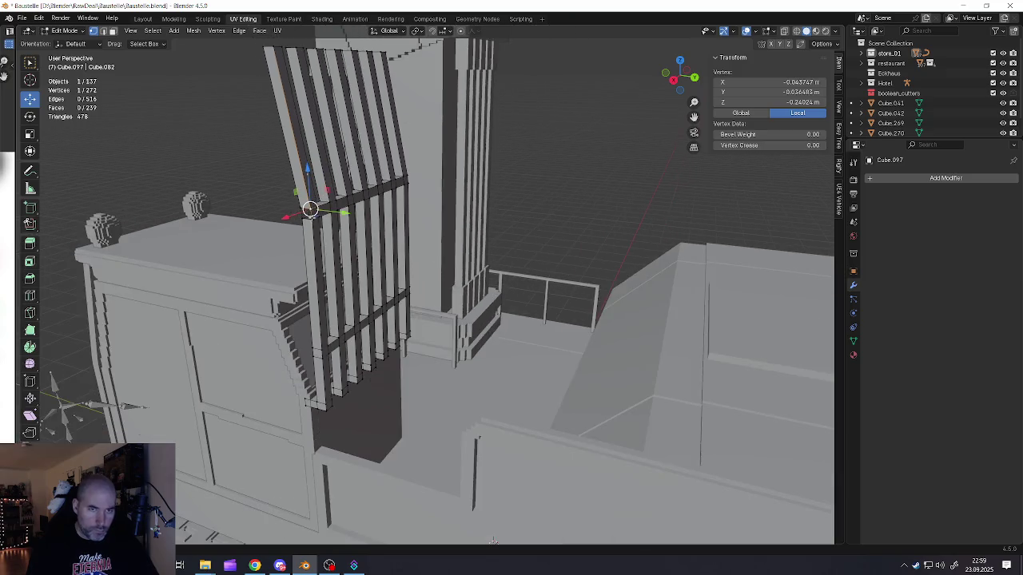
{"action": "mouse_move", "coordinate": [306, 209]}
{"action": "middle_mouse_down"}
{"action": "mouse_move", "coordinate": [292, 325]}
{"action": "mouse_move", "coordinate": [306, 339]}
{"action": "mouse_move", "coordinate": [298, 362]}
{"action": "middle_mouse_up"}
{"action": "key", "text": "Tab"}
{"action": "scroll", "coordinate": [292, 325], "scroll_direction": "down", "scroll_amount": 4}
Step: Select only the front grille and inspect its mesh in Edit Mode before returning to Object Mode
{"action": "left_click", "coordinate": [269, 352]}
{"action": "key", "text": "Tab"}
{"action": "key", "text": "Tab"}
{"action": "left_click", "coordinate": [269, 352]}
{"action": "key", "text": "Tab"}
{"action": "scroll", "coordinate": [298, 363], "scroll_direction": "up", "scroll_amount": 3}
{"action": "scroll", "coordinate": [230, 359], "scroll_direction": "up", "scroll_amount": 5}
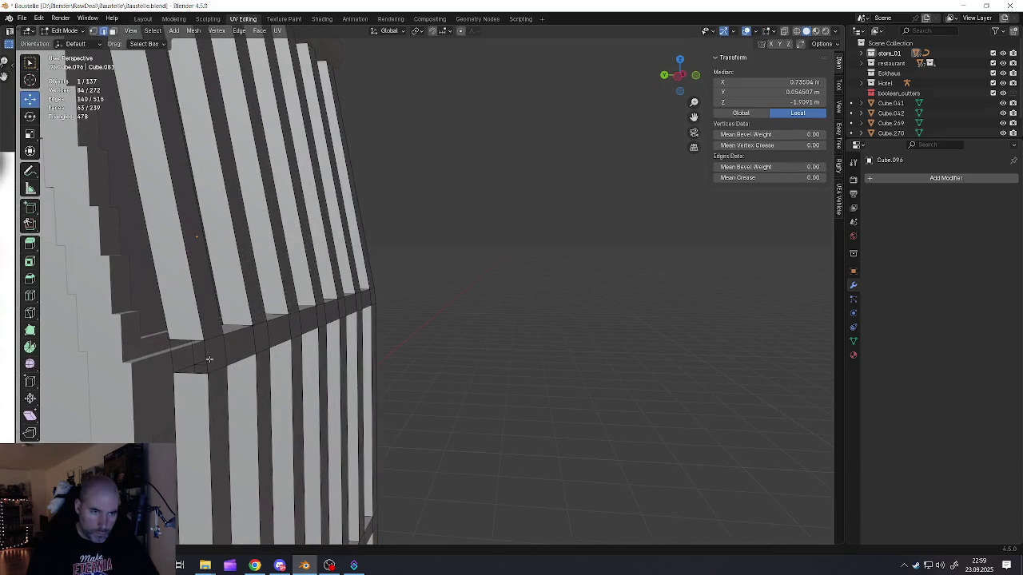
{"action": "scroll", "coordinate": [223, 360], "scroll_direction": "down", "scroll_amount": 5}
{"action": "scroll", "coordinate": [223, 360], "scroll_direction": "down", "scroll_amount": 3}
{"action": "key", "text": "Tab"}
Step: Deselect everything in the scene
{"action": "mouse_move", "coordinate": [239, 352]}
{"action": "middle_mouse_down"}
{"action": "mouse_move", "coordinate": [337, 326]}
{"action": "mouse_move", "coordinate": [154, 111]}
{"action": "middle_mouse_up"}
{"action": "scroll", "coordinate": [277, 322], "scroll_direction": "up", "scroll_amount": 3}
{"action": "key", "text": "alt+a"}
{"action": "scroll", "coordinate": [277, 322], "scroll_direction": "down", "scroll_amount": 3}
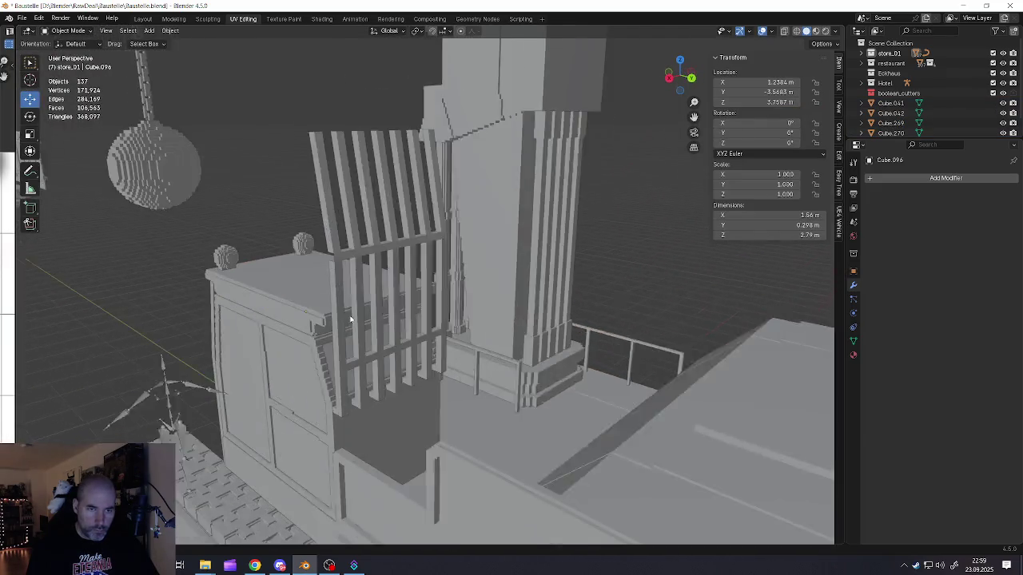
{"action": "scroll", "coordinate": [154, 111], "scroll_direction": "up", "scroll_amount": 3}
{"action": "left_click", "coordinate": [23, 18]}
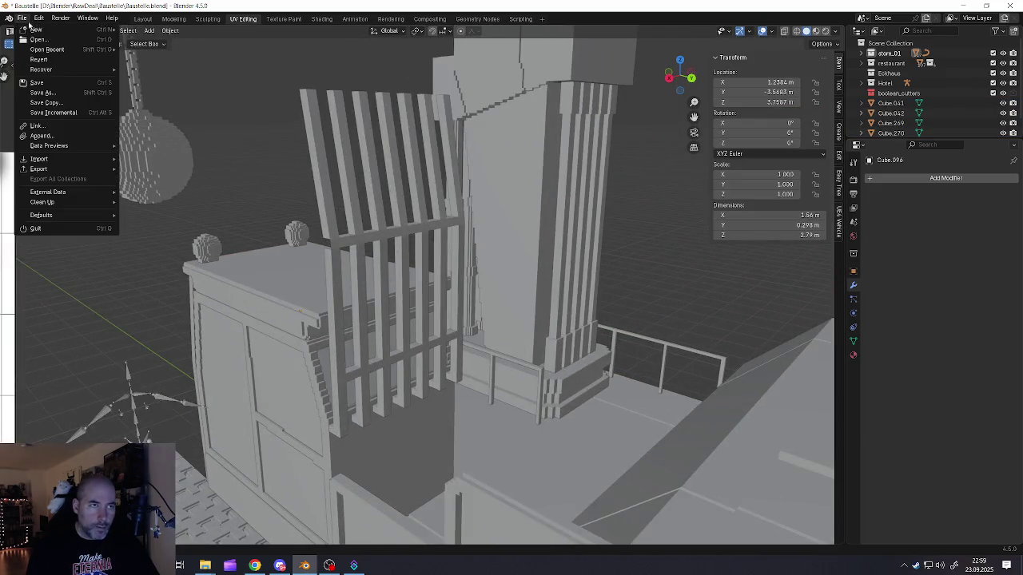
Step: Save Baustelle.blend, then delete the side grille's upper vertices in Edit Mode
{"action": "left_click", "coordinate": [48, 83]}
{"action": "left_click", "coordinate": [359, 295]}
{"action": "mouse_move", "coordinate": [360, 294]}
{"action": "middle_mouse_down"}
{"action": "mouse_move", "coordinate": [372, 304]}
{"action": "mouse_move", "coordinate": [379, 295]}
{"action": "middle_mouse_up"}
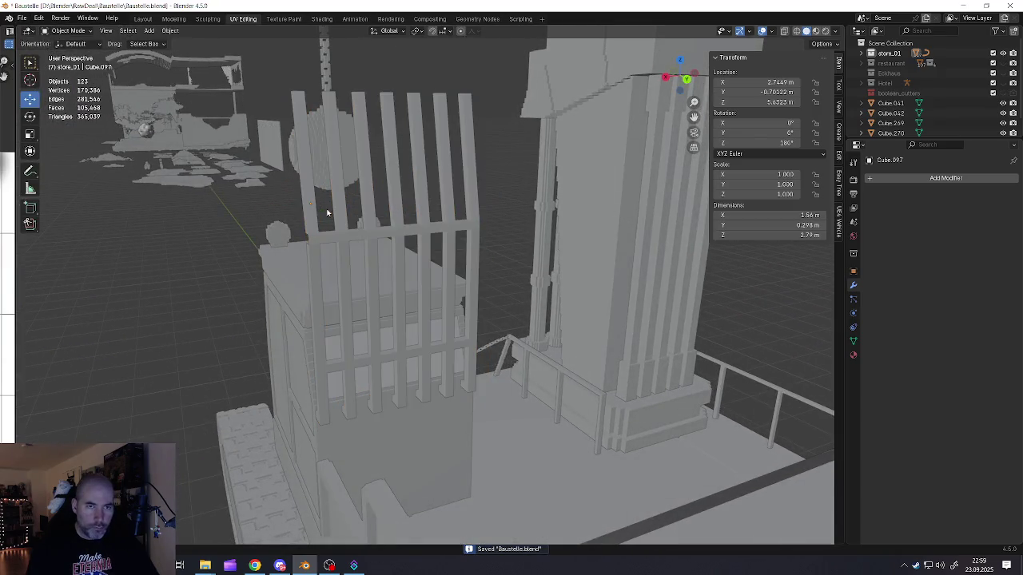
{"action": "key", "text": "Tab"}
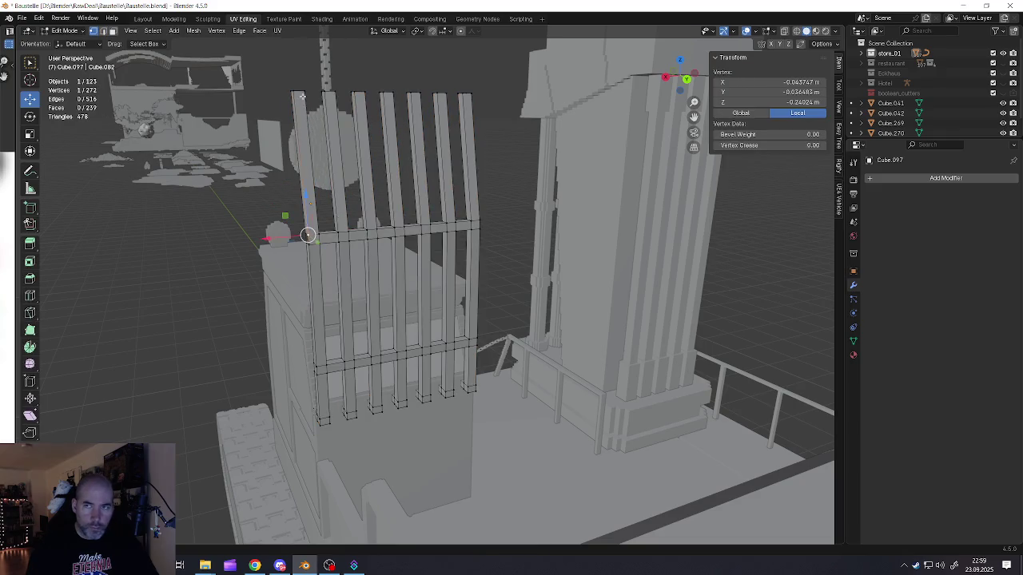
{"action": "left_click", "coordinate": [303, 92]}
{"action": "left_click_drag", "start_coordinate": [1003, 63], "coordinate": [1004, 96]}
{"action": "left_click", "coordinate": [784, 30]}
{"action": "mouse_move", "coordinate": [450, 240]}
{"action": "middle_mouse_down"}
{"action": "mouse_move", "coordinate": [379, 288]}
{"action": "mouse_move", "coordinate": [438, 298]}
{"action": "middle_mouse_up"}
{"action": "key", "text": "b"}
{"action": "left_click_drag", "start_coordinate": [294, 155], "coordinate": [447, 270]}
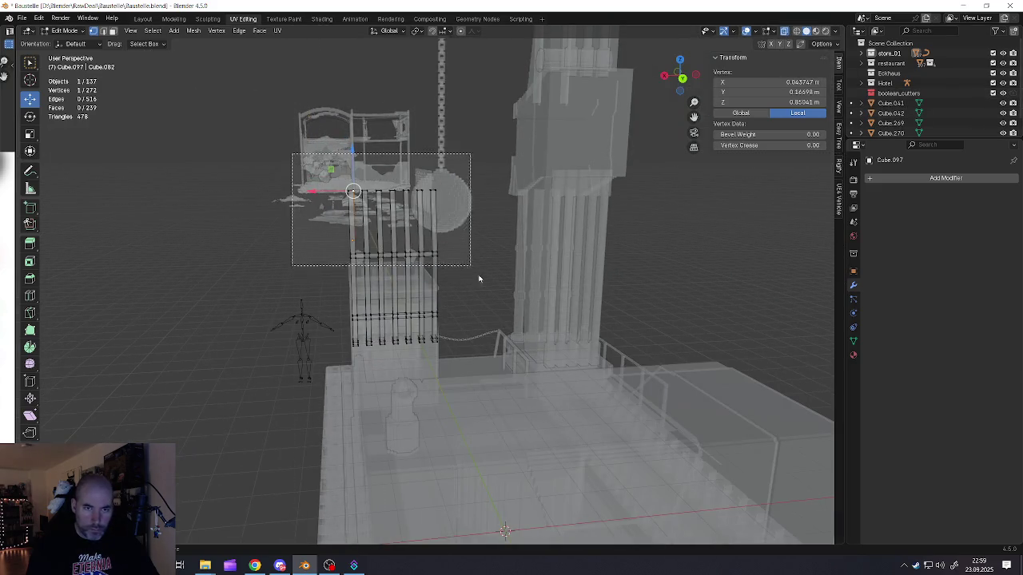
{"action": "key", "text": "x"}
{"action": "left_click", "coordinate": [445, 267]}
Step: Move the left post's top corner vertices along Y
{"action": "scroll", "coordinate": [516, 261], "scroll_direction": "up", "scroll_amount": 4}
{"action": "scroll", "coordinate": [516, 261], "scroll_direction": "up", "scroll_amount": 2}
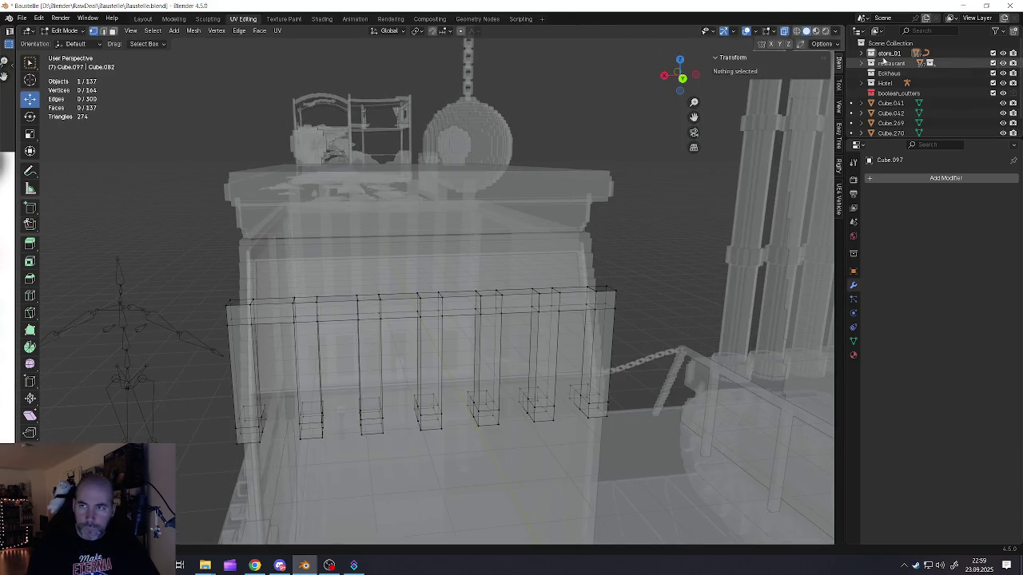
{"action": "left_click", "coordinate": [783, 31]}
{"action": "scroll", "coordinate": [274, 316], "scroll_direction": "up", "scroll_amount": 2}
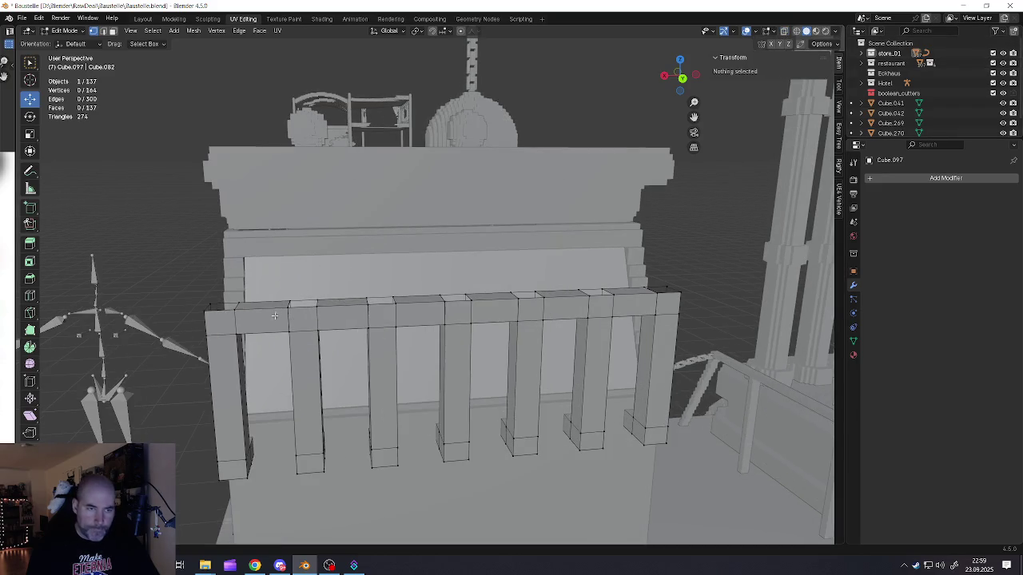
{"action": "left_click", "coordinate": [225, 313], "text": "alt"}
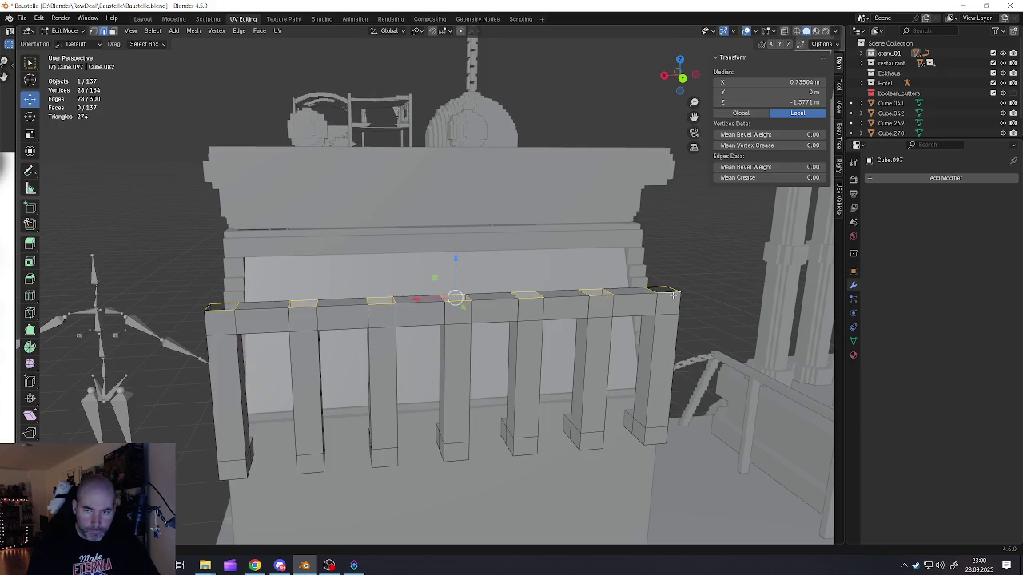
{"action": "middle_click_drag", "start_coordinate": [674, 295], "coordinate": [582, 309]}
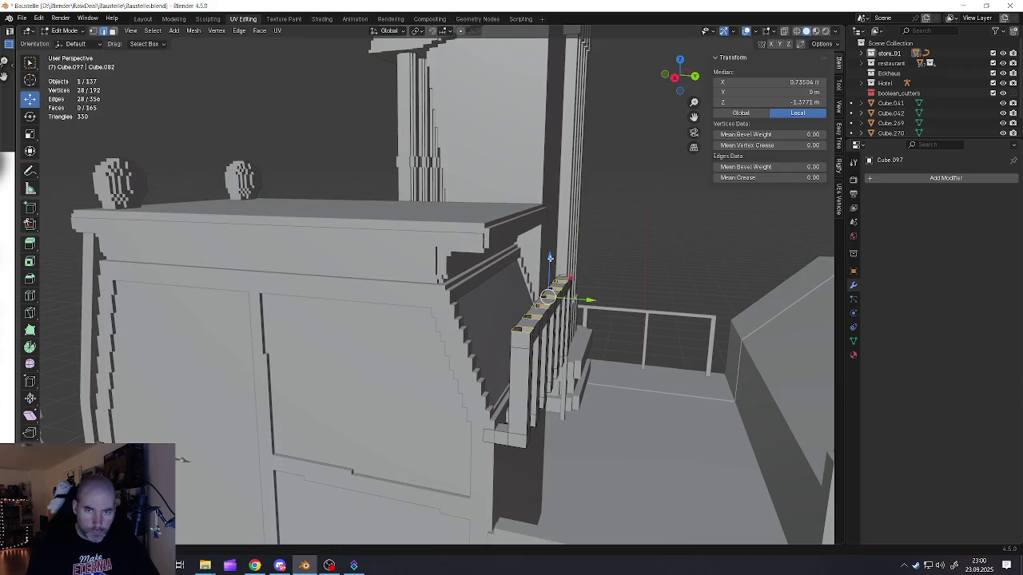
{"action": "middle_click_drag", "start_coordinate": [550, 257], "coordinate": [557, 264]}
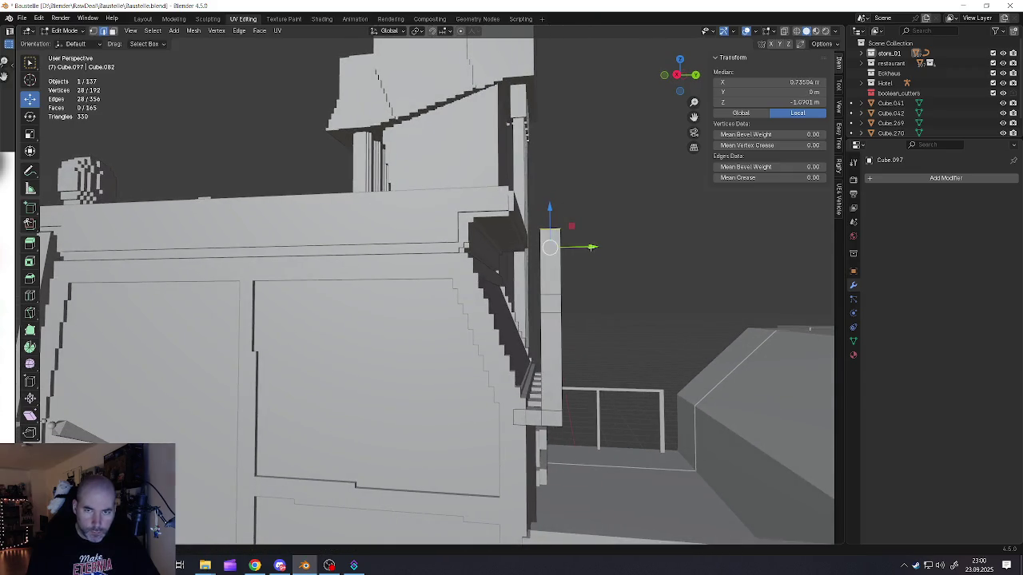
{"action": "key", "text": "g"}
{"action": "key", "text": "y"}
{"action": "left_click", "coordinate": [554, 238]}
Step: Flatten the slanted railing vertices to zero Y depth and lower them along Z
{"action": "middle_click_drag", "start_coordinate": [554, 238], "coordinate": [528, 274]}
{"action": "key", "text": "s"}
{"action": "key", "text": "y"}
{"action": "key", "text": "0"}
{"action": "key", "text": "Return"}
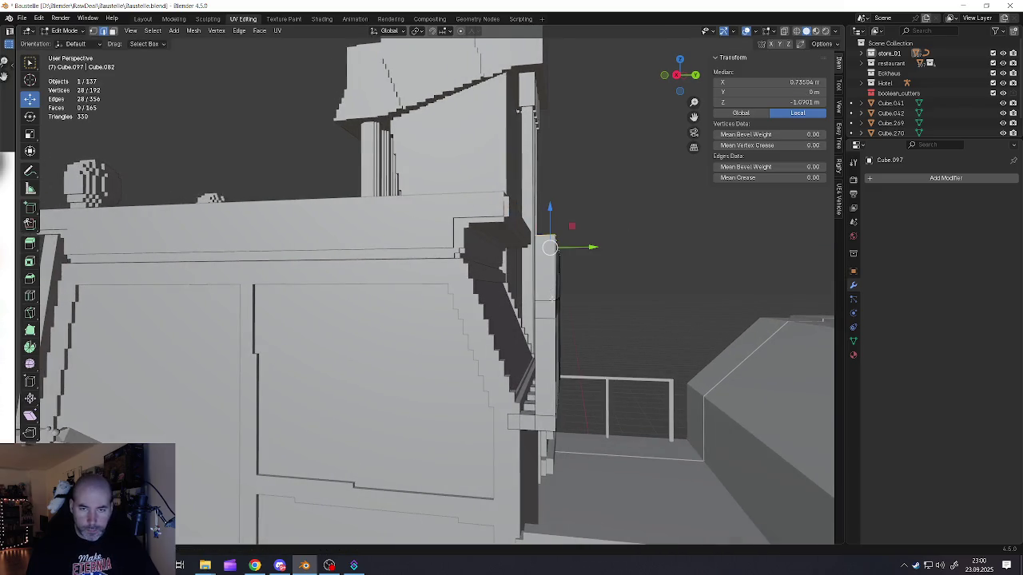
{"action": "key", "text": "g"}
{"action": "key", "text": "z"}
{"action": "left_click", "coordinate": [549, 298]}
{"action": "middle_click_drag", "start_coordinate": [550, 298], "coordinate": [533, 335]}
Step: Merge the whole side railing's overlapping vertices by distance
{"action": "key", "text": "alt+a"}
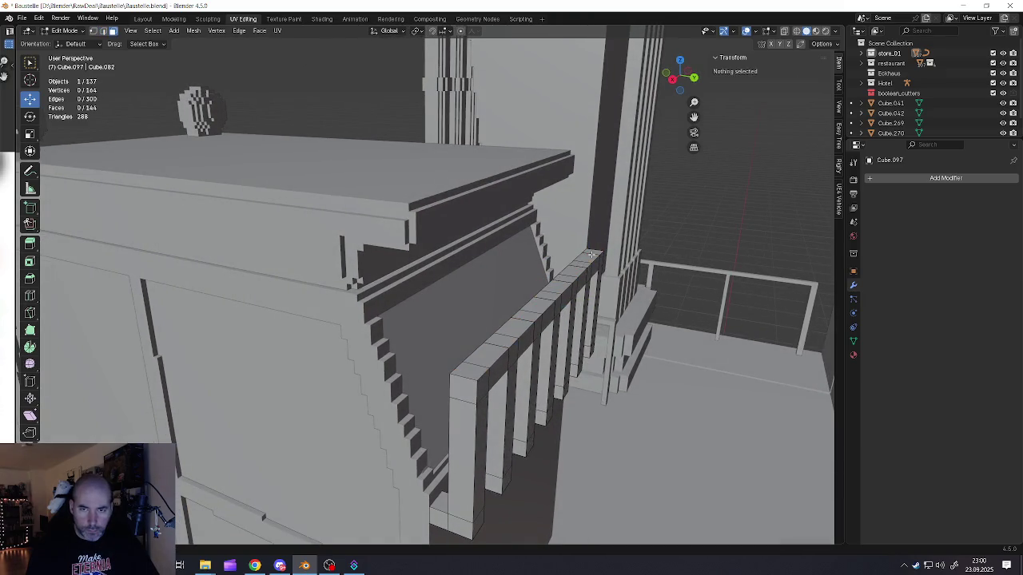
{"action": "left_click", "coordinate": [594, 253]}
{"action": "key", "text": "ctrl+l"}
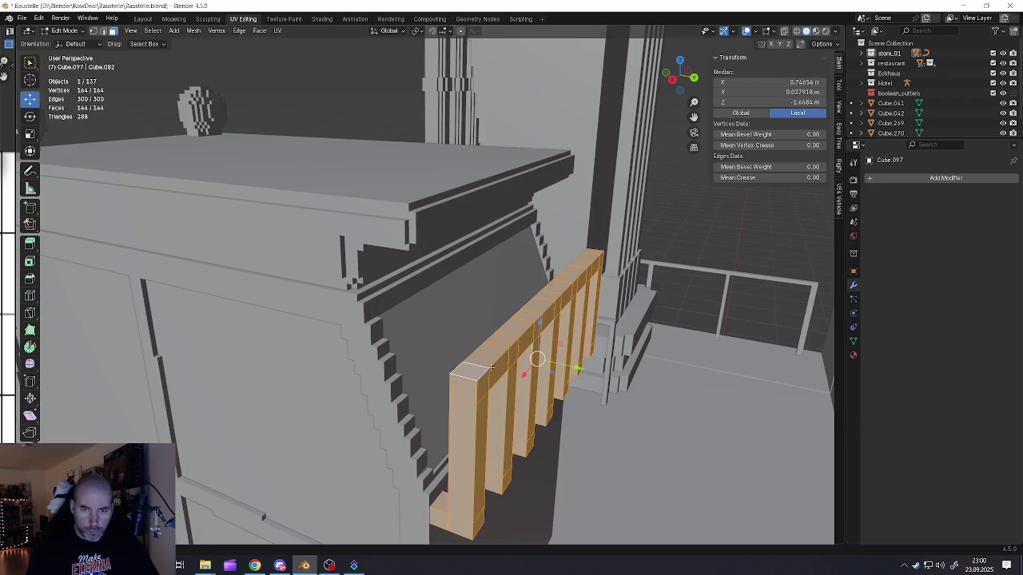
{"action": "key", "text": "m"}
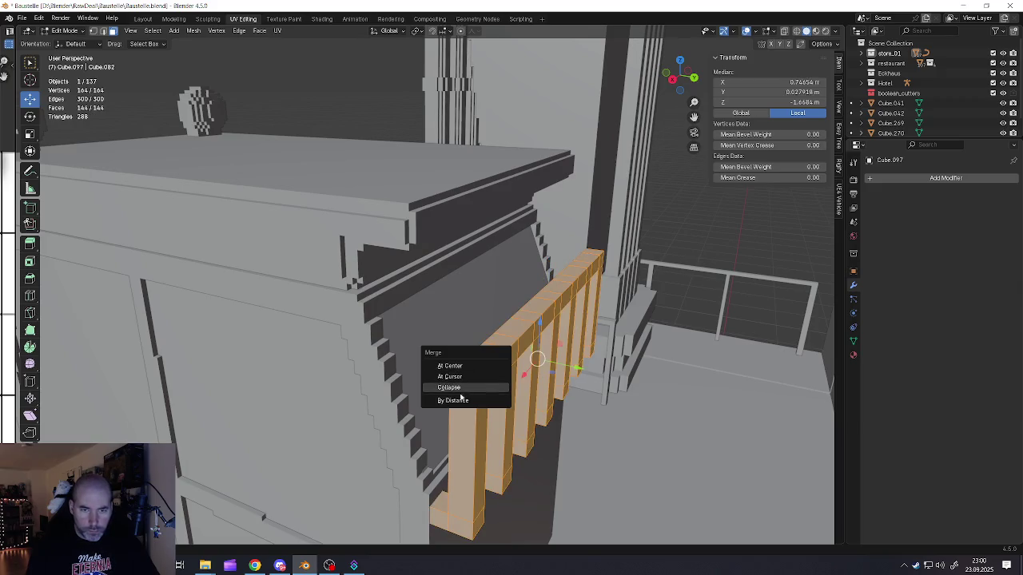
{"action": "left_click", "coordinate": [459, 401]}
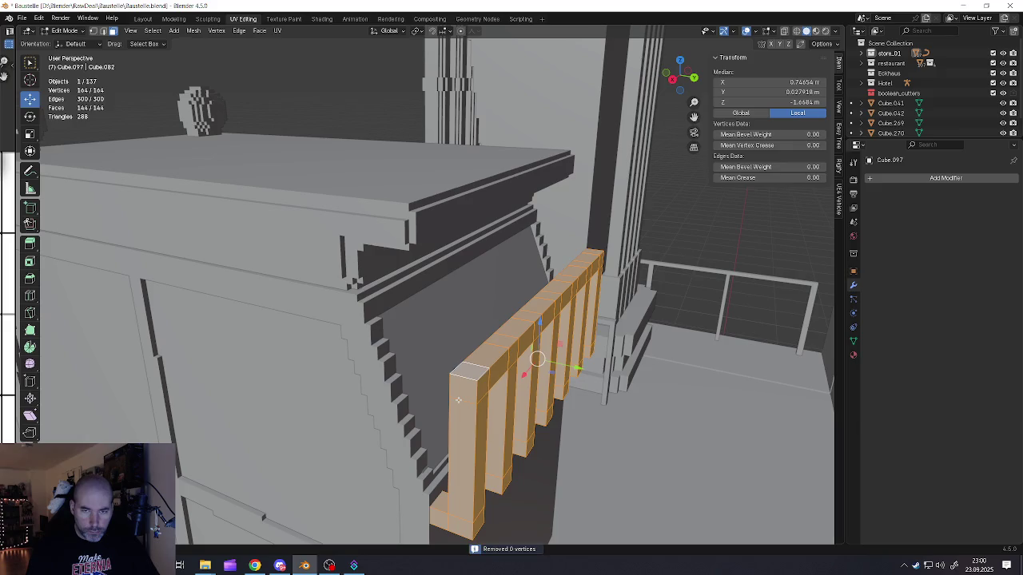
{"action": "scroll", "coordinate": [459, 399], "scroll_direction": "down", "scroll_amount": 5}
{"action": "key", "text": "Tab"}
Step: Merge the front grille's duplicate vertices by distance
{"action": "middle_click_drag", "start_coordinate": [331, 376], "coordinate": [428, 374]}
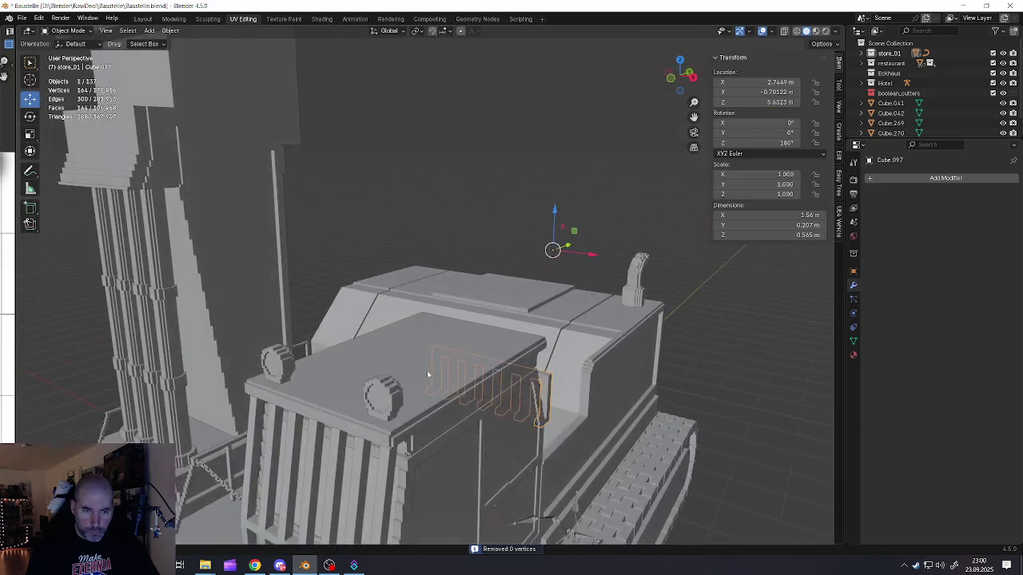
{"action": "left_click", "coordinate": [369, 468]}
{"action": "key", "text": "Tab"}
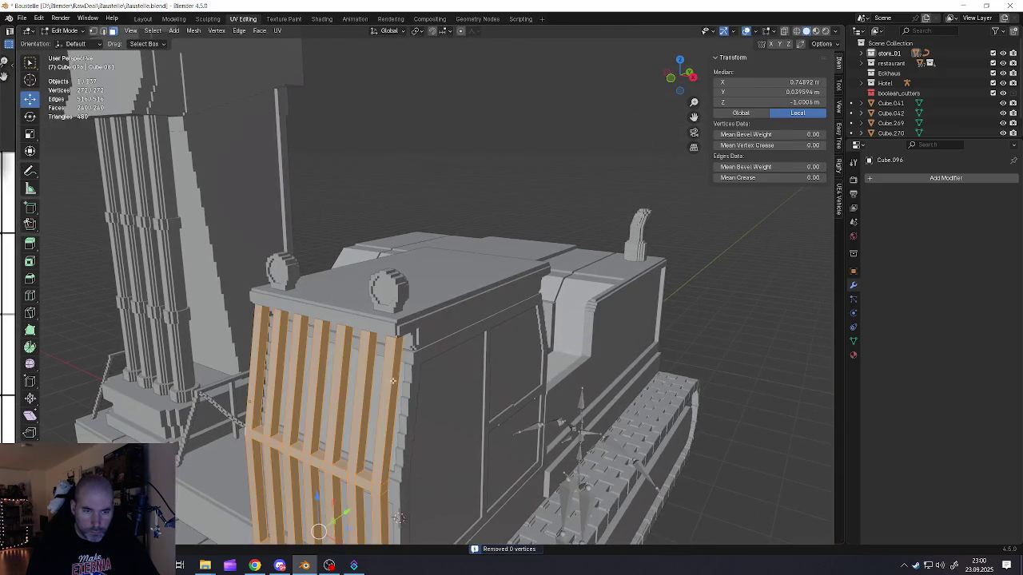
{"action": "key", "text": "m"}
{"action": "left_click", "coordinate": [399, 395]}
{"action": "key", "text": "Tab"}
Step: Select the top and front faces of the side railing's top rail
{"action": "mouse_move", "coordinate": [467, 411]}
{"action": "middle_mouse_down"}
{"action": "mouse_move", "coordinate": [527, 373]}
{"action": "mouse_move", "coordinate": [487, 373]}
{"action": "mouse_move", "coordinate": [551, 321]}
{"action": "middle_mouse_up"}
{"action": "left_click", "coordinate": [487, 374]}
{"action": "key", "text": "Tab"}
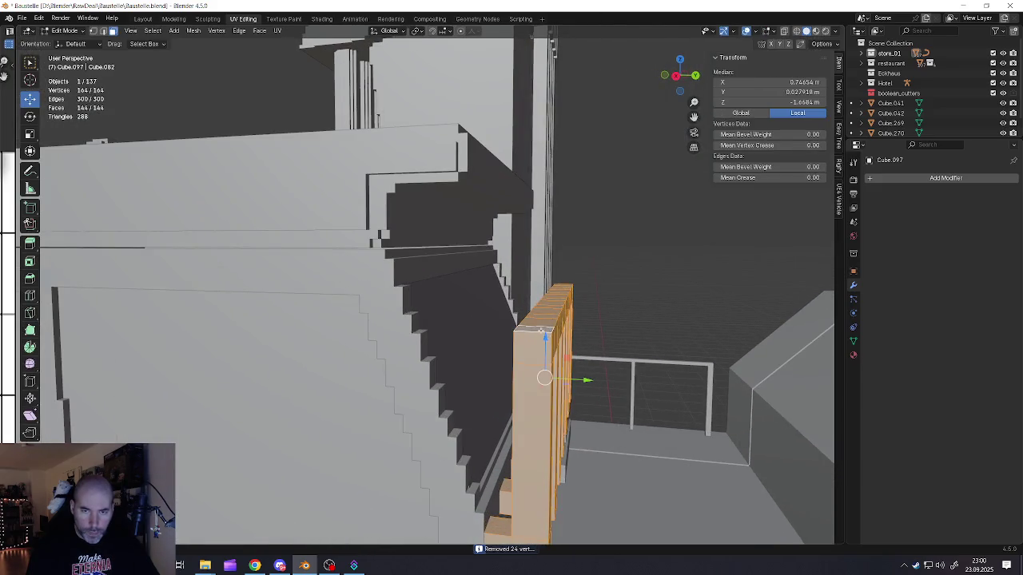
{"action": "left_click", "coordinate": [561, 289]}
{"action": "middle_click_drag", "start_coordinate": [564, 286], "coordinate": [437, 358]}
{"action": "left_click", "coordinate": [399, 344], "text": "shift"}
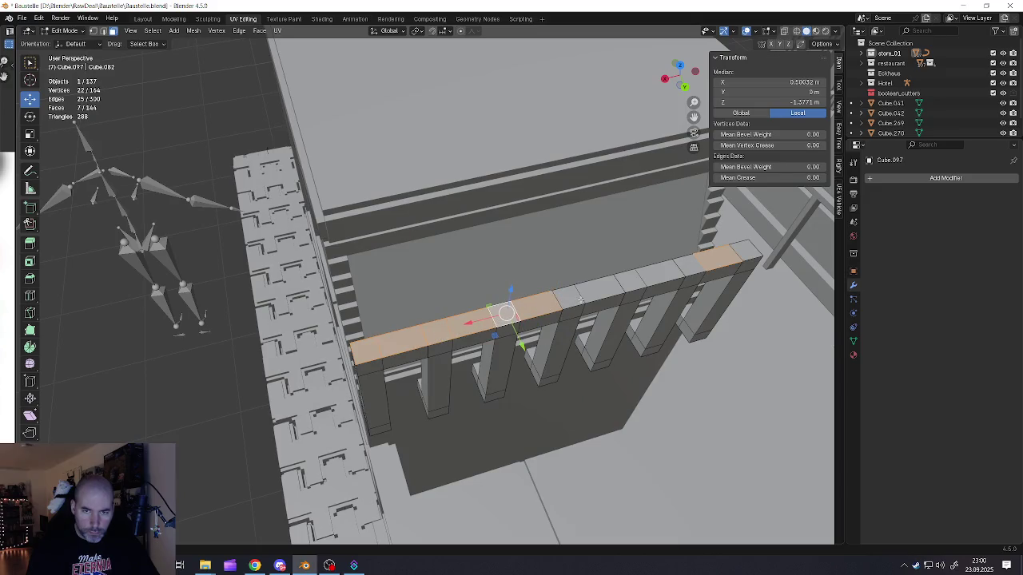
{"action": "left_click", "coordinate": [670, 273], "text": "shift"}
{"action": "left_click", "coordinate": [692, 267], "text": "shift"}
{"action": "left_click", "coordinate": [742, 252], "text": "shift"}
{"action": "middle_click_drag", "start_coordinate": [741, 253], "coordinate": [639, 232]}
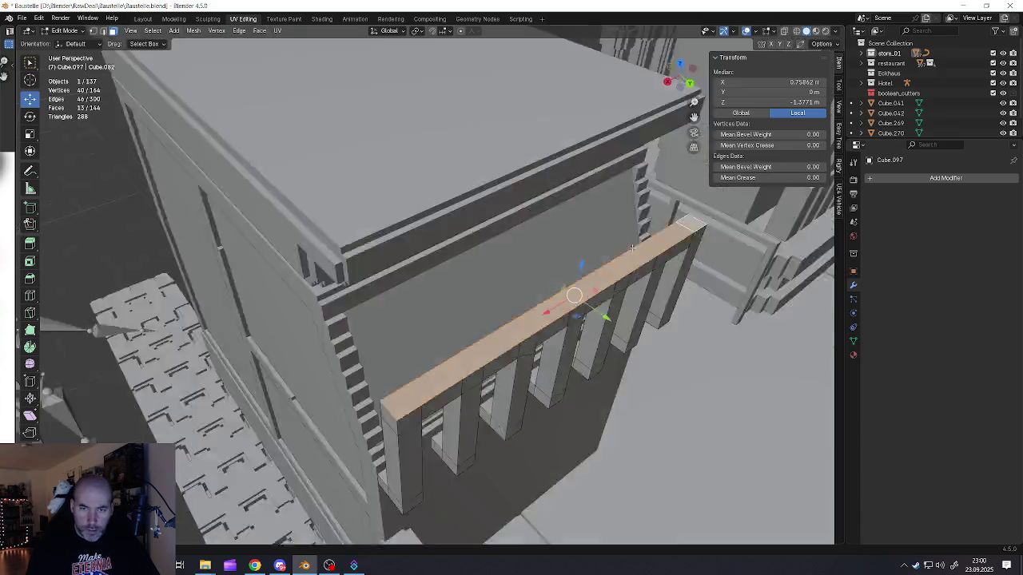
{"action": "middle_click_drag", "start_coordinate": [589, 328], "coordinate": [434, 332]}
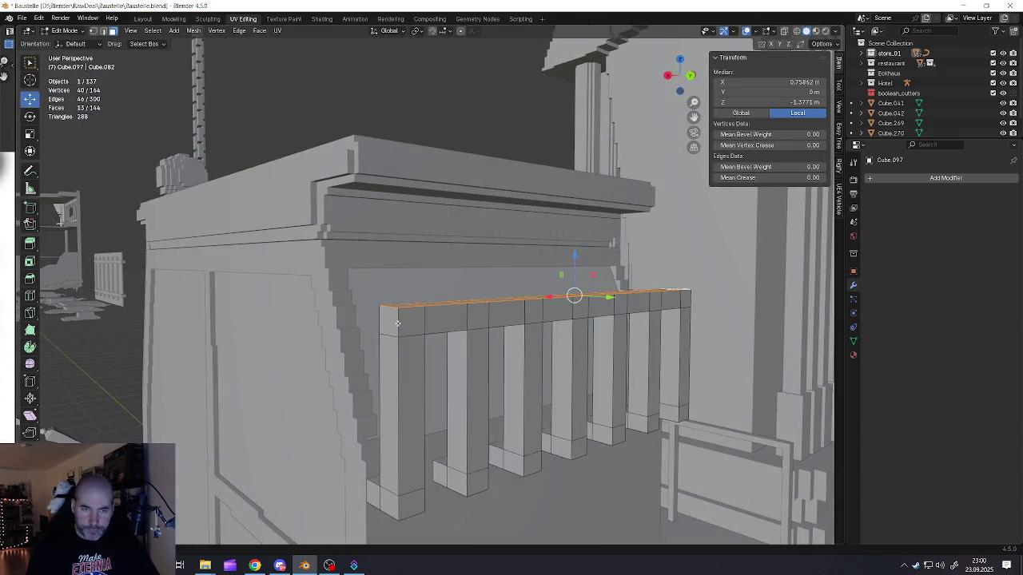
{"action": "left_click", "coordinate": [397, 323], "text": "ctrl+shift"}
{"action": "left_click", "coordinate": [494, 314], "text": "ctrl+shift"}
{"action": "left_click", "coordinate": [533, 313], "text": "ctrl+shift"}
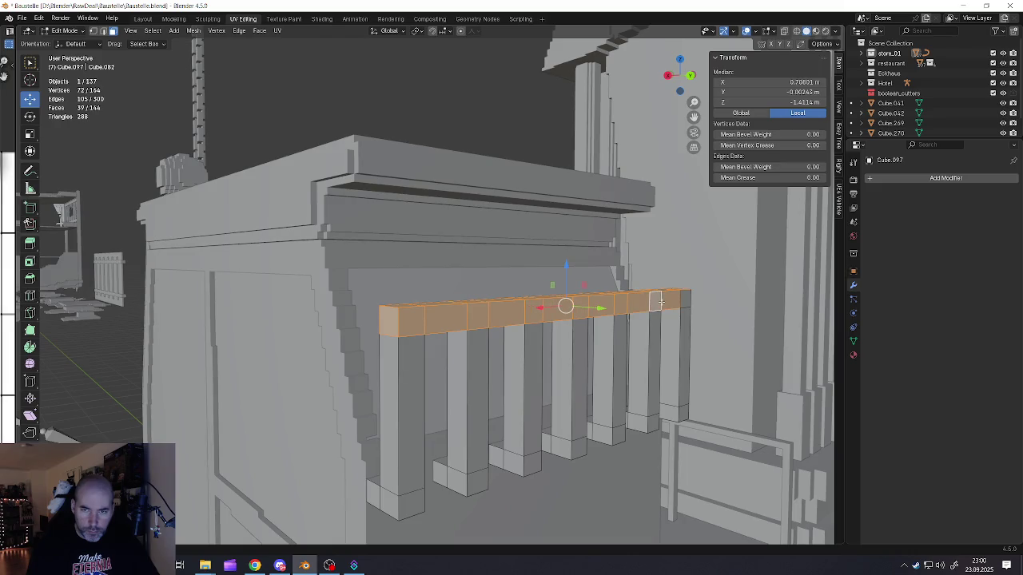
Step: Shift the top rail along Y to fit the block's upper edge
{"action": "middle_click_drag", "start_coordinate": [648, 306], "coordinate": [551, 306]}
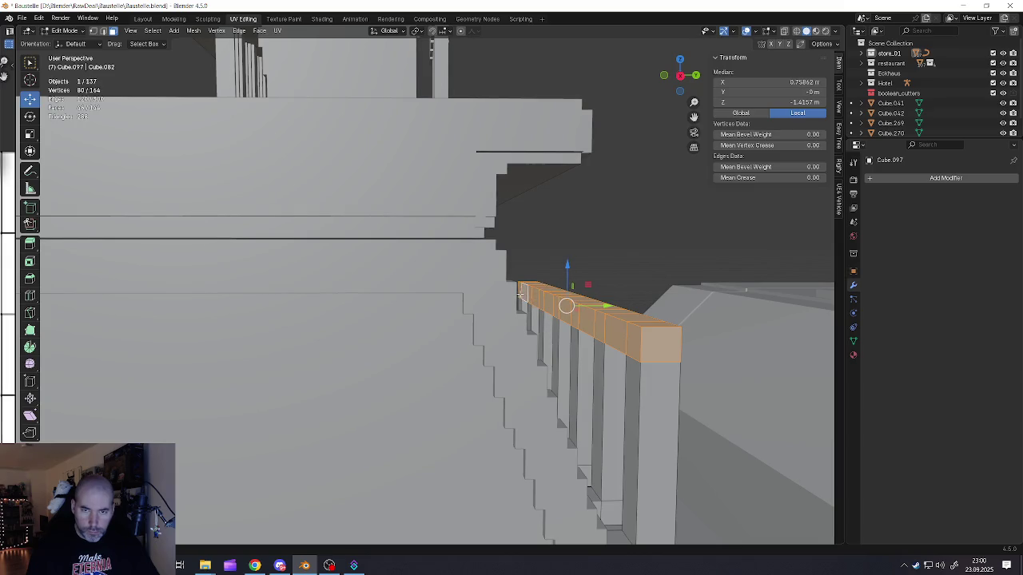
{"action": "middle_click_drag", "start_coordinate": [520, 294], "coordinate": [595, 306]}
{"action": "left_click_drag", "start_coordinate": [595, 306], "coordinate": [553, 297]}
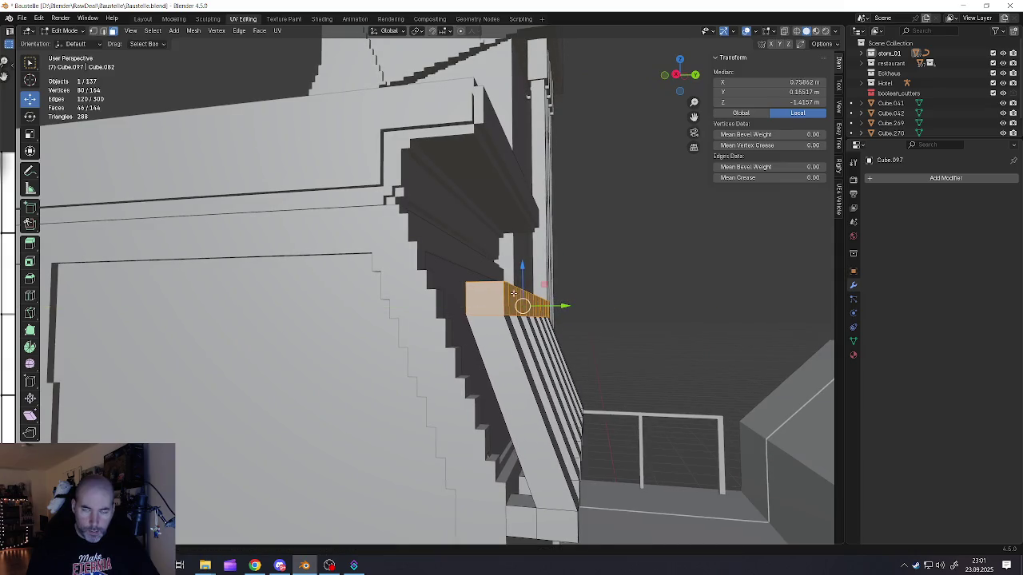
{"action": "middle_click_drag", "start_coordinate": [514, 294], "coordinate": [530, 282]}
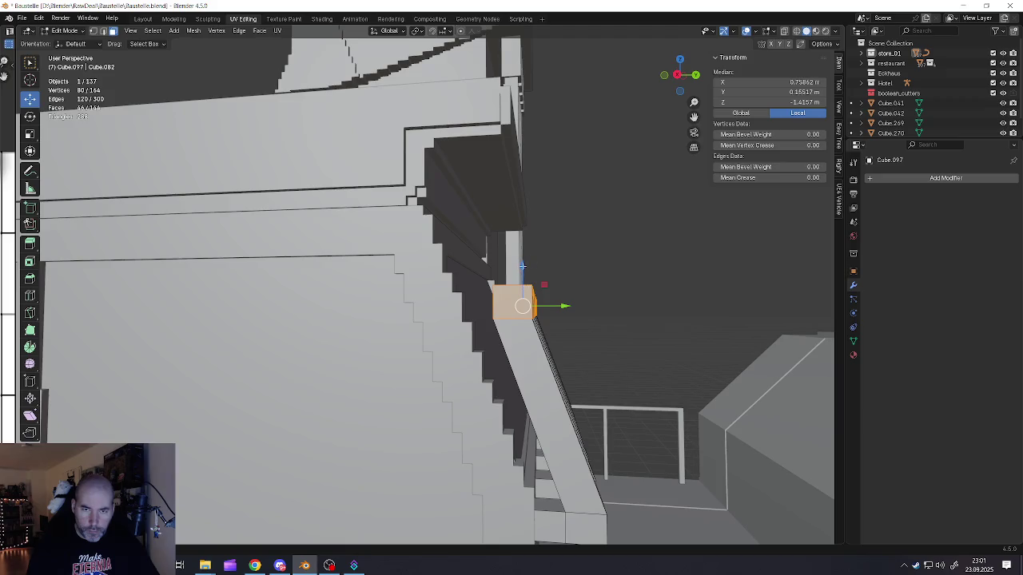
{"action": "key", "text": "g"}
{"action": "key", "text": "y"}
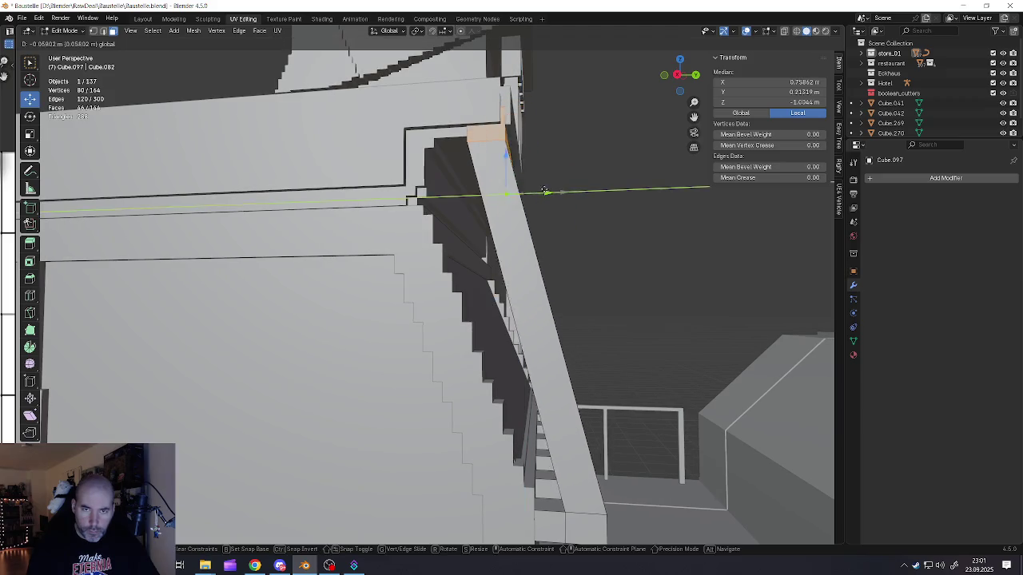
{"action": "left_click", "coordinate": [546, 192]}
{"action": "mouse_move", "coordinate": [546, 192]}
{"action": "middle_mouse_down"}
{"action": "mouse_move", "coordinate": [523, 235]}
{"action": "mouse_move", "coordinate": [579, 291]}
{"action": "middle_mouse_up"}
{"action": "key", "text": "Tab"}
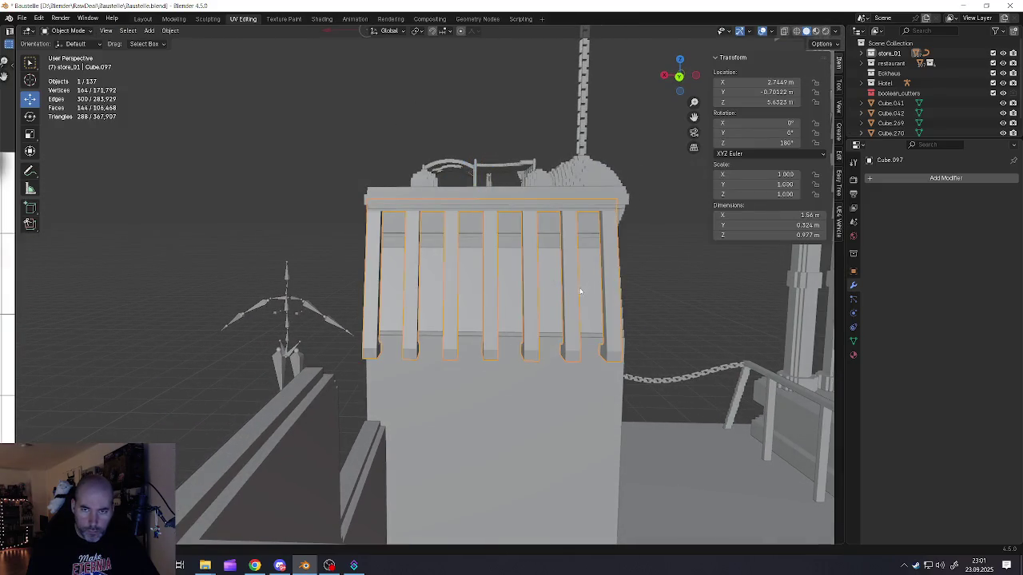
Step: Set the louvre piece's origin to geometry, nudge it along X, and lower it to Z 4.1296 m
{"action": "mouse_move", "coordinate": [540, 254]}
{"action": "middle_mouse_down"}
{"action": "mouse_move", "coordinate": [520, 267]}
{"action": "mouse_move", "coordinate": [530, 274]}
{"action": "middle_mouse_up"}
{"action": "right_click", "coordinate": [529, 274]}
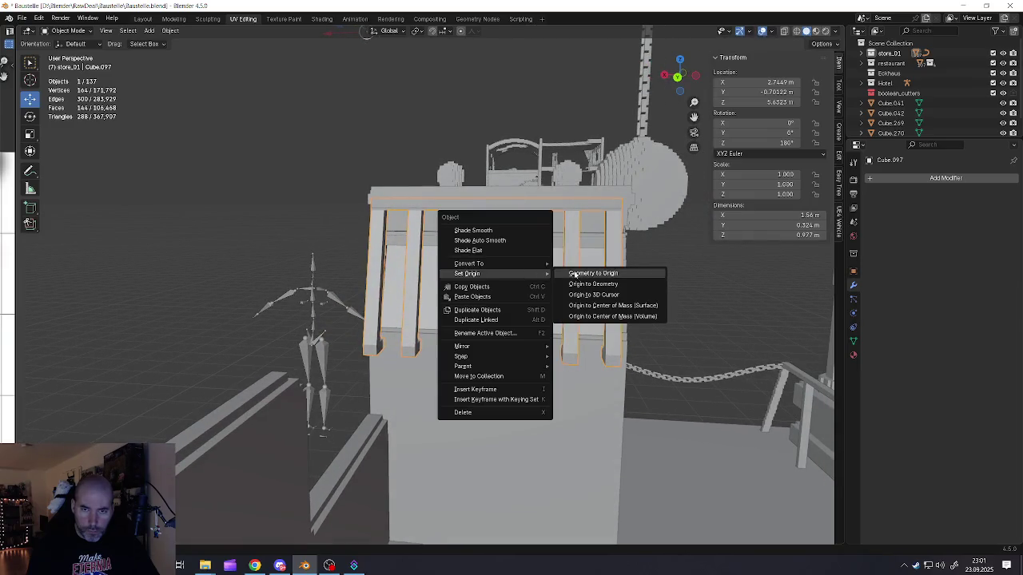
{"action": "left_click", "coordinate": [561, 285]}
{"action": "left_click_drag", "start_coordinate": [471, 277], "coordinate": [459, 279]}
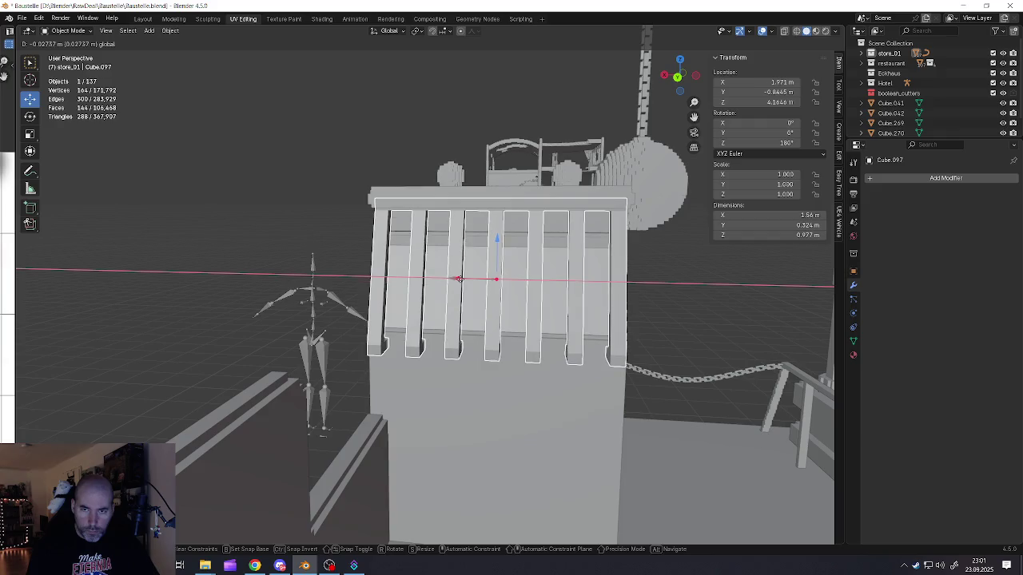
{"action": "left_click", "coordinate": [459, 279]}
{"action": "middle_click_drag", "start_coordinate": [459, 278], "coordinate": [496, 239]}
{"action": "key", "text": "g"}
{"action": "key", "text": "z"}
{"action": "left_click", "coordinate": [494, 248]}
Step: Select the sloped rail beside the steps and nudge its vertices along Y
{"action": "middle_click_drag", "start_coordinate": [449, 266], "coordinate": [500, 280]}
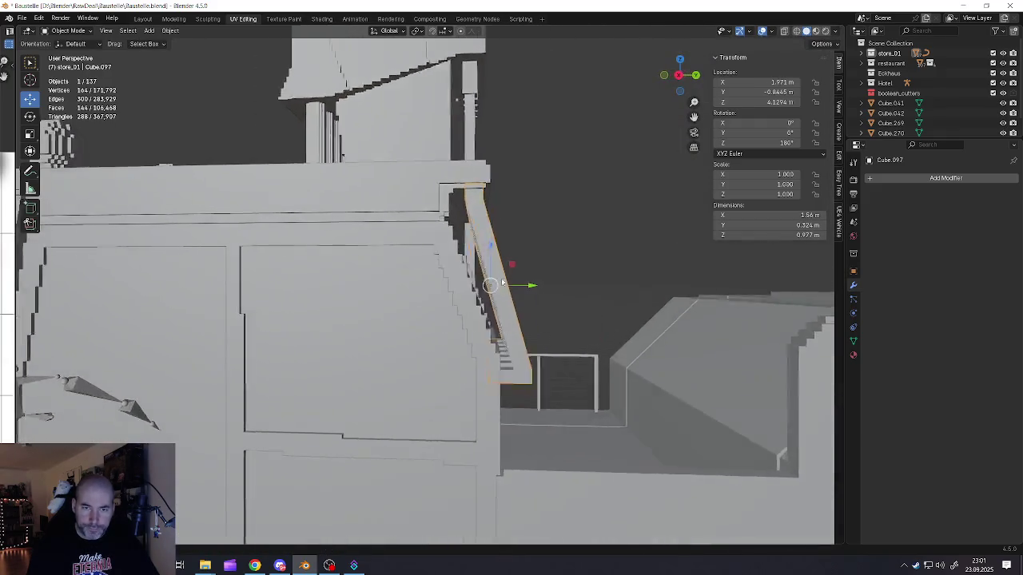
{"action": "scroll", "coordinate": [500, 280], "scroll_direction": "down", "scroll_amount": 3}
{"action": "scroll", "coordinate": [497, 296], "scroll_direction": "down", "scroll_amount": 3}
{"action": "scroll", "coordinate": [480, 319], "scroll_direction": "down", "scroll_amount": 3}
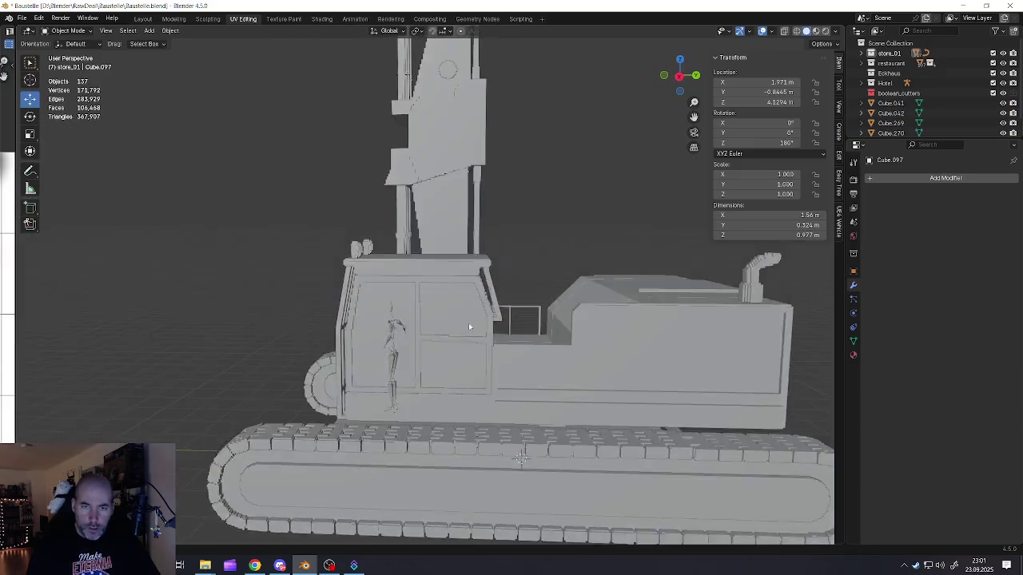
{"action": "key", "text": "alt+a"}
{"action": "mouse_move", "coordinate": [496, 325]}
{"action": "middle_mouse_down"}
{"action": "mouse_move", "coordinate": [411, 338]}
{"action": "mouse_move", "coordinate": [450, 338]}
{"action": "mouse_move", "coordinate": [479, 320]}
{"action": "mouse_move", "coordinate": [518, 291]}
{"action": "mouse_move", "coordinate": [527, 264]}
{"action": "middle_mouse_up"}
{"action": "scroll", "coordinate": [493, 318], "scroll_direction": "up", "scroll_amount": 3}
{"action": "scroll", "coordinate": [493, 318], "scroll_direction": "up", "scroll_amount": 2}
{"action": "left_click", "coordinate": [518, 291]}
{"action": "key", "text": "Tab"}
{"action": "left_click_drag", "start_coordinate": [520, 222], "coordinate": [519, 223]}
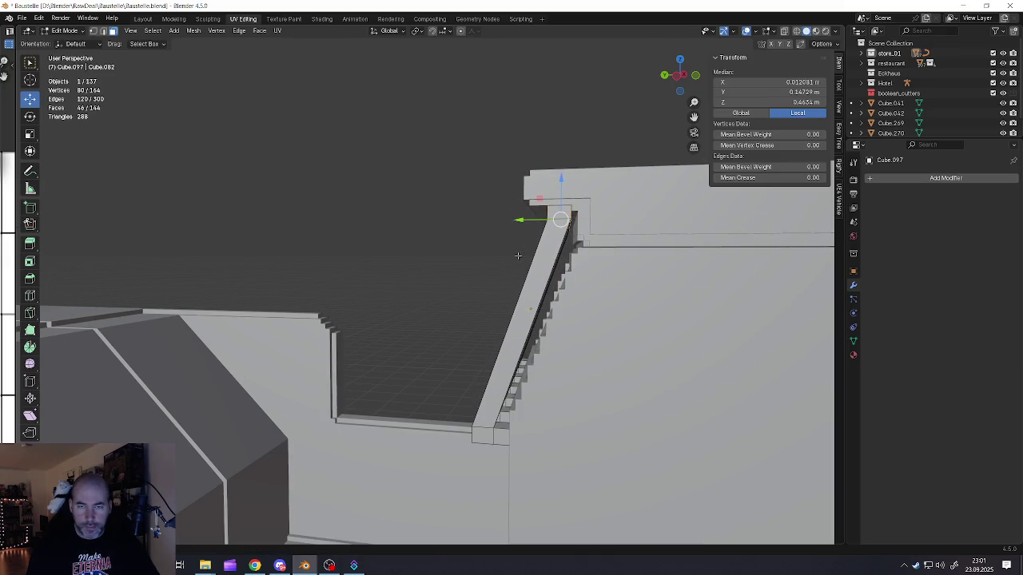
Step: Push the slats' bottom faces outward along Y, deepening the louvre to 0.417 m
{"action": "key", "text": "Tab"}
{"action": "key", "text": "Tab"}
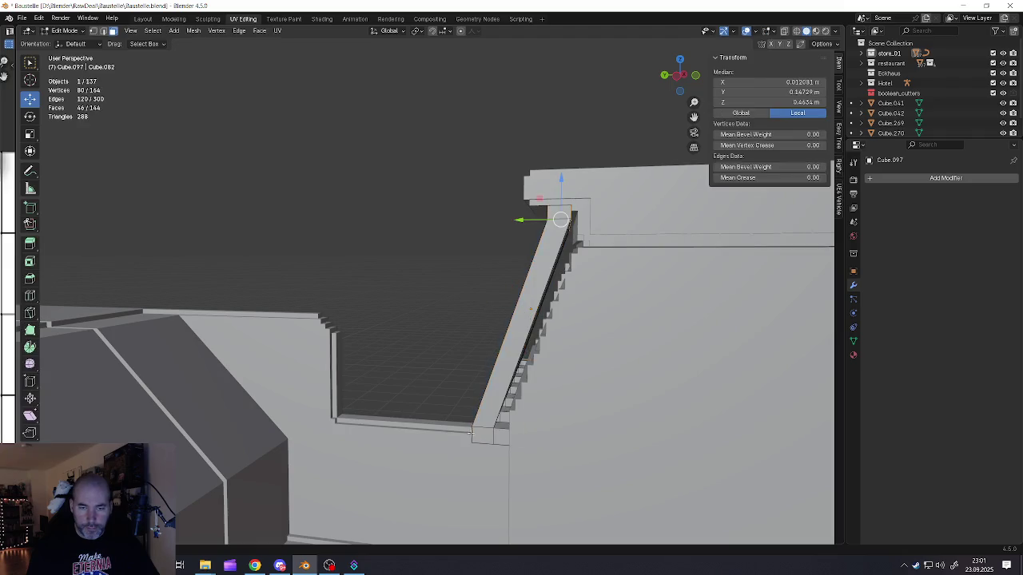
{"action": "middle_click_drag", "start_coordinate": [475, 440], "coordinate": [505, 432]}
{"action": "left_click", "coordinate": [559, 446]}
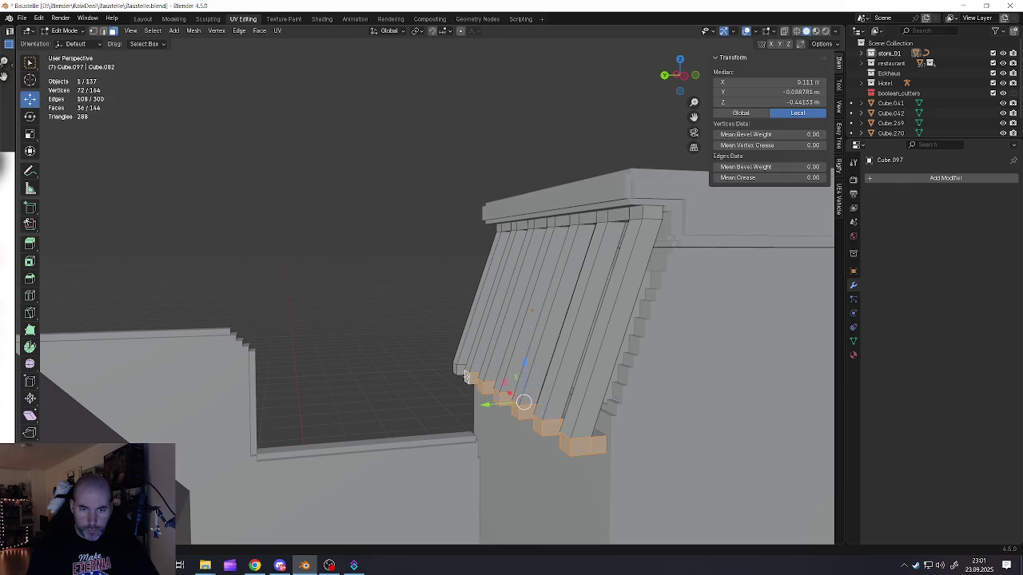
{"action": "middle_click_drag", "start_coordinate": [510, 388], "coordinate": [481, 378]}
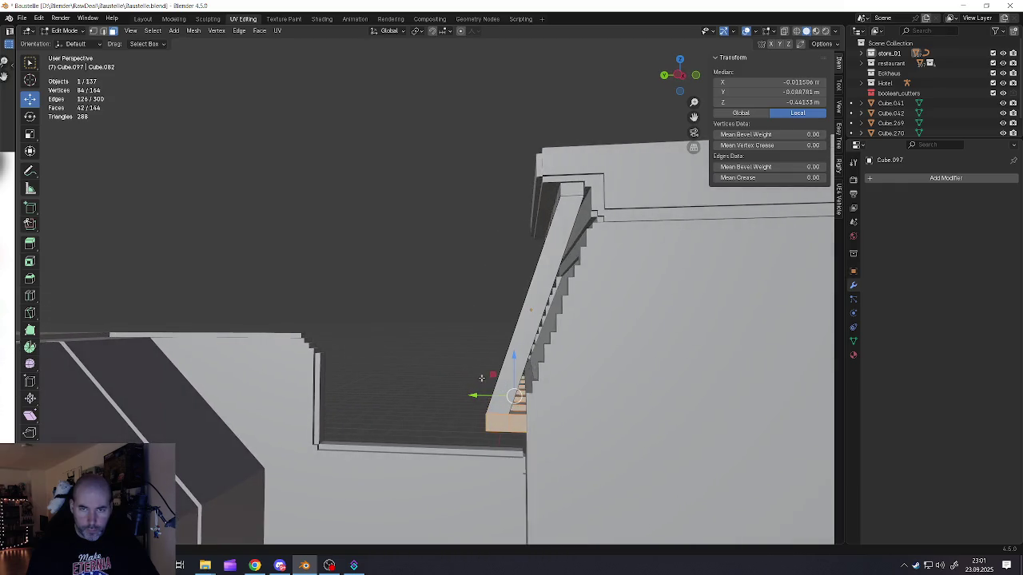
{"action": "left_click_drag", "start_coordinate": [474, 395], "coordinate": [468, 396]}
{"action": "middle_click_drag", "start_coordinate": [467, 395], "coordinate": [480, 391]}
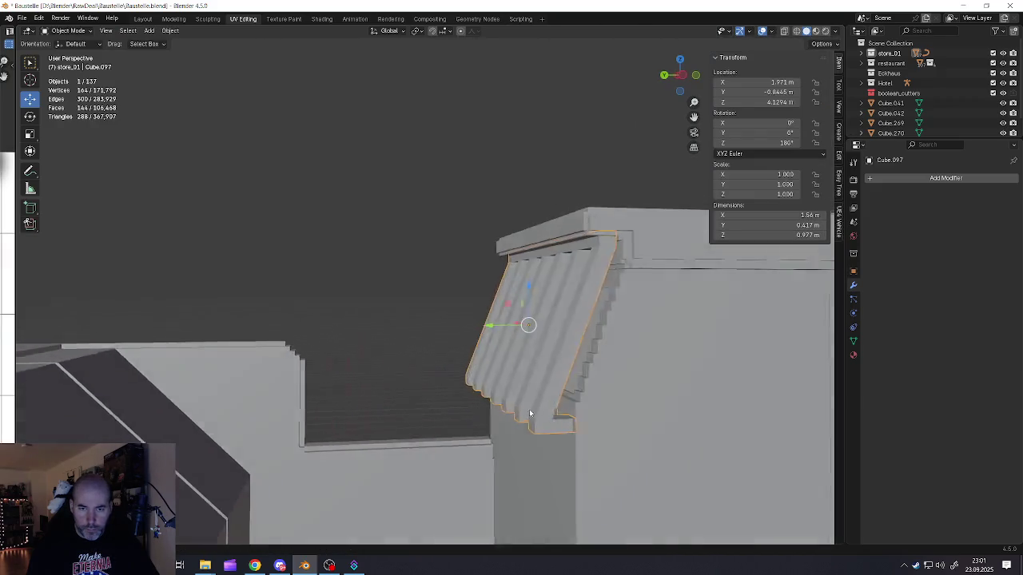
{"action": "key", "text": "Tab"}
Step: Clear the selection, face the boom column, and duplicate the hinge pin cylinder
{"action": "mouse_move", "coordinate": [511, 383]}
{"action": "middle_mouse_down"}
{"action": "mouse_move", "coordinate": [577, 411]}
{"action": "mouse_move", "coordinate": [502, 383]}
{"action": "middle_mouse_up"}
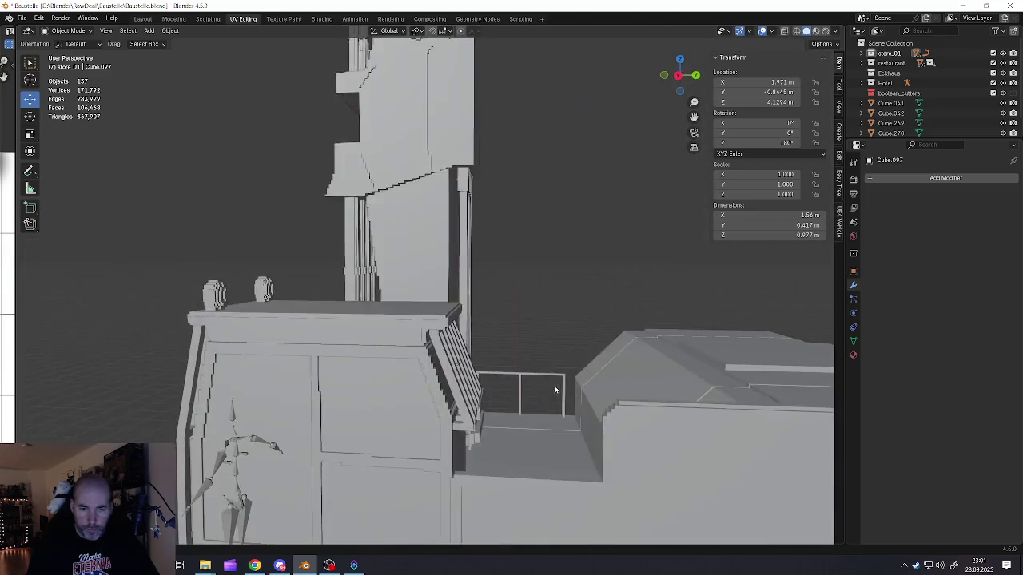
{"action": "scroll", "coordinate": [502, 384], "scroll_direction": "down", "scroll_amount": 3}
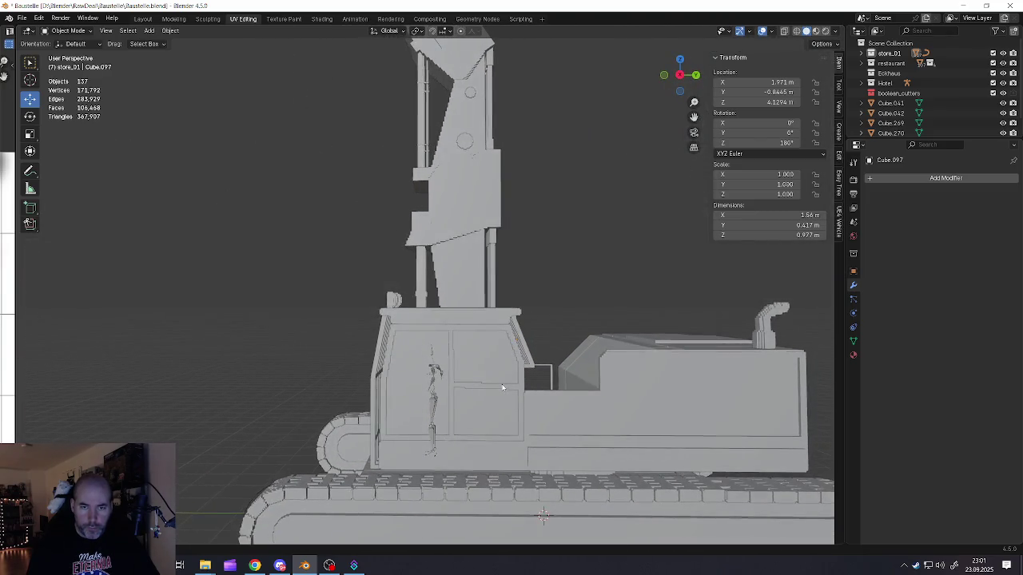
{"action": "scroll", "coordinate": [503, 384], "scroll_direction": "down", "scroll_amount": 2}
{"action": "mouse_move", "coordinate": [502, 384]}
{"action": "middle_mouse_down"}
{"action": "mouse_move", "coordinate": [518, 404]}
{"action": "mouse_move", "coordinate": [452, 402]}
{"action": "mouse_move", "coordinate": [484, 414]}
{"action": "mouse_move", "coordinate": [417, 397]}
{"action": "middle_mouse_up"}
{"action": "key", "text": "a"}
{"action": "key", "text": "alt+a"}
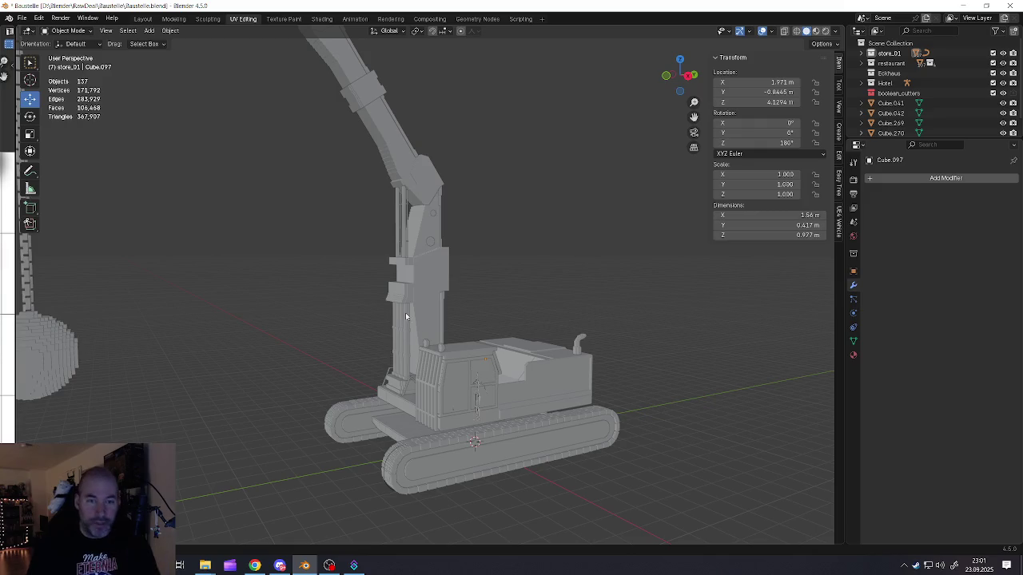
{"action": "scroll", "coordinate": [446, 196], "scroll_direction": "up", "scroll_amount": 3}
{"action": "scroll", "coordinate": [383, 269], "scroll_direction": "up", "scroll_amount": 2}
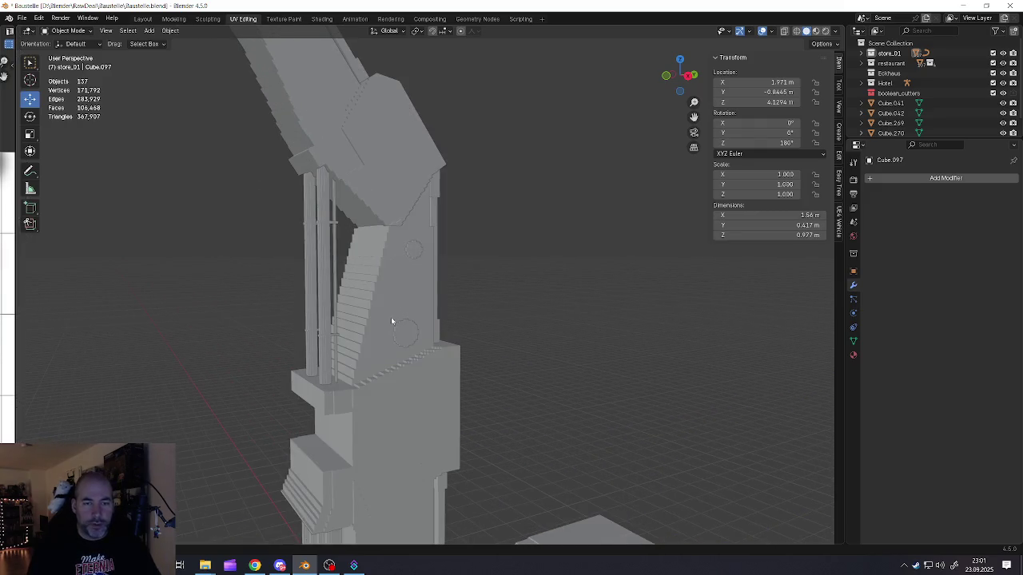
{"action": "middle_click_drag", "start_coordinate": [402, 333], "coordinate": [383, 319]}
{"action": "key", "text": "shift+d"}
Step: Move the pin copy up to the boom hinge and tilt it 35° around X
{"action": "right_click", "coordinate": [392, 242]}
{"action": "left_click_drag", "start_coordinate": [382, 298], "coordinate": [370, 124]}
{"action": "mouse_move", "coordinate": [371, 123]}
{"action": "middle_mouse_down"}
{"action": "mouse_move", "coordinate": [430, 305]}
{"action": "mouse_move", "coordinate": [444, 320]}
{"action": "middle_mouse_up"}
{"action": "mouse_move", "coordinate": [501, 318]}
{"action": "left_mouse_down"}
{"action": "mouse_move", "coordinate": [370, 303]}
{"action": "mouse_move", "coordinate": [350, 175]}
{"action": "left_mouse_up"}
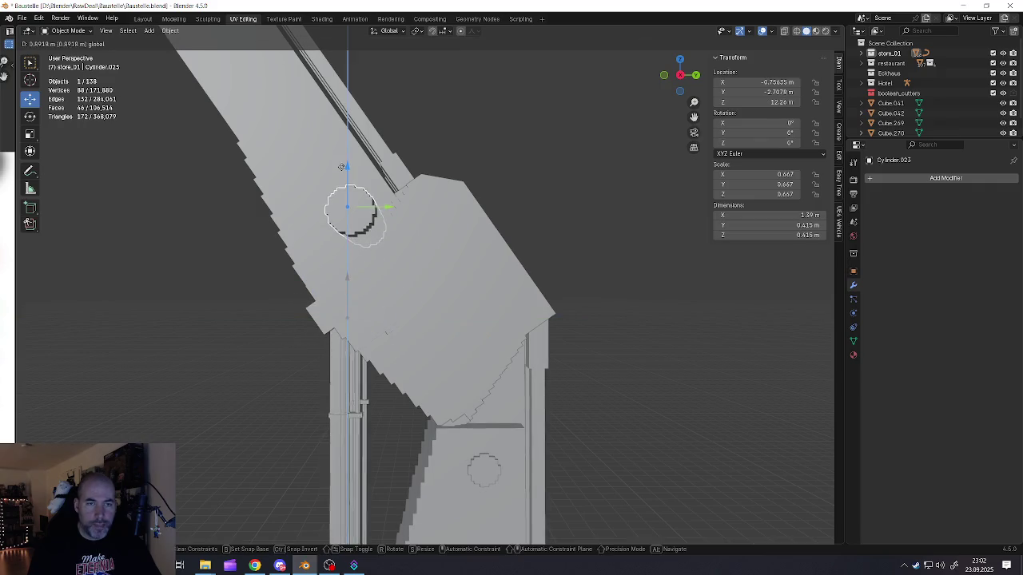
{"action": "middle_click_drag", "start_coordinate": [352, 208], "coordinate": [394, 300]}
{"action": "scroll", "coordinate": [394, 300], "scroll_direction": "up", "scroll_amount": 2}
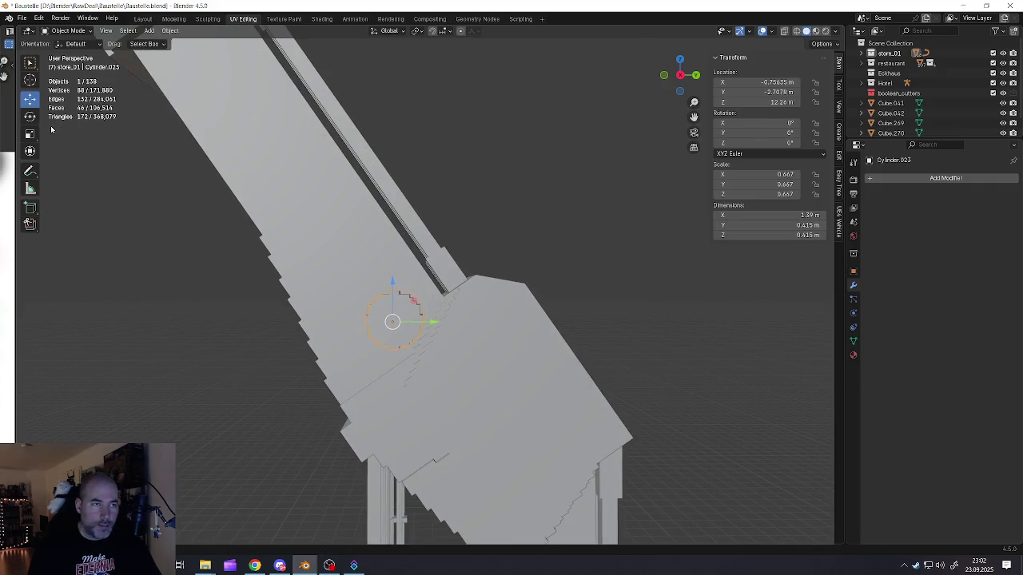
{"action": "left_click_drag", "start_coordinate": [419, 298], "coordinate": [396, 286]}
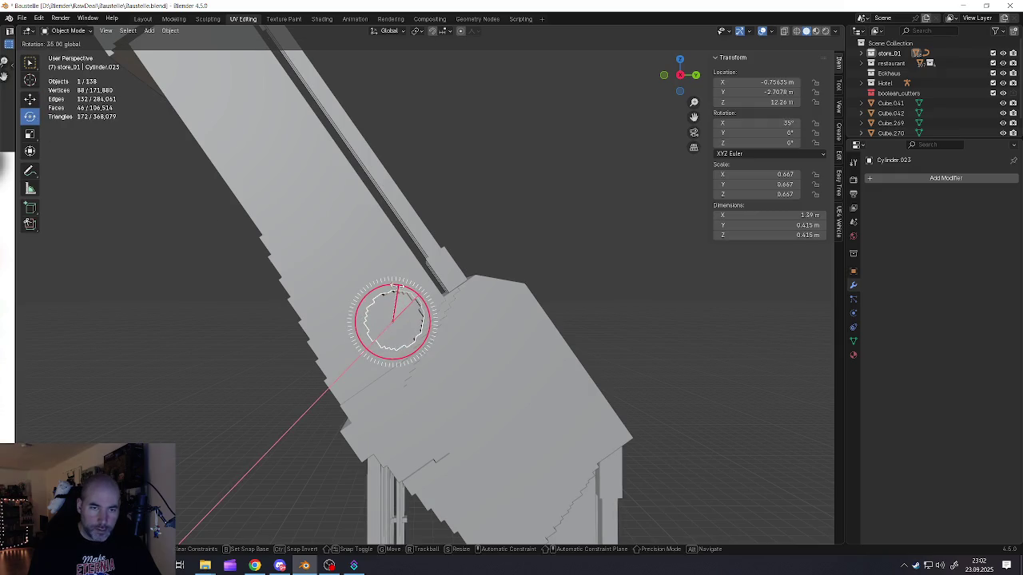
{"action": "middle_click_drag", "start_coordinate": [397, 286], "coordinate": [177, 188]}
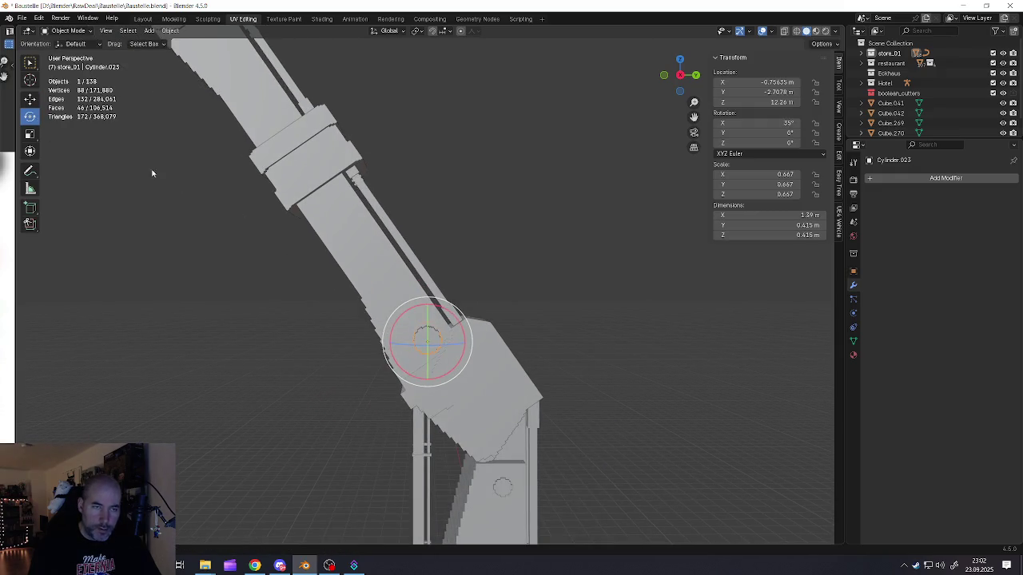
{"action": "mouse_move", "coordinate": [120, 252]}
{"action": "middle_mouse_down"}
{"action": "mouse_move", "coordinate": [400, 296]}
{"action": "mouse_move", "coordinate": [445, 342]}
{"action": "middle_mouse_up"}
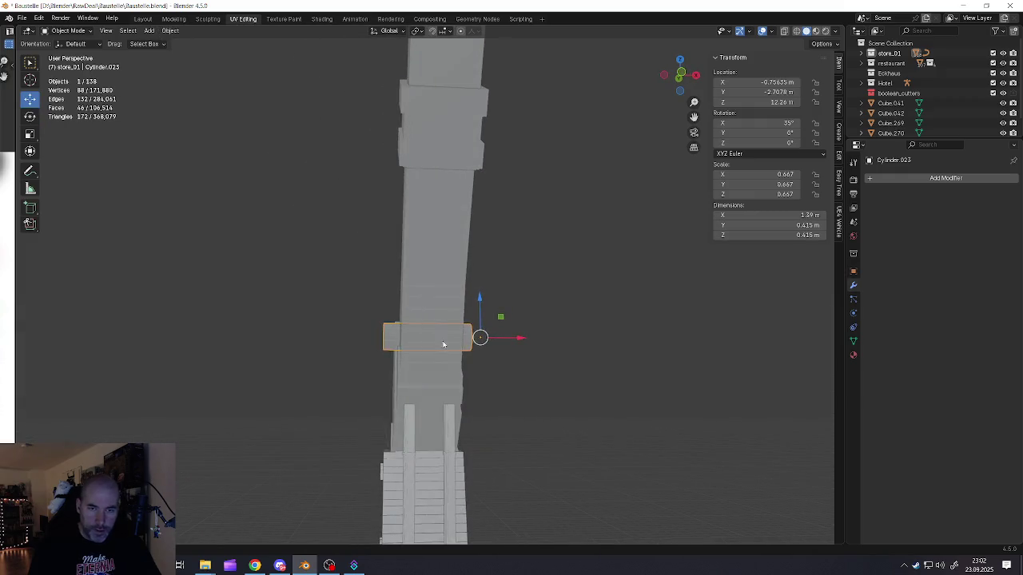
{"action": "scroll", "coordinate": [445, 343], "scroll_direction": "up", "scroll_amount": 2}
Step: Set the pin's origin to geometry, halve its X width, and nudge it along X
{"action": "right_click", "coordinate": [471, 339]}
{"action": "mouse_move", "coordinate": [428, 339]}
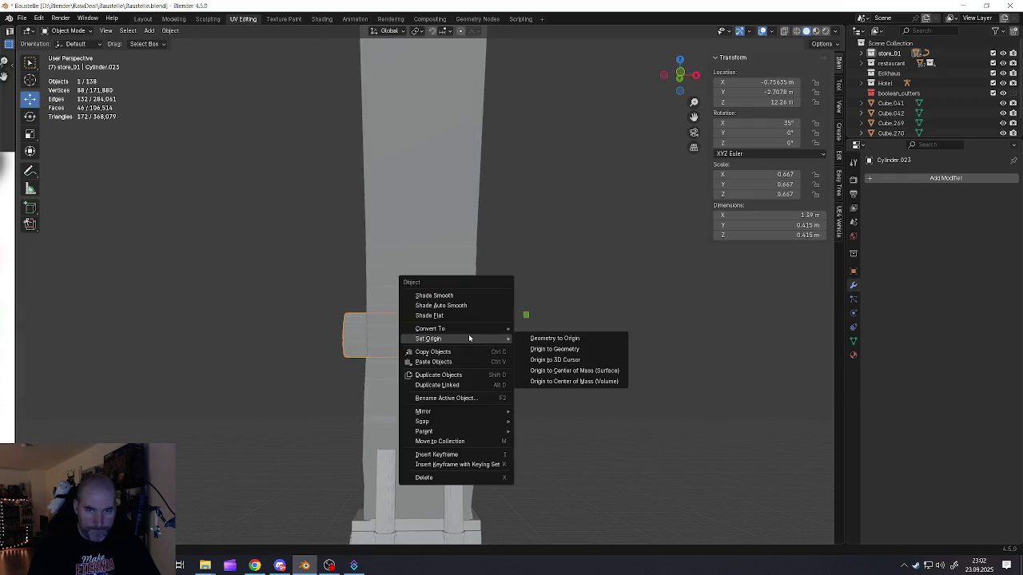
{"action": "left_click", "coordinate": [548, 349]}
{"action": "key", "text": "s"}
{"action": "key", "text": "x"}
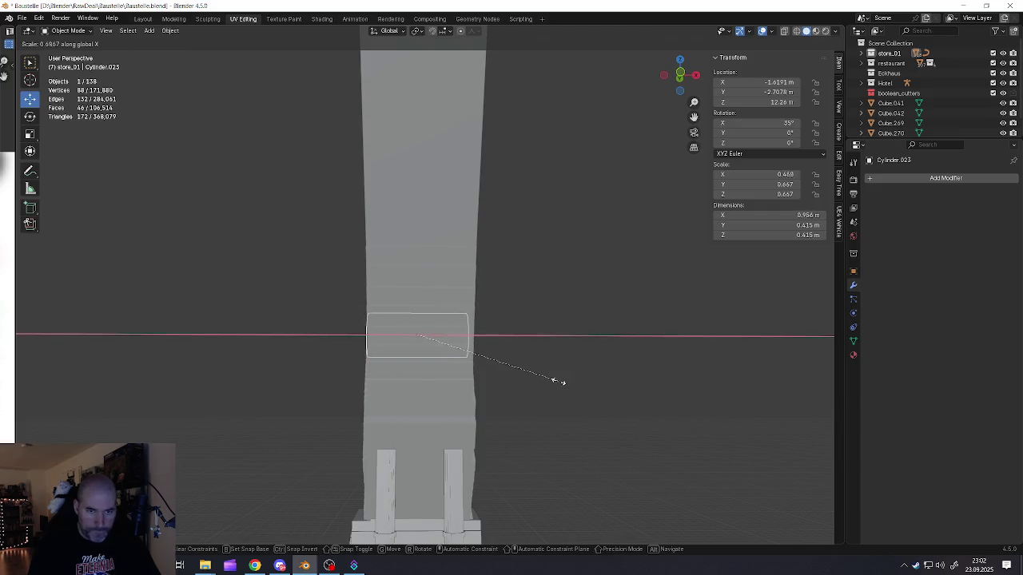
{"action": "key", "text": "Escape"}
{"action": "mouse_move", "coordinate": [572, 383]}
{"action": "middle_mouse_down"}
{"action": "mouse_move", "coordinate": [484, 335]}
{"action": "mouse_move", "coordinate": [449, 336]}
{"action": "mouse_move", "coordinate": [469, 339]}
{"action": "middle_mouse_up"}
{"action": "key", "text": "g"}
{"action": "key", "text": "x"}
{"action": "left_click", "coordinate": [459, 334]}
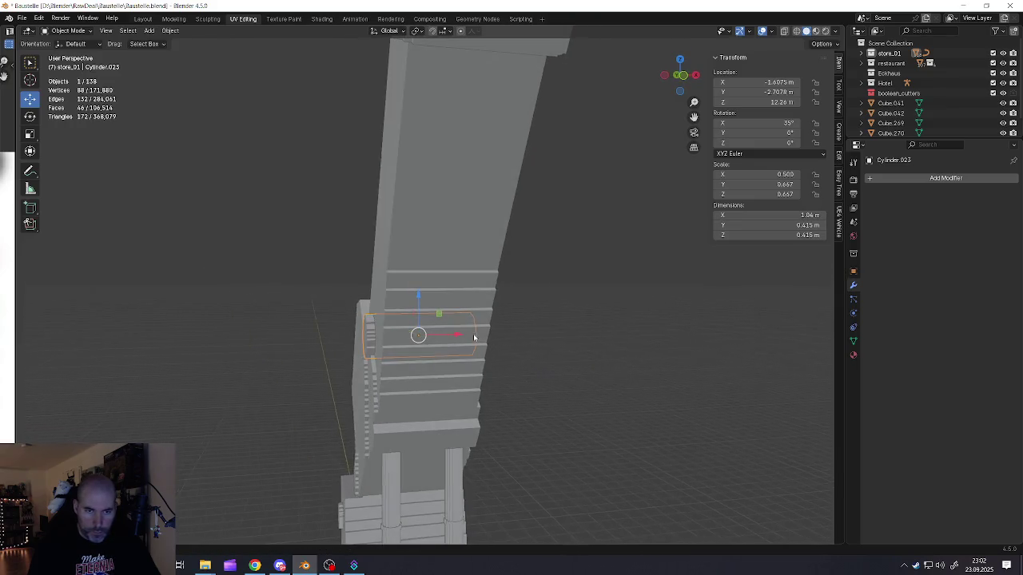
{"action": "left_click_drag", "start_coordinate": [462, 337], "coordinate": [461, 334]}
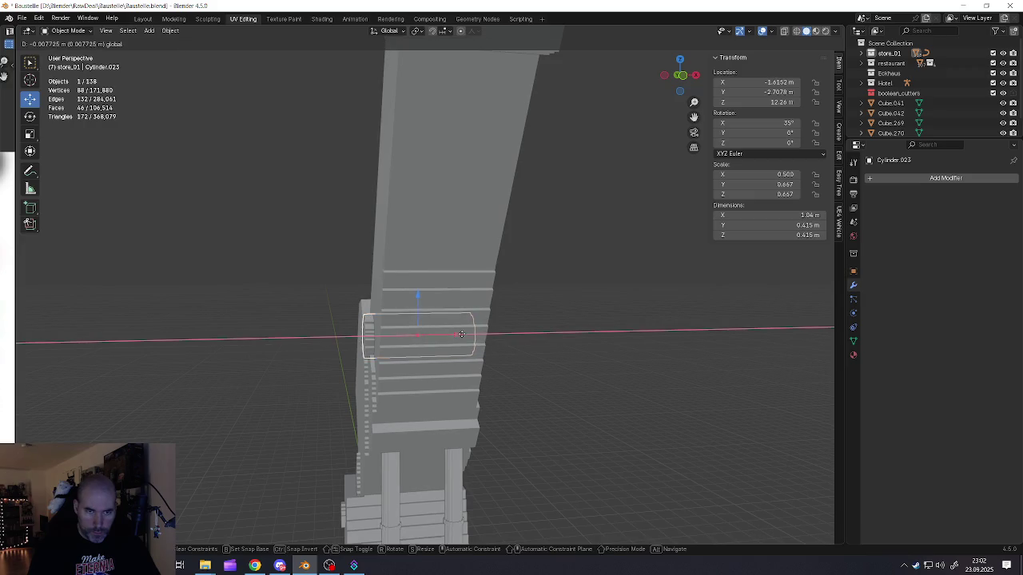
{"action": "left_click", "coordinate": [463, 334]}
{"action": "mouse_move", "coordinate": [463, 334]}
{"action": "middle_mouse_down"}
{"action": "mouse_move", "coordinate": [456, 318]}
{"action": "mouse_move", "coordinate": [435, 352]}
{"action": "middle_mouse_up"}
Step: Duplicate the pin and place the copy at the upper boom joint, around Z 16.884 m
{"action": "key", "text": "shift+d"}
{"action": "left_click", "coordinate": [472, 378]}
{"action": "left_click_drag", "start_coordinate": [492, 375], "coordinate": [417, 374]}
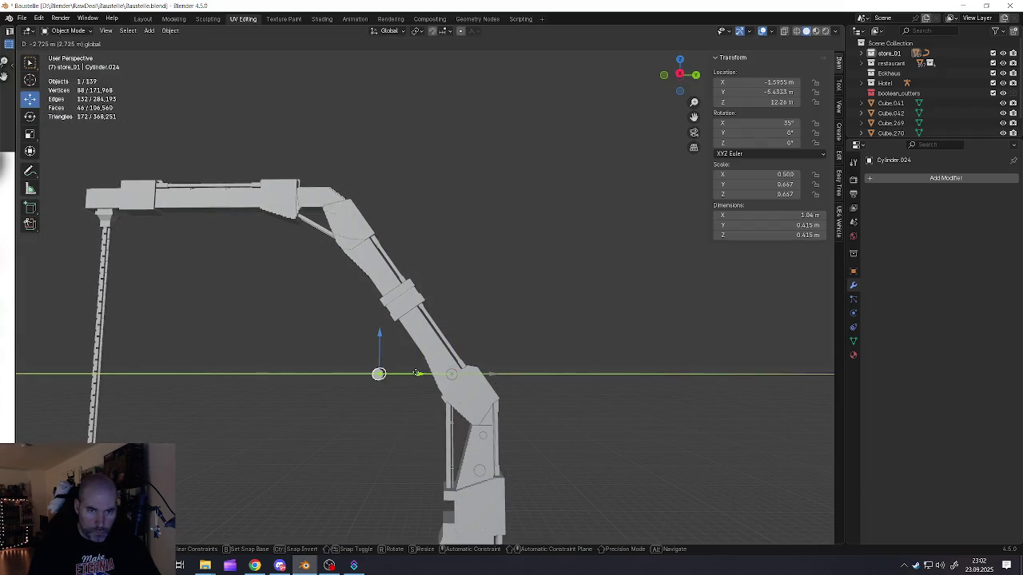
{"action": "left_click_drag", "start_coordinate": [383, 339], "coordinate": [374, 296]}
{"action": "left_click_drag", "start_coordinate": [365, 219], "coordinate": [402, 252]}
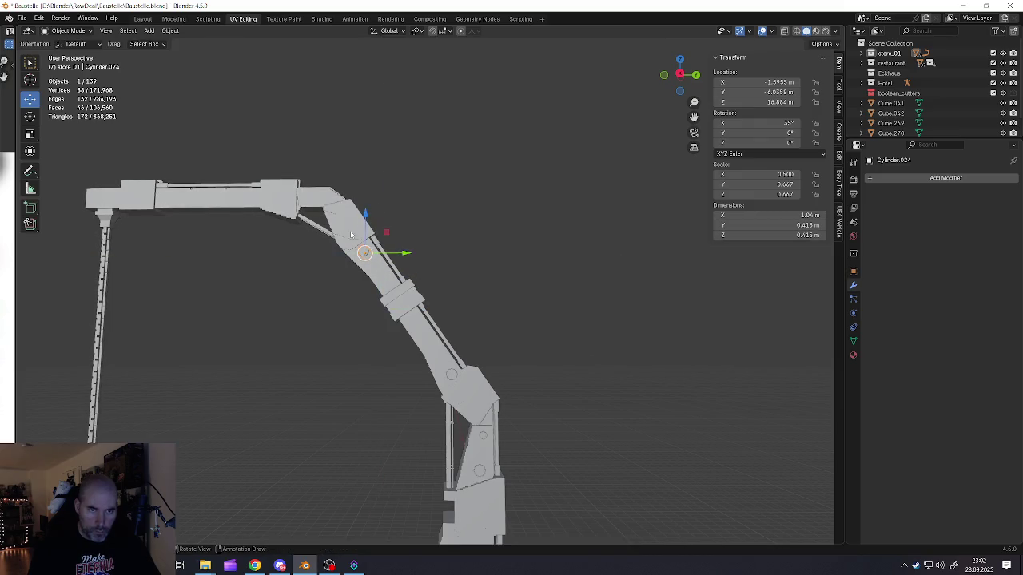
{"action": "scroll", "coordinate": [376, 278], "scroll_direction": "up", "scroll_amount": 5}
{"action": "scroll", "coordinate": [375, 278], "scroll_direction": "down", "scroll_amount": 3}
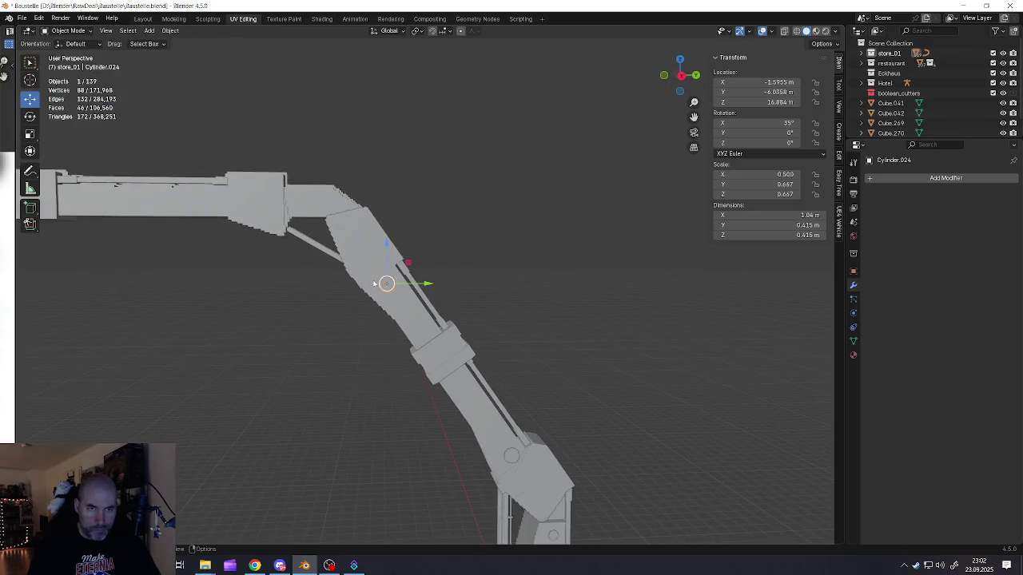
{"action": "scroll", "coordinate": [415, 287], "scroll_direction": "down", "scroll_amount": 2}
{"action": "scroll", "coordinate": [451, 297], "scroll_direction": "down", "scroll_amount": 2}
{"action": "scroll", "coordinate": [496, 320], "scroll_direction": "down", "scroll_amount": 1}
Step: Delete an accidental extra duplicate and select the lower pin cylinder on the column
{"action": "key", "text": "shift+d"}
{"action": "right_click", "coordinate": [453, 347]}
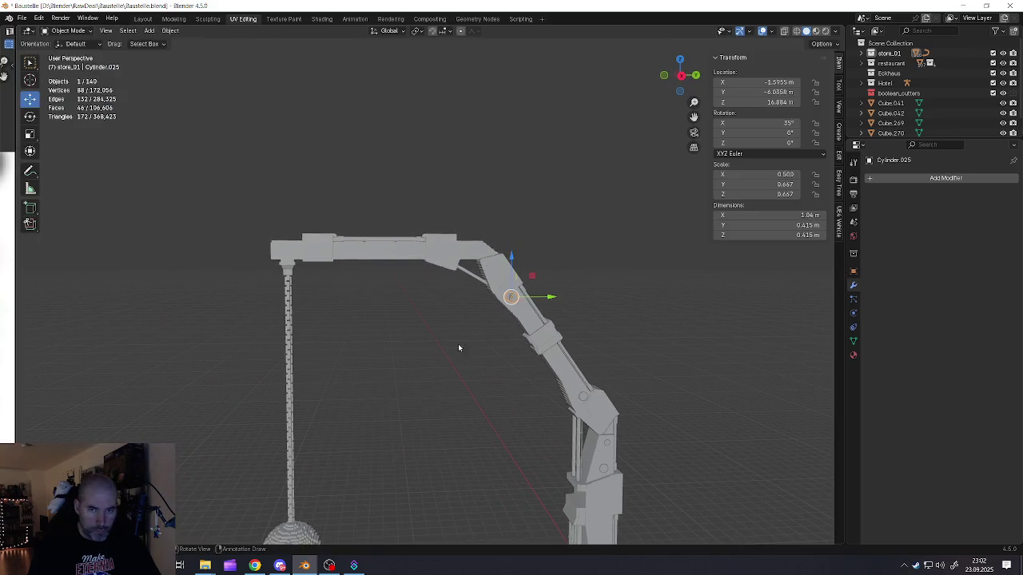
{"action": "key", "text": "Delete"}
{"action": "left_click", "coordinate": [606, 468]}
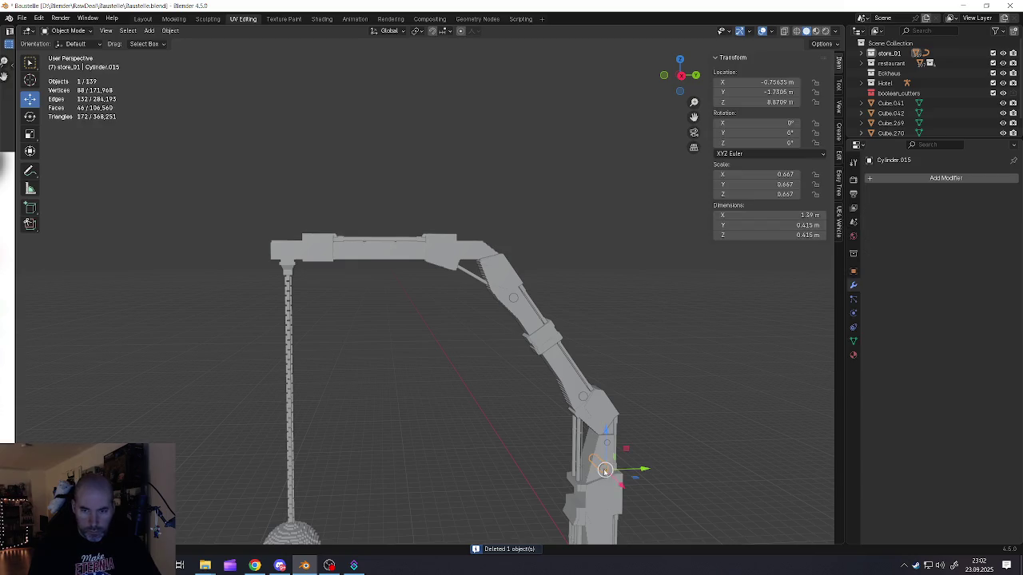
Step: Duplicate the lower pin cylinder and move the copy along Y and Z to the cable above the wrecking ball
{"action": "key", "text": "shift+d"}
{"action": "right_click", "coordinate": [558, 470]}
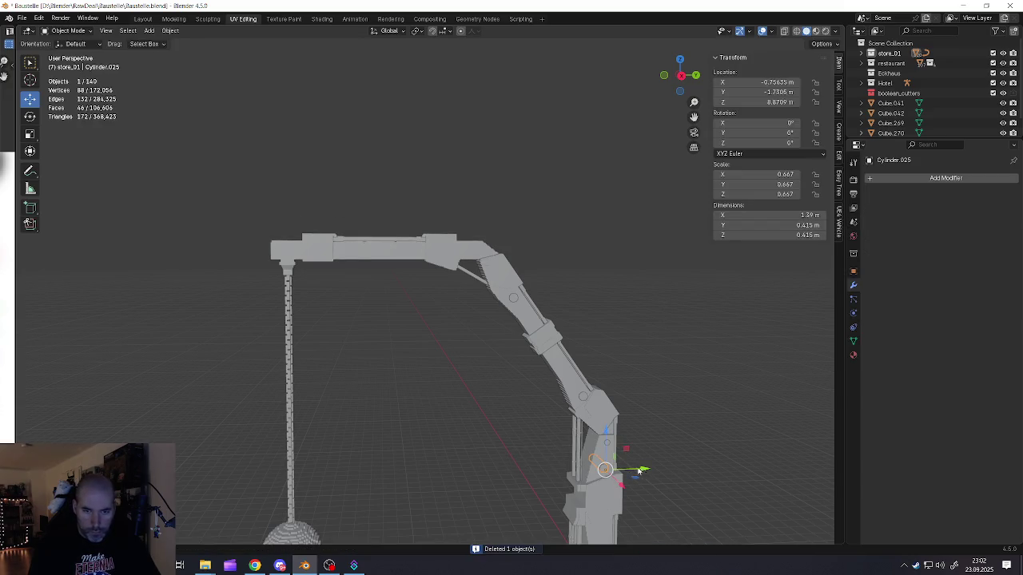
{"action": "key", "text": "g"}
{"action": "key", "text": "y"}
{"action": "left_click", "coordinate": [320, 464]}
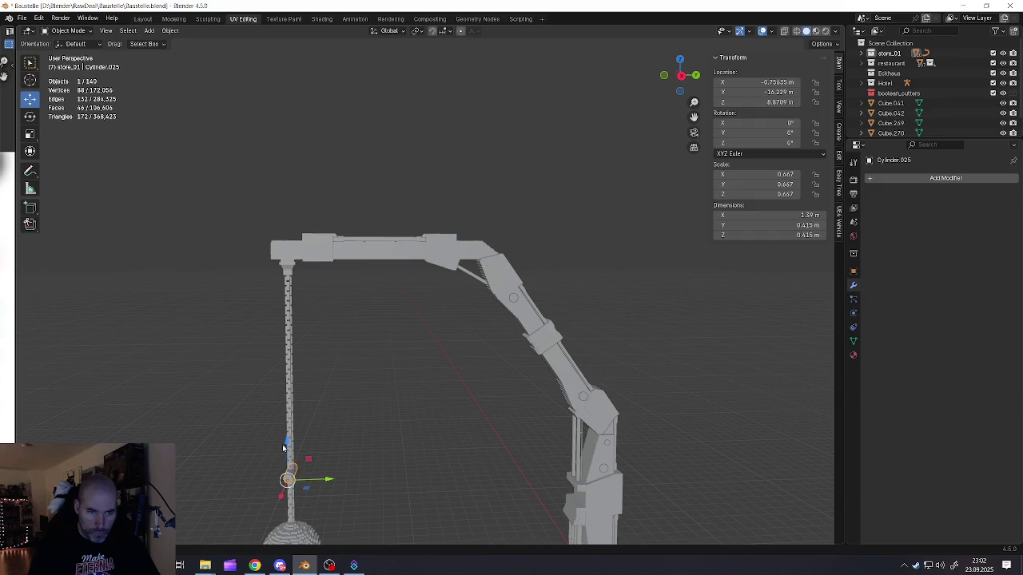
{"action": "left_click_drag", "start_coordinate": [289, 443], "coordinate": [289, 494]}
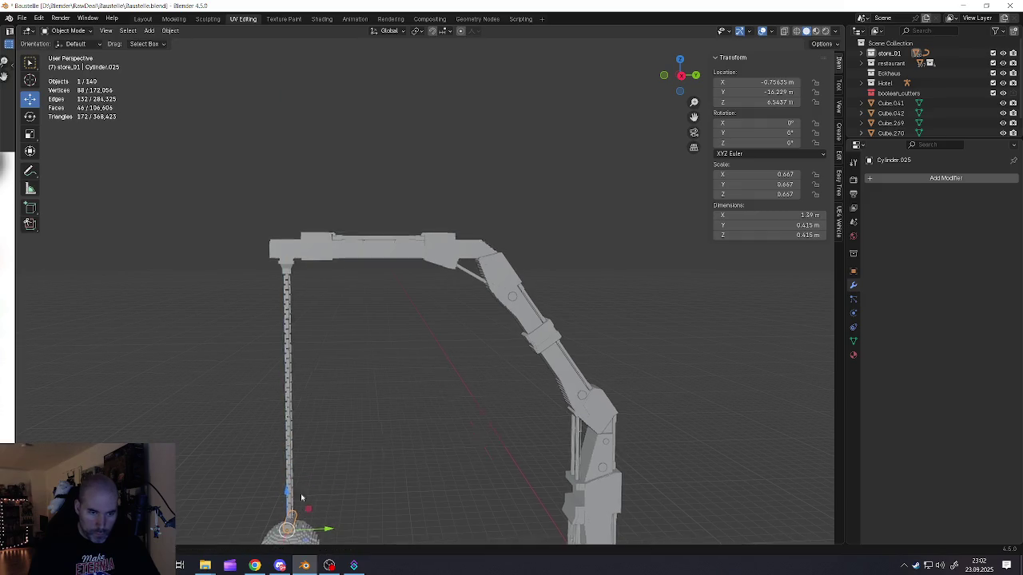
{"action": "scroll", "coordinate": [288, 494], "scroll_direction": "up", "scroll_amount": 3}
{"action": "scroll", "coordinate": [308, 447], "scroll_direction": "up", "scroll_amount": 3}
{"action": "scroll", "coordinate": [220, 397], "scroll_direction": "up", "scroll_amount": 3}
{"action": "middle_click_drag", "start_coordinate": [220, 397], "coordinate": [475, 439]}
{"action": "key", "text": "g"}
{"action": "key", "text": "x"}
{"action": "key", "text": "Escape"}
Step: Set the copy's origin to its centre and resize it uniformly
{"action": "right_click", "coordinate": [306, 418]}
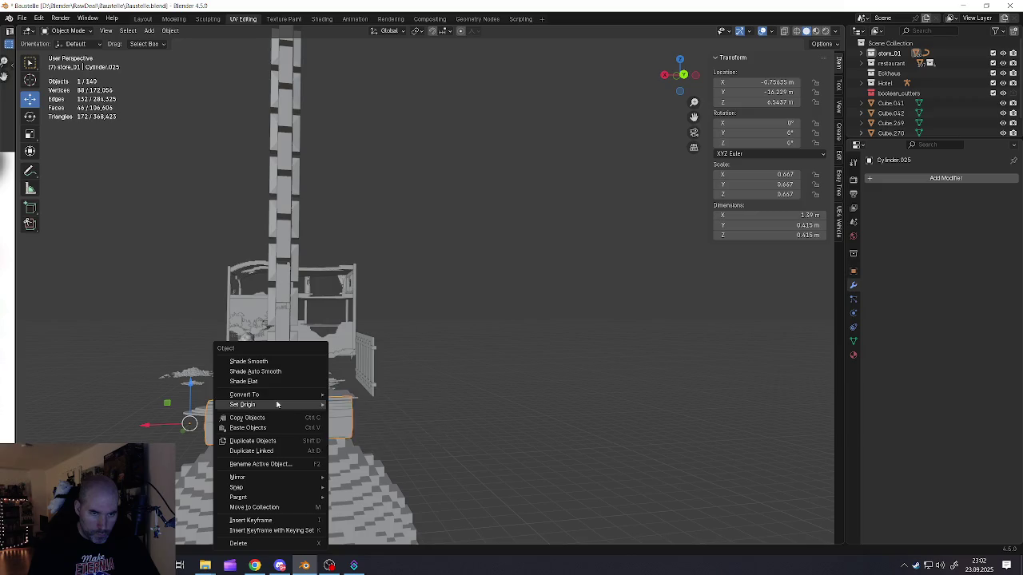
{"action": "mouse_move", "coordinate": [242, 404]}
{"action": "left_click", "coordinate": [376, 425]}
{"action": "key", "text": "x"}
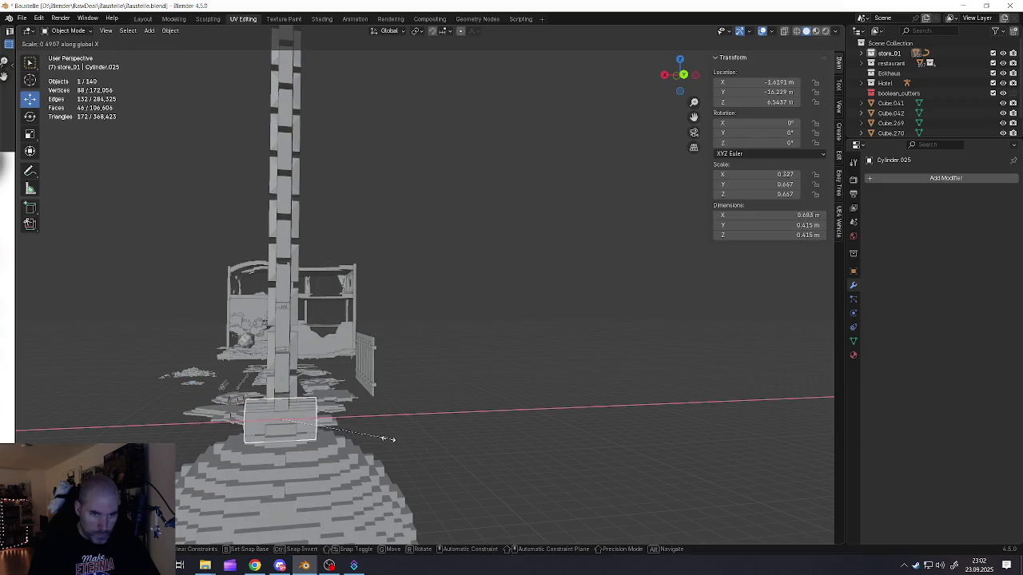
{"action": "key", "text": "x"}
{"action": "key", "text": "x"}
{"action": "mouse_move", "coordinate": [328, 422]}
{"action": "middle_mouse_down", "text": "alt"}
{"action": "mouse_move", "coordinate": [416, 453]}
{"action": "mouse_move", "coordinate": [301, 421]}
{"action": "mouse_move", "coordinate": [349, 427]}
{"action": "mouse_move", "coordinate": [297, 414]}
{"action": "mouse_move", "coordinate": [303, 400]}
{"action": "middle_mouse_up", "text": "alt"}
{"action": "left_click", "coordinate": [484, 473]}
{"action": "key", "text": "s"}
{"action": "key", "text": "x"}
{"action": "key", "text": "Escape"}
{"action": "scroll", "coordinate": [303, 400], "scroll_direction": "down", "scroll_amount": 4}
{"action": "scroll", "coordinate": [303, 399], "scroll_direction": "up", "scroll_amount": 4}
Step: Enlarge the pin, lower it onto the wrecking ball, narrow it along X and nudge it into place
{"action": "key", "text": "s"}
{"action": "left_click", "coordinate": [300, 377]}
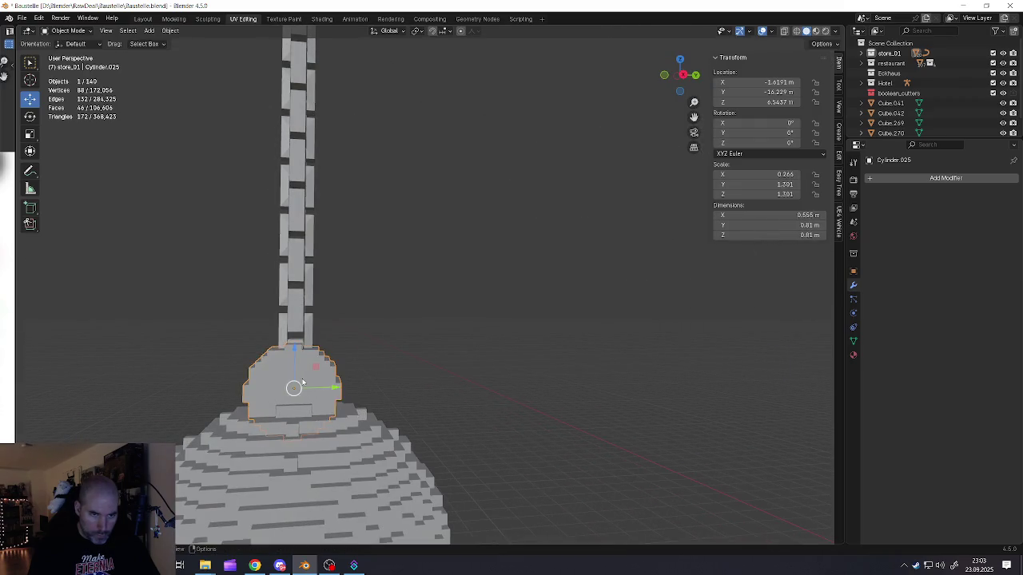
{"action": "middle_click_drag", "start_coordinate": [300, 377], "coordinate": [304, 368]}
{"action": "left_click_drag", "start_coordinate": [294, 349], "coordinate": [293, 369]}
{"action": "mouse_move", "coordinate": [293, 369]}
{"action": "middle_mouse_down"}
{"action": "mouse_move", "coordinate": [368, 397]}
{"action": "mouse_move", "coordinate": [389, 422]}
{"action": "mouse_move", "coordinate": [319, 411]}
{"action": "middle_mouse_up"}
{"action": "key", "text": "s"}
{"action": "key", "text": "x"}
{"action": "left_click", "coordinate": [407, 432]}
{"action": "left_click_drag", "start_coordinate": [335, 411], "coordinate": [332, 408]}
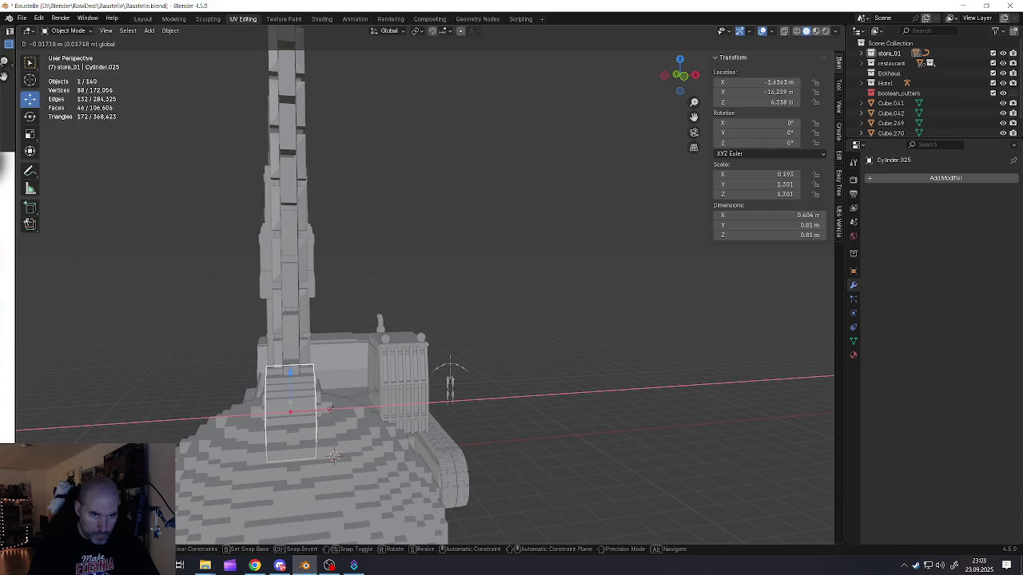
{"action": "left_click", "coordinate": [332, 408]}
Step: Duplicate the wrecking-ball pin and raise the copy along Z to the boom tip
{"action": "middle_click_drag", "start_coordinate": [333, 409], "coordinate": [334, 402]}
{"action": "scroll", "coordinate": [336, 397], "scroll_direction": "up", "scroll_amount": 2}
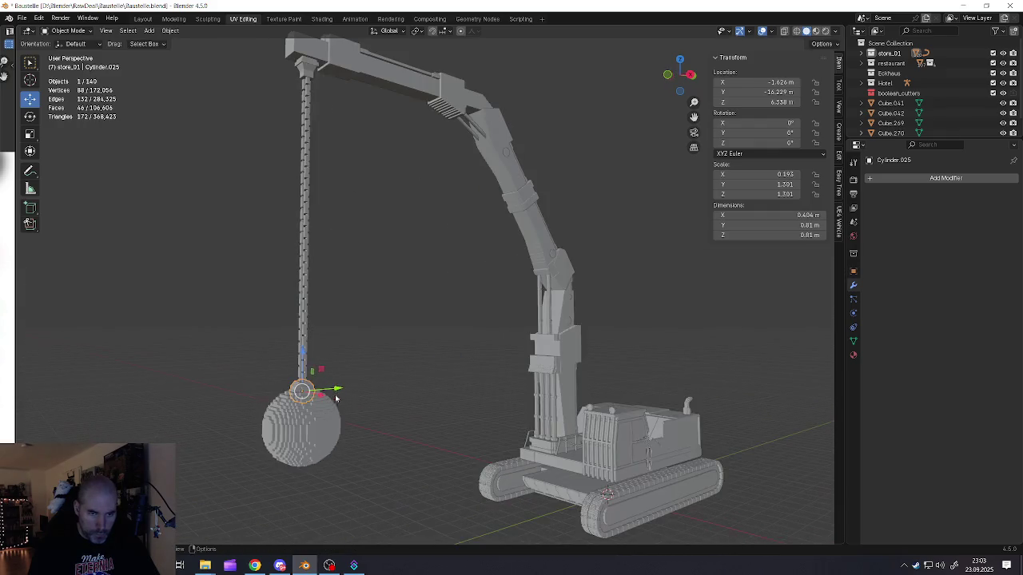
{"action": "left_click", "coordinate": [299, 389]}
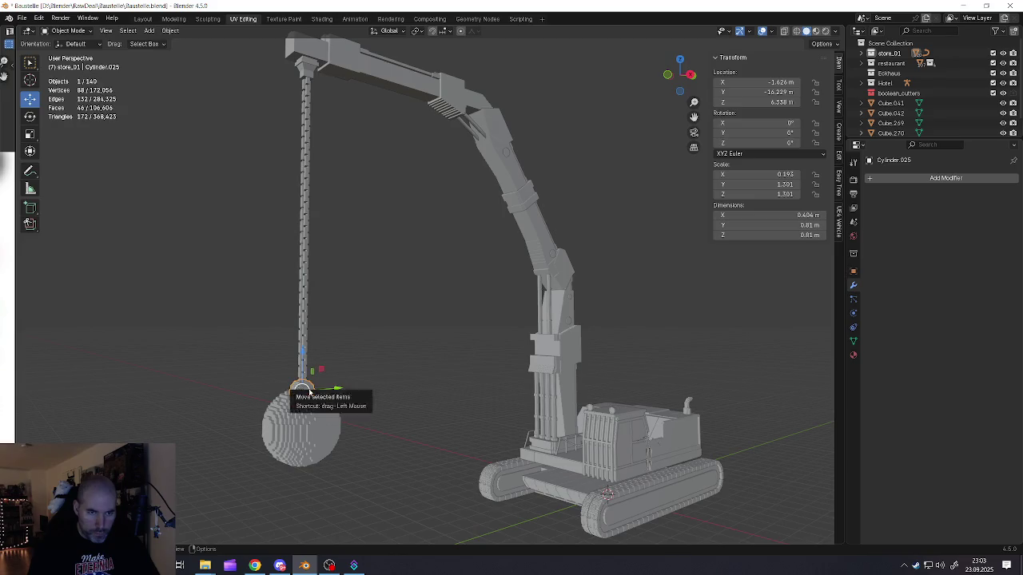
{"action": "scroll", "coordinate": [321, 414], "scroll_direction": "down", "scroll_amount": 2}
{"action": "scroll", "coordinate": [321, 414], "scroll_direction": "down", "scroll_amount": 2}
{"action": "key", "text": "shift+d"}
{"action": "right_click", "coordinate": [328, 368]}
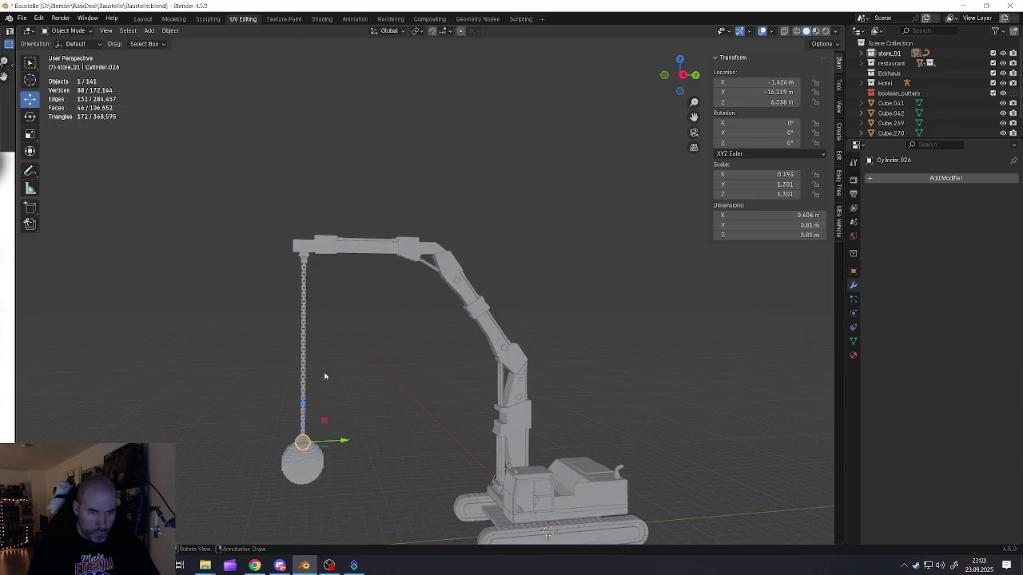
{"action": "key", "text": "g"}
{"action": "key", "text": "z"}
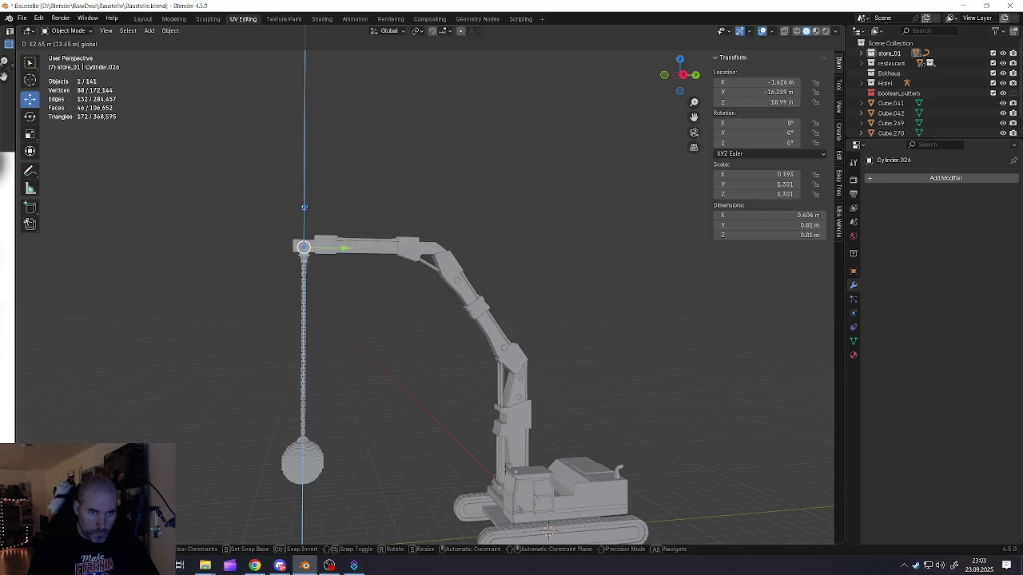
{"action": "left_click", "coordinate": [302, 236]}
Step: Resize the boom-tip pin uniformly, then thin it along X
{"action": "scroll", "coordinate": [302, 236], "scroll_direction": "up", "scroll_amount": 3}
{"action": "mouse_move", "coordinate": [343, 336]}
{"action": "middle_mouse_down"}
{"action": "mouse_move", "coordinate": [429, 350]}
{"action": "mouse_move", "coordinate": [354, 343]}
{"action": "middle_mouse_up"}
{"action": "key", "text": "s"}
{"action": "left_click", "coordinate": [516, 412]}
{"action": "key", "text": "s"}
{"action": "key", "text": "x"}
{"action": "left_click", "coordinate": [475, 374]}
Step: Duplicate the boom-tip pin, slide it along Y to the boom's elbow joint, and enlarge it
{"action": "mouse_move", "coordinate": [475, 374]}
{"action": "middle_mouse_down"}
{"action": "mouse_move", "coordinate": [359, 330]}
{"action": "mouse_move", "coordinate": [427, 338]}
{"action": "mouse_move", "coordinate": [363, 354]}
{"action": "middle_mouse_up"}
{"action": "key", "text": "shift+d"}
{"action": "key", "text": "Escape"}
{"action": "key", "text": "g"}
{"action": "key", "text": "y"}
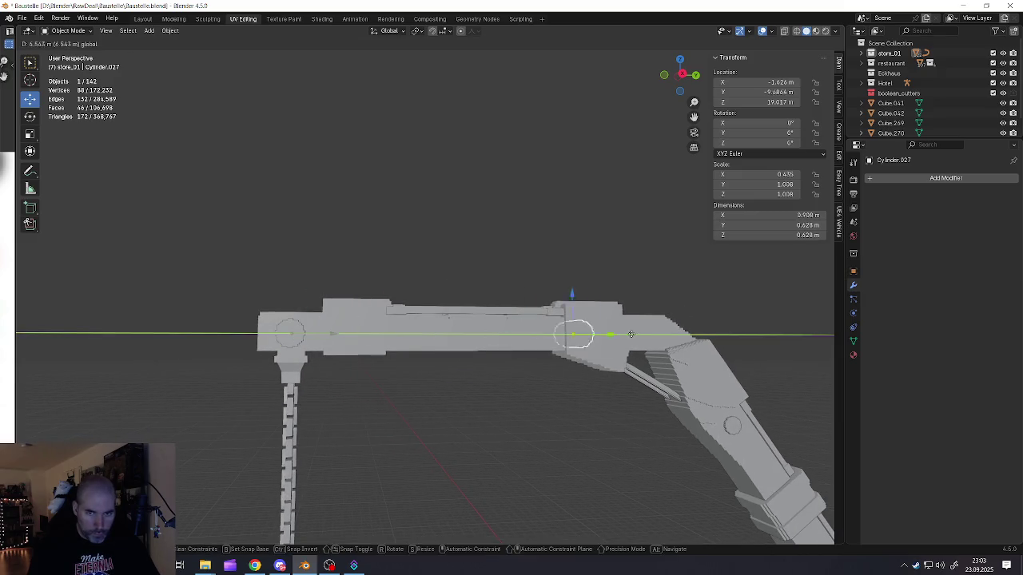
{"action": "left_click", "coordinate": [634, 336]}
{"action": "scroll", "coordinate": [559, 332], "scroll_direction": "up", "scroll_amount": 3}
{"action": "middle_click_drag", "start_coordinate": [496, 330], "coordinate": [530, 330]}
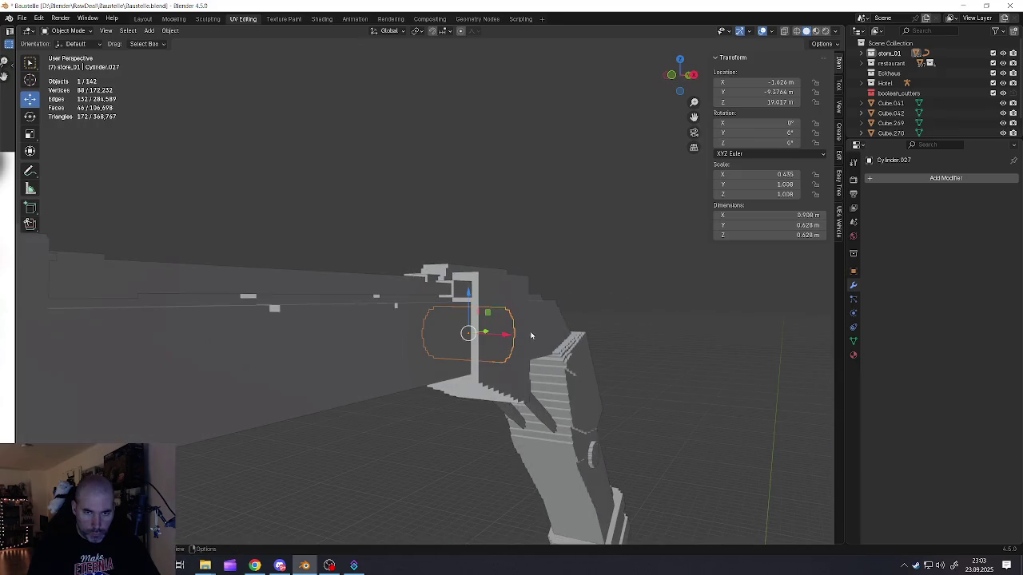
{"action": "key", "text": "s"}
{"action": "left_click", "coordinate": [604, 384]}
{"action": "mouse_move", "coordinate": [604, 384]}
{"action": "middle_mouse_down"}
{"action": "mouse_move", "coordinate": [474, 341]}
{"action": "mouse_move", "coordinate": [425, 343]}
{"action": "mouse_move", "coordinate": [462, 296]}
{"action": "mouse_move", "coordinate": [456, 282]}
{"action": "mouse_move", "coordinate": [473, 307]}
{"action": "mouse_move", "coordinate": [565, 320]}
{"action": "middle_mouse_up"}
{"action": "scroll", "coordinate": [462, 296], "scroll_direction": "down", "scroll_amount": 5}
Step: Clear the selection, then duplicate the joint pin in place as Cylinder.028
{"action": "key", "text": "a"}
{"action": "key", "text": "alt+a"}
{"action": "scroll", "coordinate": [462, 296], "scroll_direction": "up", "scroll_amount": 2}
{"action": "scroll", "coordinate": [566, 320], "scroll_direction": "up", "scroll_amount": 3}
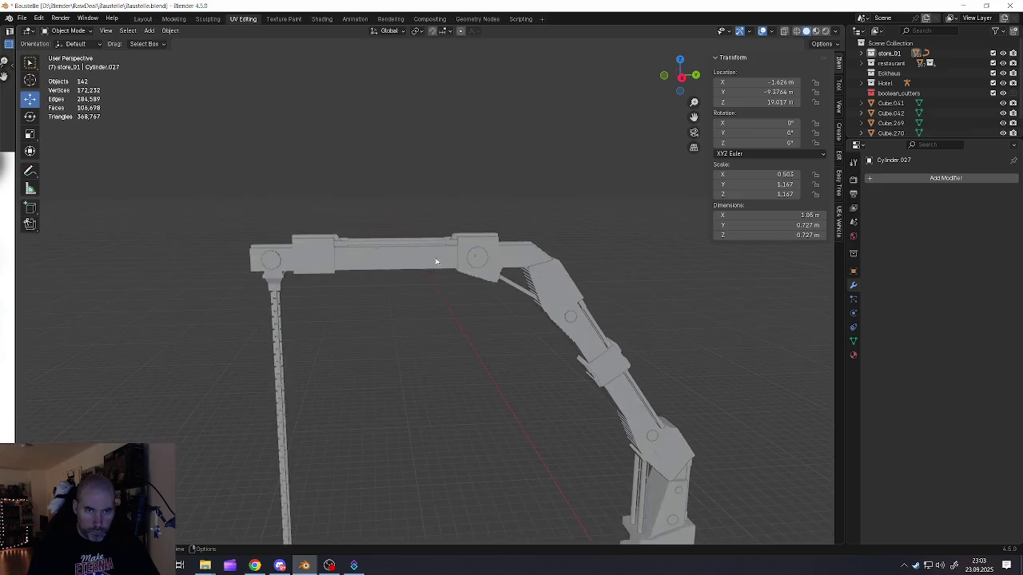
{"action": "scroll", "coordinate": [566, 319], "scroll_direction": "up", "scroll_amount": 2}
{"action": "key", "text": "shift+d"}
{"action": "right_click", "coordinate": [591, 317]}
{"action": "scroll", "coordinate": [554, 351], "scroll_direction": "down", "scroll_amount": 3}
{"action": "scroll", "coordinate": [554, 351], "scroll_direction": "down", "scroll_amount": 3}
{"action": "scroll", "coordinate": [405, 285], "scroll_direction": "down", "scroll_amount": 1}
Step: Move the cylinder copy down and across into the front end of the crawler track
{"action": "middle_click_drag", "start_coordinate": [405, 286], "coordinate": [399, 287], "text": "shift"}
{"action": "left_click_drag", "start_coordinate": [337, 153], "coordinate": [364, 400]}
{"action": "mouse_move", "coordinate": [366, 440]}
{"action": "left_mouse_down"}
{"action": "mouse_move", "coordinate": [394, 477]}
{"action": "mouse_move", "coordinate": [440, 470]}
{"action": "left_mouse_up"}
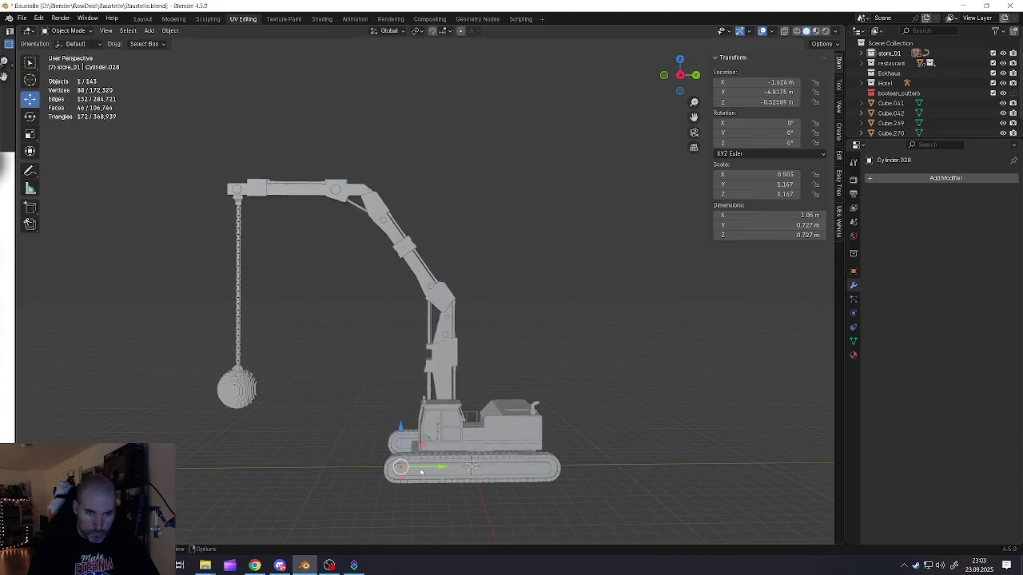
{"action": "scroll", "coordinate": [441, 471], "scroll_direction": "up", "scroll_amount": 3}
{"action": "mouse_move", "coordinate": [441, 472]}
{"action": "middle_mouse_down"}
{"action": "mouse_move", "coordinate": [450, 473]}
{"action": "mouse_move", "coordinate": [430, 466]}
{"action": "middle_mouse_up"}
{"action": "left_click_drag", "start_coordinate": [402, 464], "coordinate": [616, 465]}
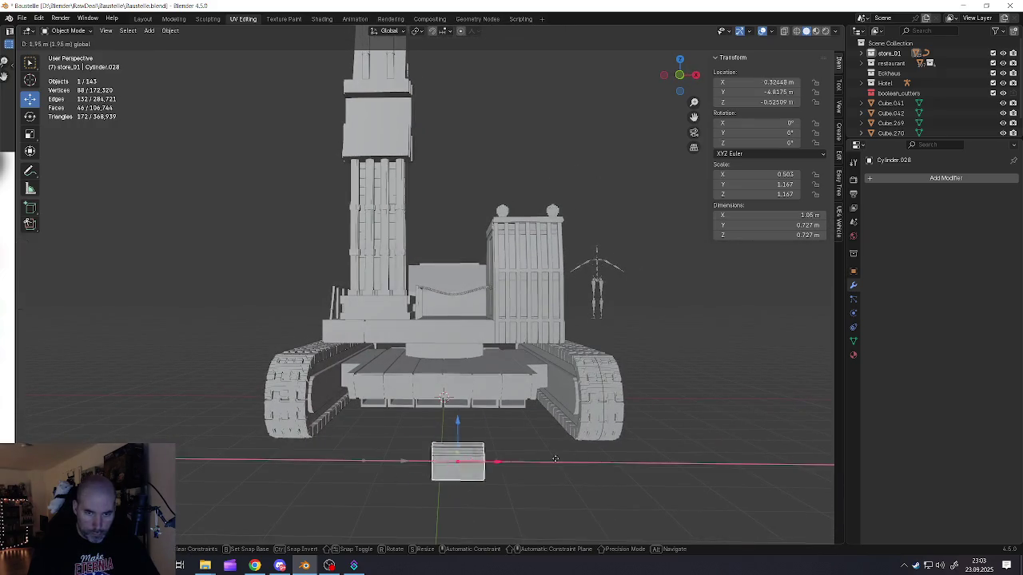
{"action": "middle_click_drag", "start_coordinate": [616, 465], "coordinate": [475, 437], "text": "shift"}
{"action": "left_click_drag", "start_coordinate": [500, 433], "coordinate": [504, 353]}
{"action": "mouse_move", "coordinate": [505, 353]}
{"action": "middle_mouse_down"}
{"action": "mouse_move", "coordinate": [495, 368]}
{"action": "mouse_move", "coordinate": [550, 391]}
{"action": "middle_mouse_up"}
{"action": "scroll", "coordinate": [496, 368], "scroll_direction": "up", "scroll_amount": 4}
{"action": "scroll", "coordinate": [495, 367], "scroll_direction": "down", "scroll_amount": 3}
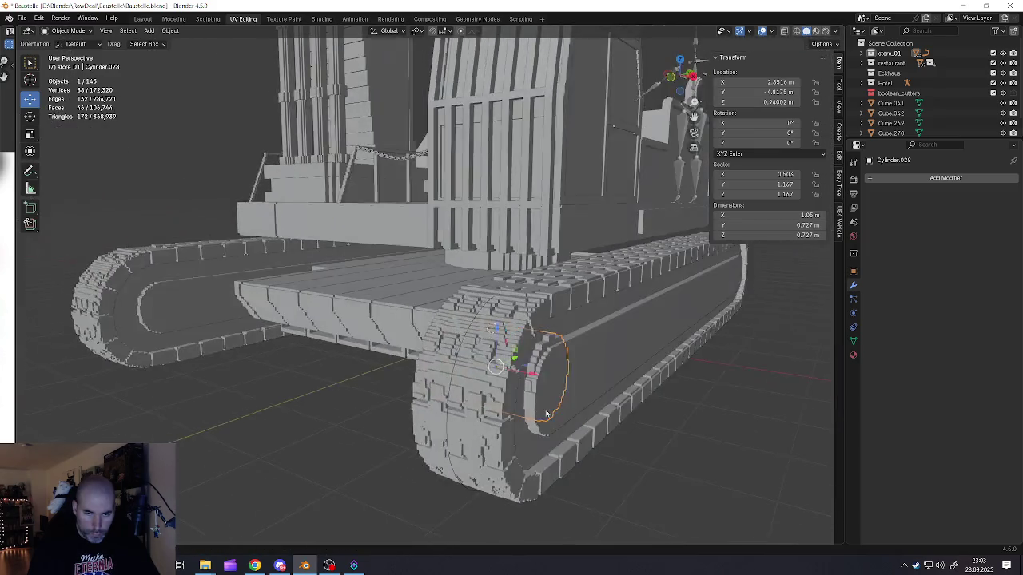
{"action": "left_click_drag", "start_coordinate": [530, 370], "coordinate": [544, 377]}
{"action": "middle_click_drag", "start_coordinate": [544, 377], "coordinate": [488, 372]}
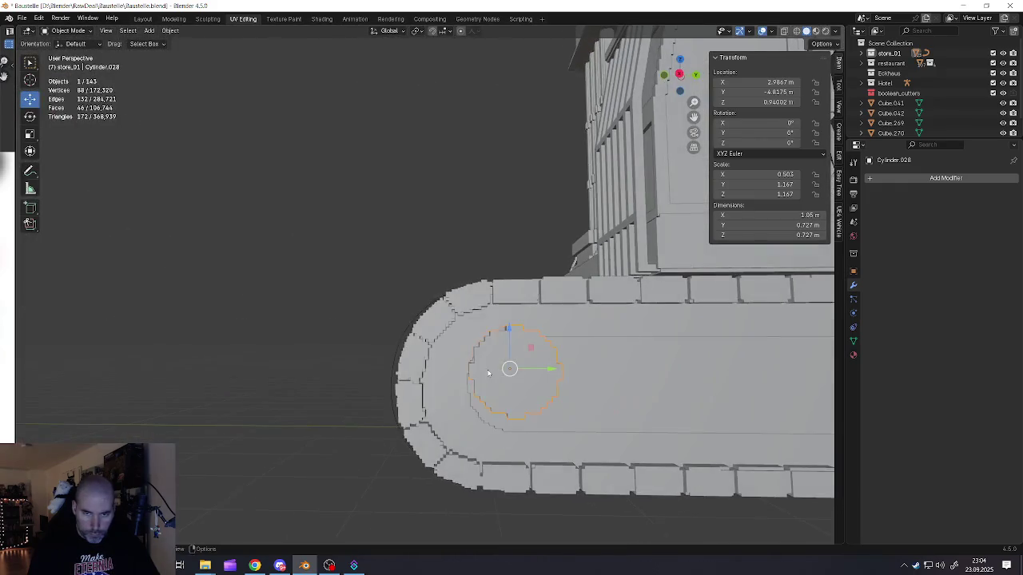
Step: Shrink the roller and thin it along X to 0.829 × 0.646 × 0.646 m inside the track end
{"action": "mouse_move", "coordinate": [513, 331]}
{"action": "middle_mouse_down"}
{"action": "mouse_move", "coordinate": [496, 352]}
{"action": "mouse_move", "coordinate": [575, 376]}
{"action": "middle_mouse_up"}
{"action": "key", "text": "s"}
{"action": "left_click", "coordinate": [632, 421]}
{"action": "mouse_move", "coordinate": [478, 362]}
{"action": "middle_mouse_down"}
{"action": "mouse_move", "coordinate": [461, 366]}
{"action": "mouse_move", "coordinate": [549, 365]}
{"action": "mouse_move", "coordinate": [504, 377]}
{"action": "mouse_move", "coordinate": [480, 364]}
{"action": "mouse_move", "coordinate": [660, 408]}
{"action": "middle_mouse_up"}
{"action": "key", "text": "g"}
{"action": "key", "text": "x"}
{"action": "left_click", "coordinate": [485, 365]}
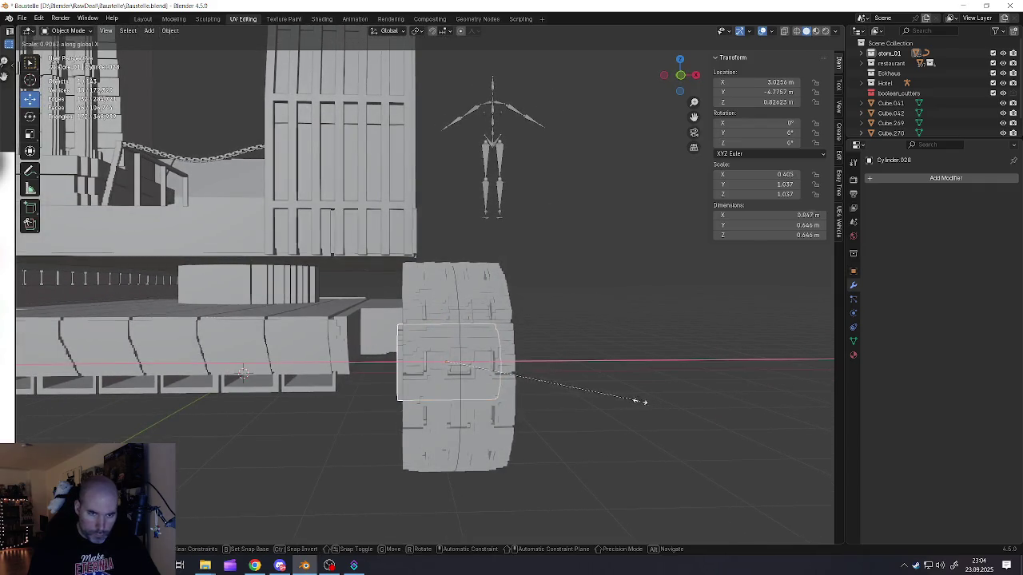
{"action": "left_click", "coordinate": [538, 370]}
{"action": "mouse_move", "coordinate": [539, 370]}
{"action": "middle_mouse_down"}
{"action": "mouse_move", "coordinate": [451, 368]}
{"action": "mouse_move", "coordinate": [595, 342]}
{"action": "middle_mouse_up"}
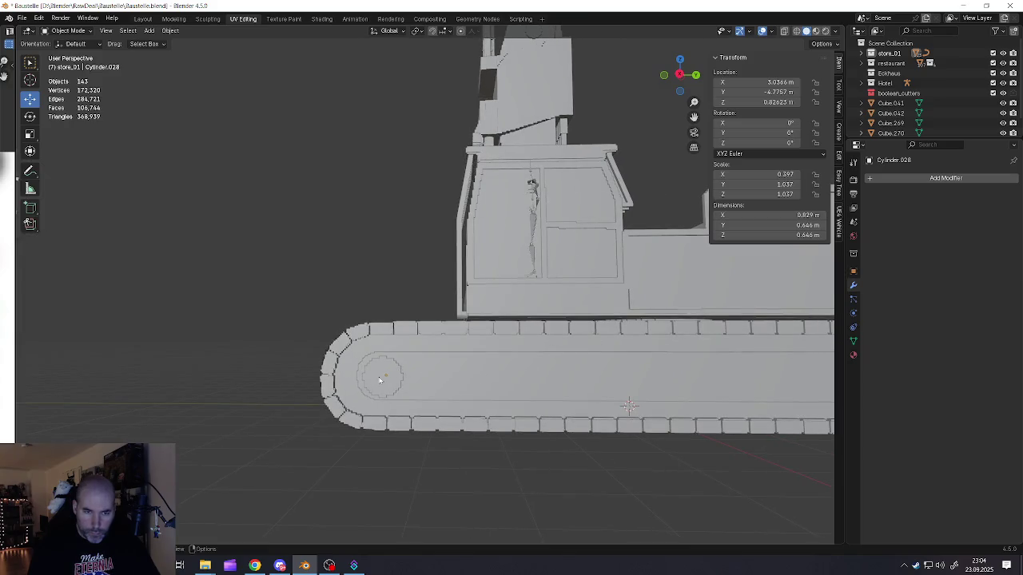
{"action": "scroll", "coordinate": [379, 381], "scroll_direction": "up", "scroll_amount": 5}
Step: Adjust the roller's height along Z within the track's end wheel
{"action": "left_click", "coordinate": [391, 366]}
{"action": "key", "text": "g"}
{"action": "key", "text": "z"}
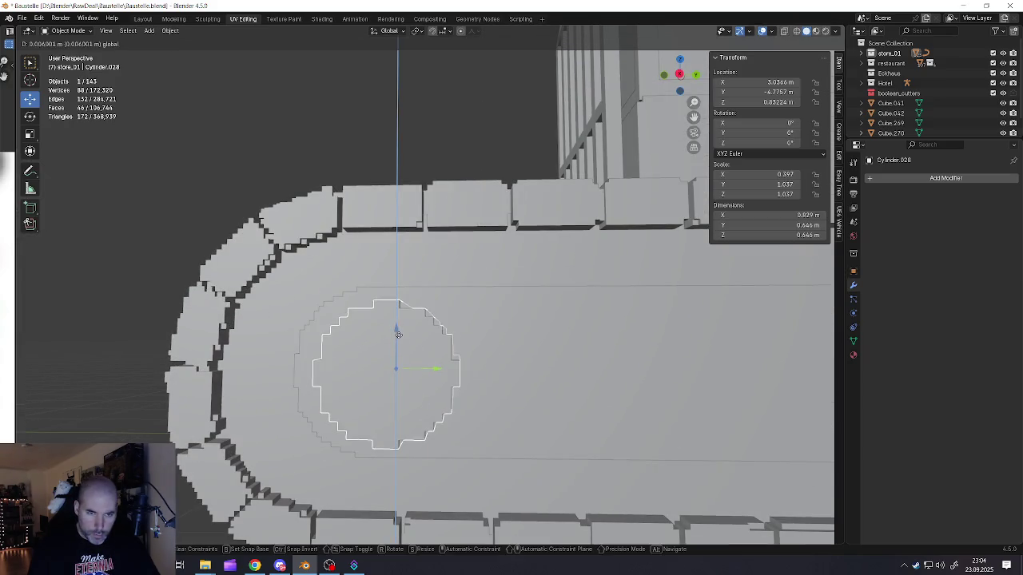
{"action": "left_click", "coordinate": [400, 334]}
{"action": "scroll", "coordinate": [399, 341], "scroll_direction": "down", "scroll_amount": 2}
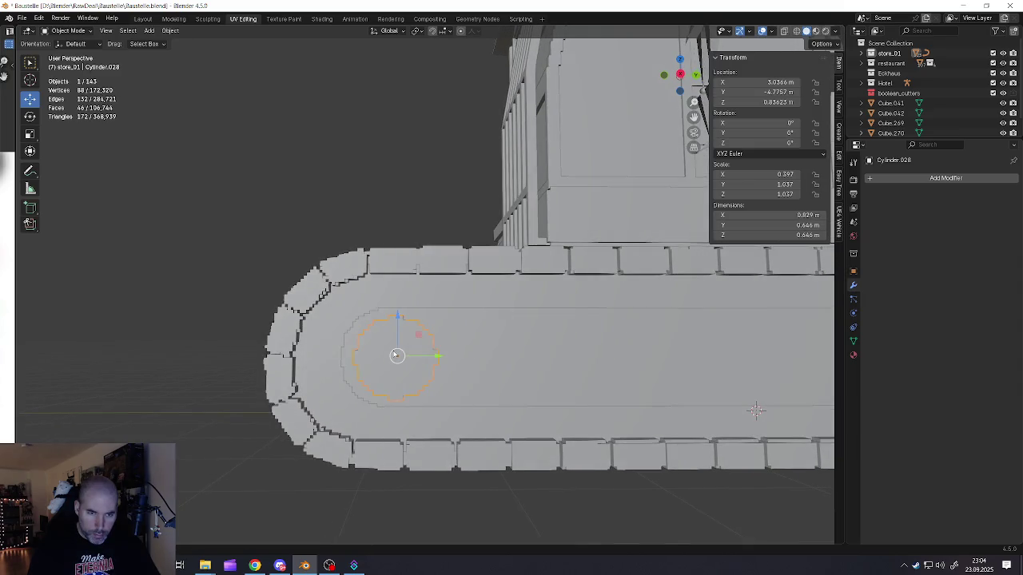
{"action": "left_click", "coordinate": [892, 178]}
Step: Apply the roller's scale and add an Array modifier with relative offset X 0, Y 1
{"action": "key", "text": "ctrl+a"}
{"action": "left_click", "coordinate": [555, 326]}
{"action": "left_click", "coordinate": [945, 178]}
{"action": "mouse_move", "coordinate": [845, 179]}
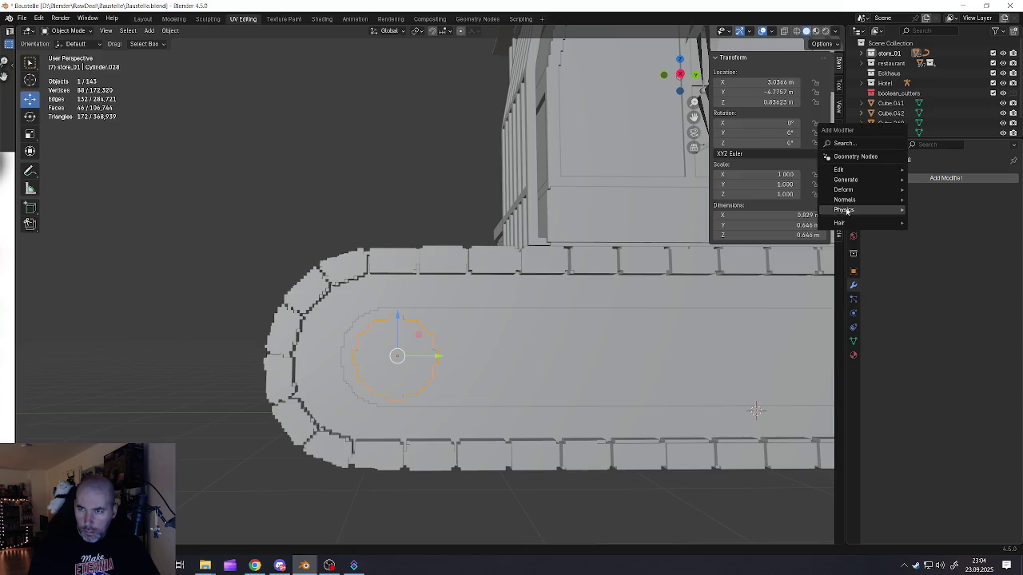
{"action": "left_click", "coordinate": [951, 179]}
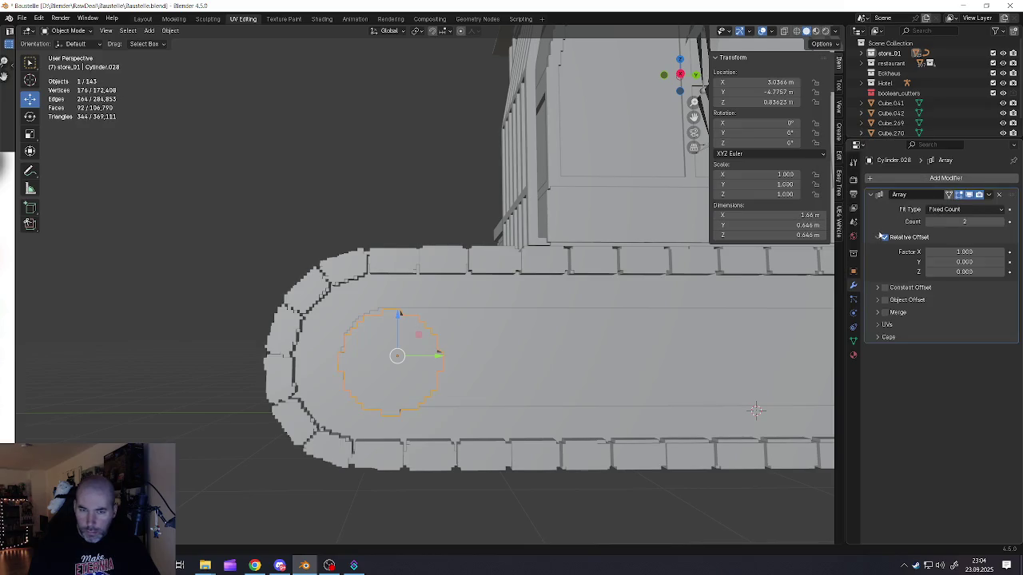
{"action": "left_click", "coordinate": [964, 252]}
{"action": "type", "text": "0"}
{"action": "key", "text": "Tab"}
{"action": "type", "text": "1"}
{"action": "key", "text": "Tab"}
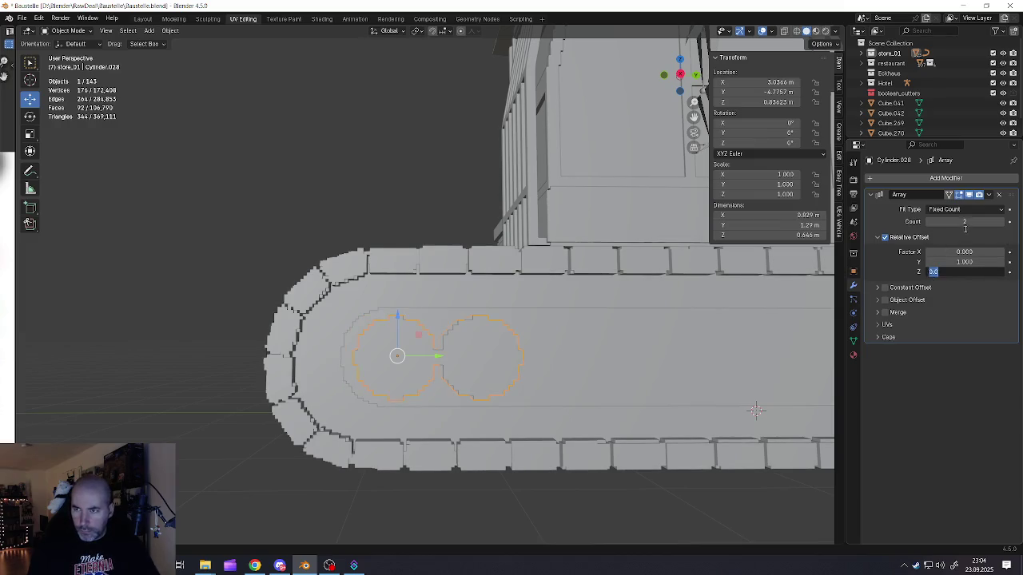
Step: Set the array to Count 10 with Y offset 1.55, then apply it as real geometry
{"action": "mouse_move", "coordinate": [1004, 221]}
{"action": "left_mouse_down"}
{"action": "mouse_move", "coordinate": [1018, 222]}
{"action": "mouse_move", "coordinate": [991, 221]}
{"action": "left_mouse_up"}
{"action": "scroll", "coordinate": [628, 370], "scroll_direction": "down", "scroll_amount": 5}
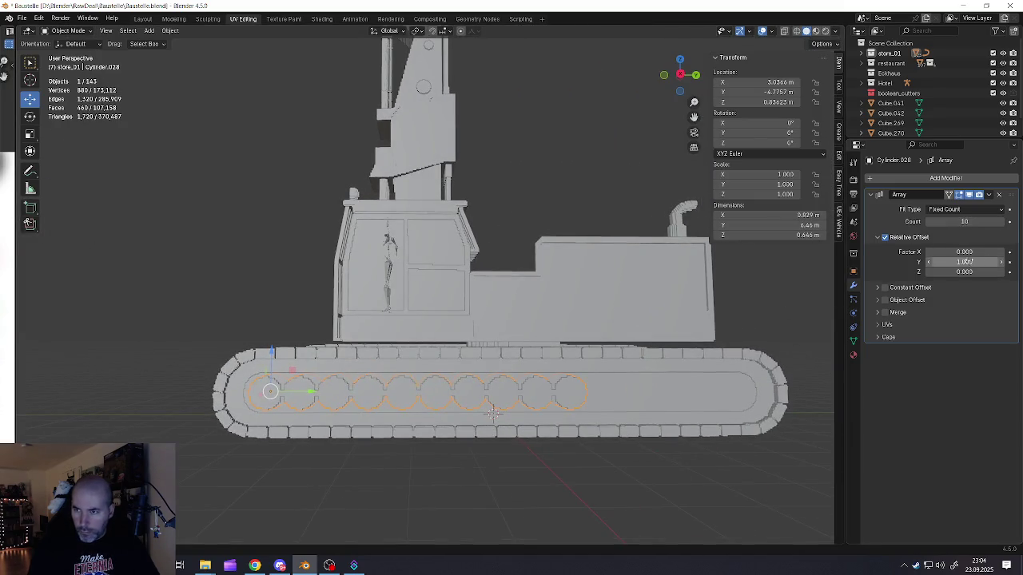
{"action": "left_click_drag", "start_coordinate": [965, 262], "coordinate": [991, 263]}
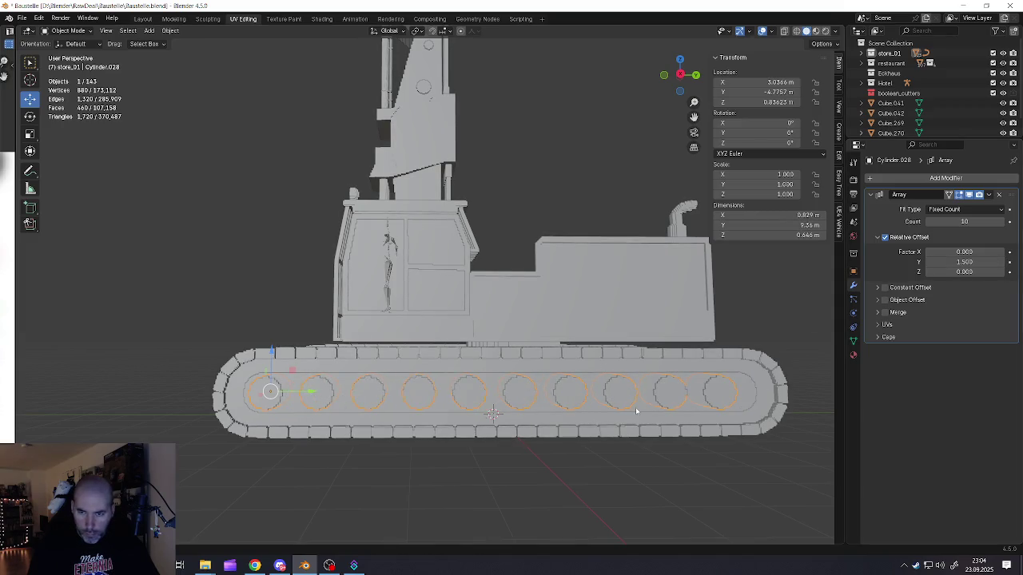
{"action": "scroll", "coordinate": [636, 410], "scroll_direction": "down", "scroll_amount": 3, "text": "ctrl"}
{"action": "left_click", "coordinate": [1004, 262]}
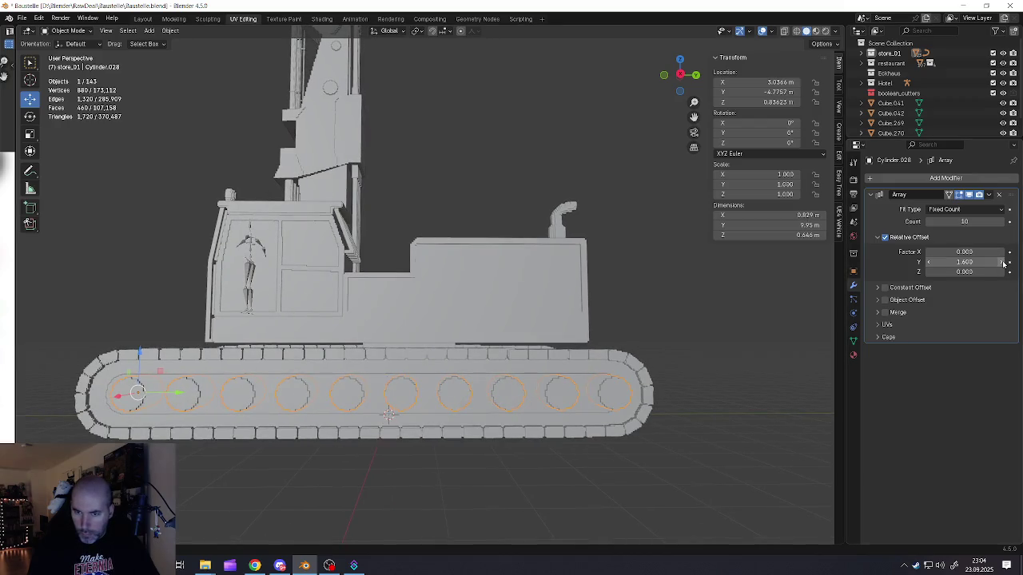
{"action": "left_click", "coordinate": [977, 264]}
{"action": "type", "text": "1."}
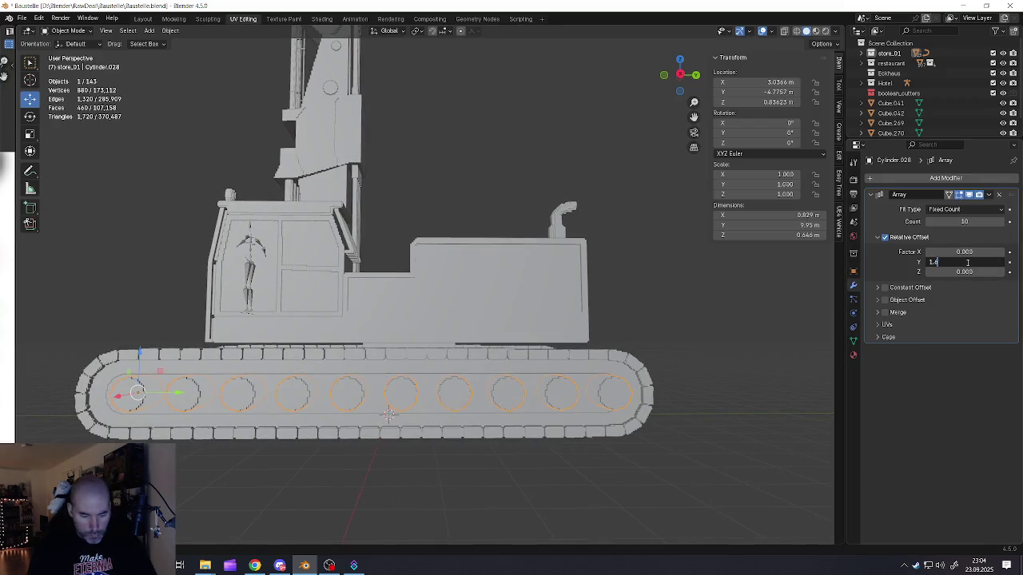
{"action": "type", "text": "55"}
{"action": "key", "text": "Return"}
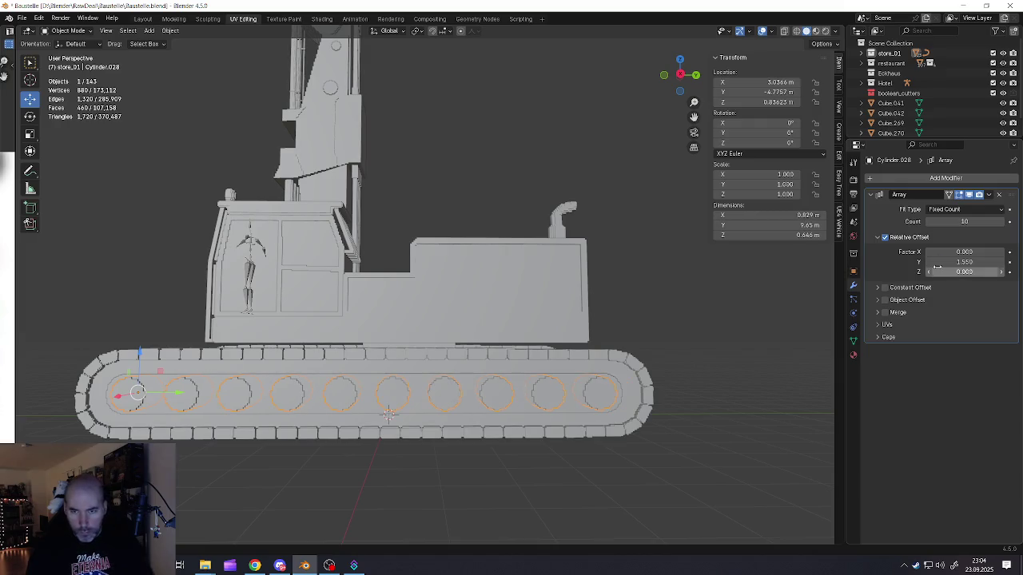
{"action": "left_click", "coordinate": [401, 415]}
{"action": "left_click", "coordinate": [398, 405]}
{"action": "middle_click_drag", "start_coordinate": [399, 405], "coordinate": [463, 430]}
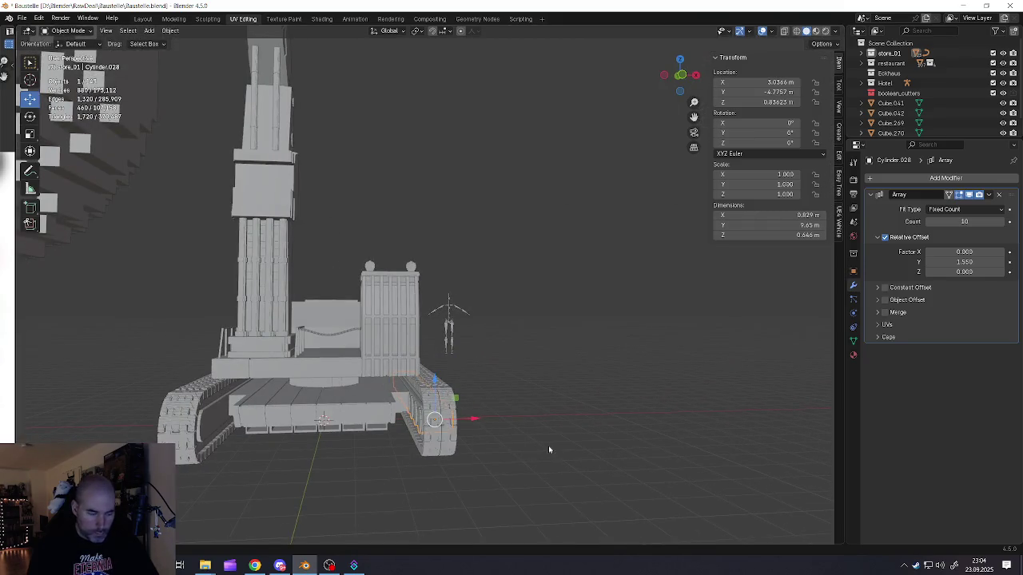
{"action": "left_click", "coordinate": [989, 199]}
{"action": "left_click", "coordinate": [915, 208]}
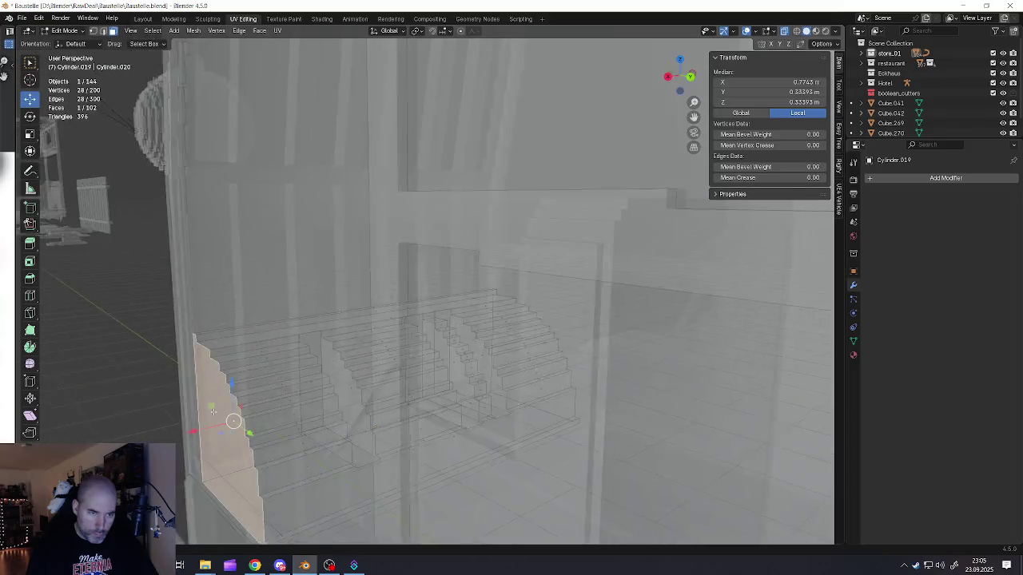
Step: Nudge the selected vertices of Cylinder.019 slightly along X
{"action": "key", "text": "g"}
{"action": "key", "text": "x"}
{"action": "left_click", "coordinate": [212, 430]}
{"action": "mouse_move", "coordinate": [212, 430]}
{"action": "middle_mouse_down"}
{"action": "mouse_move", "coordinate": [210, 400]}
{"action": "mouse_move", "coordinate": [583, 409]}
{"action": "middle_mouse_up"}
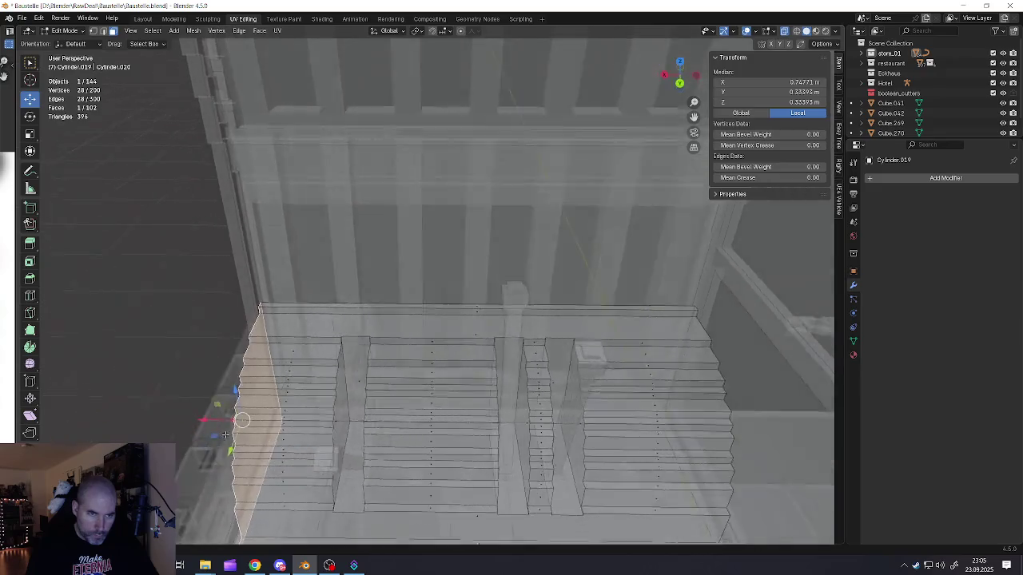
{"action": "middle_click_drag", "start_coordinate": [715, 359], "coordinate": [396, 431]}
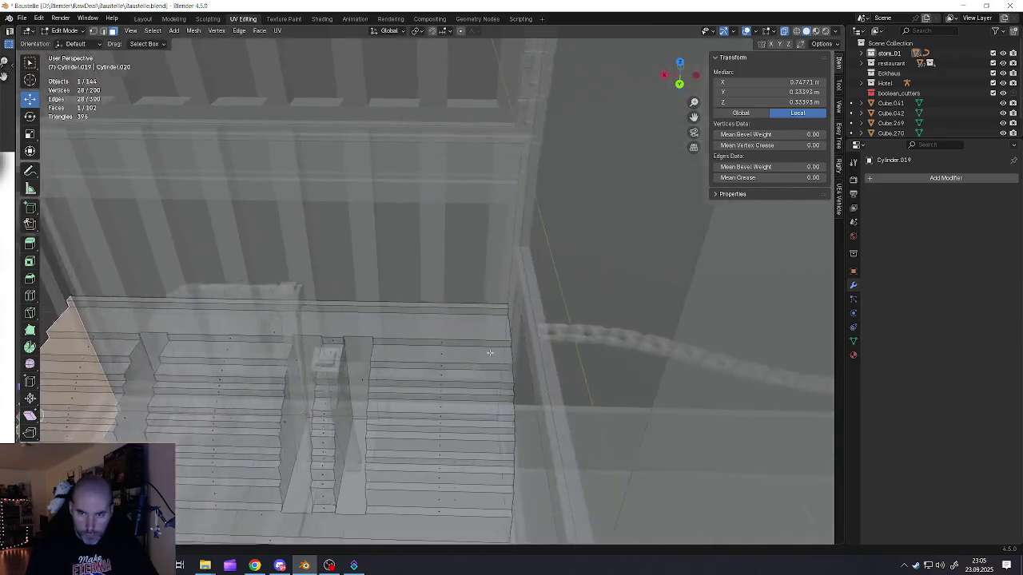
Step: Move the cylinder's cap face along X, then return to Object Mode and deselect
{"action": "key", "text": "alt+a"}
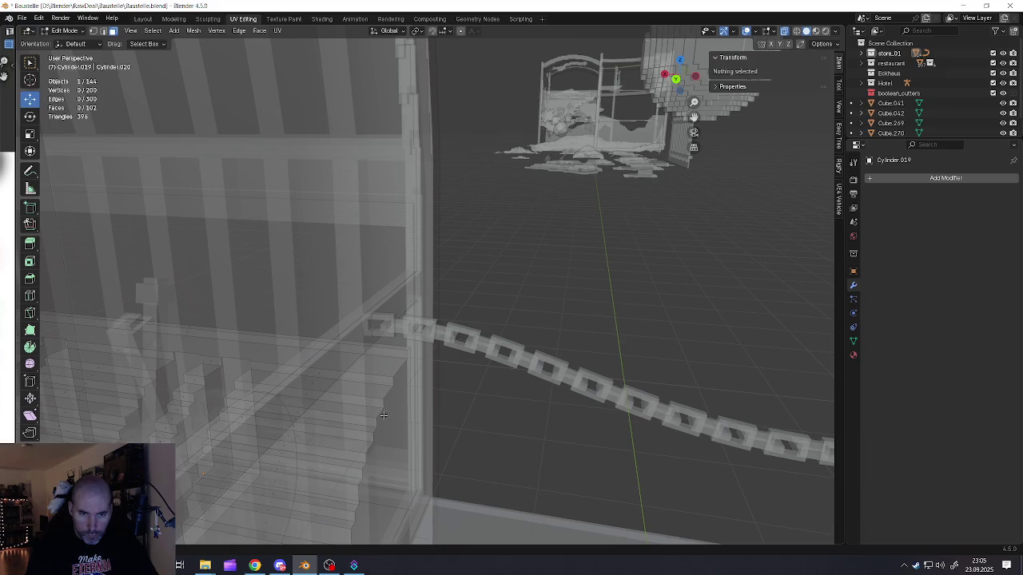
{"action": "left_click", "coordinate": [274, 456]}
{"action": "mouse_move", "coordinate": [370, 477]}
{"action": "middle_mouse_down"}
{"action": "mouse_move", "coordinate": [486, 408]}
{"action": "mouse_move", "coordinate": [436, 428]}
{"action": "middle_mouse_up"}
{"action": "key", "text": "g"}
{"action": "key", "text": "x"}
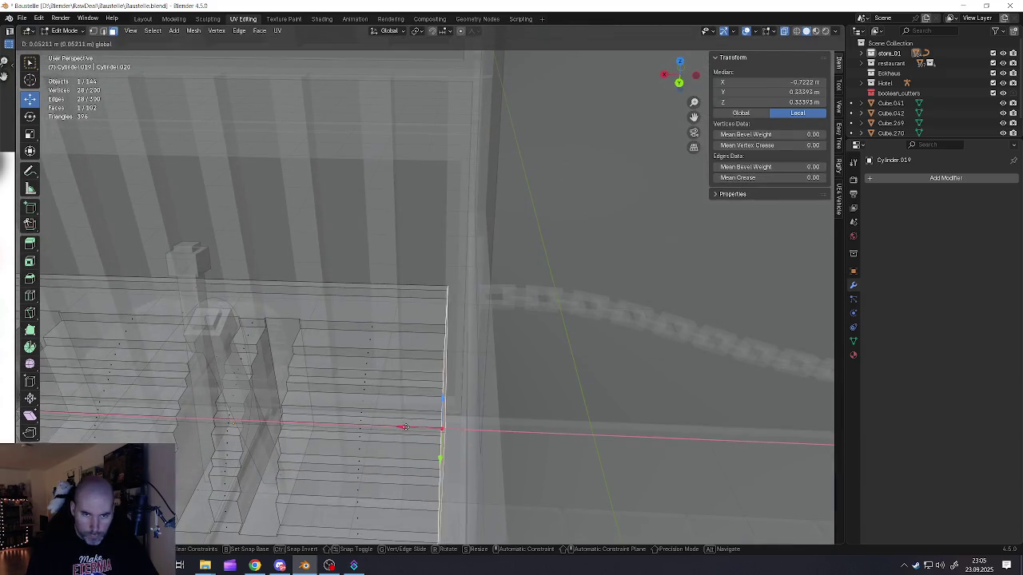
{"action": "left_click", "coordinate": [429, 429]}
{"action": "key", "text": "Tab"}
{"action": "mouse_move", "coordinate": [439, 400]}
{"action": "middle_mouse_down"}
{"action": "mouse_move", "coordinate": [425, 395]}
{"action": "mouse_move", "coordinate": [456, 389]}
{"action": "middle_mouse_up"}
{"action": "key", "text": "alt+a"}
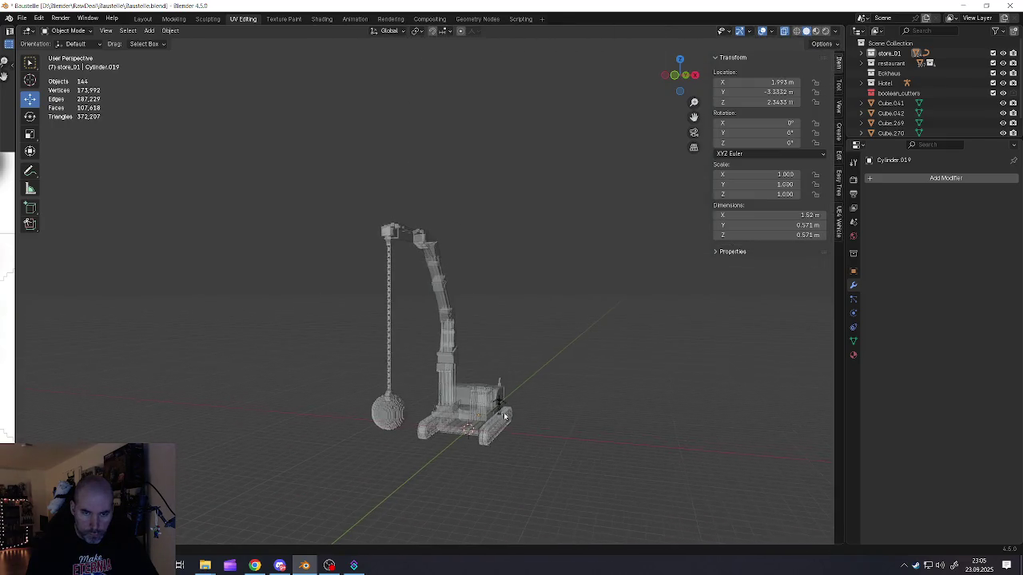
{"action": "scroll", "coordinate": [435, 390], "scroll_direction": "up", "scroll_amount": 5}
Step: Save the project as Baustelle.blend from the File menu
{"action": "mouse_move", "coordinate": [447, 390]}
{"action": "middle_mouse_down"}
{"action": "mouse_move", "coordinate": [434, 391]}
{"action": "mouse_move", "coordinate": [476, 396]}
{"action": "middle_mouse_up"}
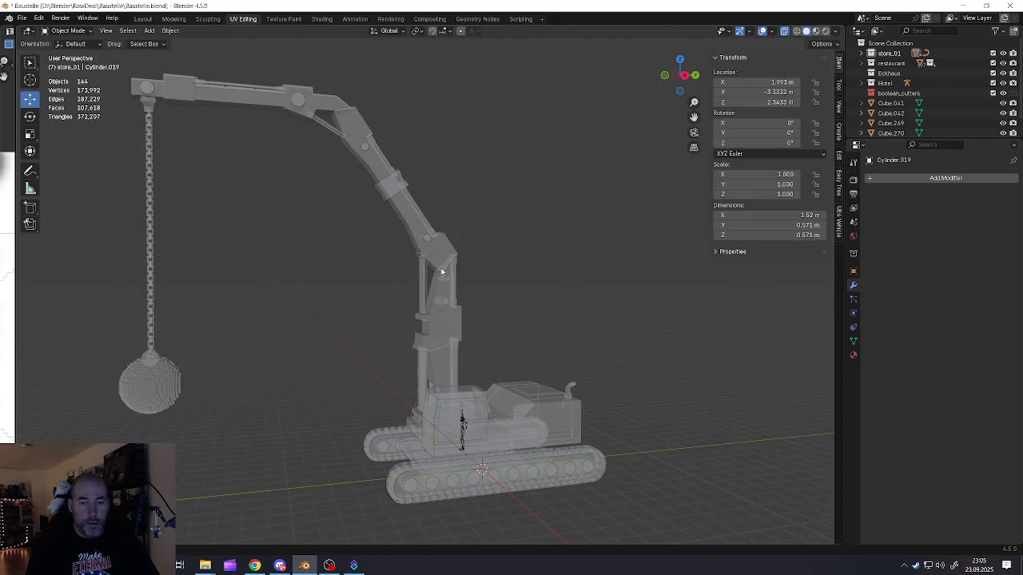
{"action": "left_click", "coordinate": [22, 18]}
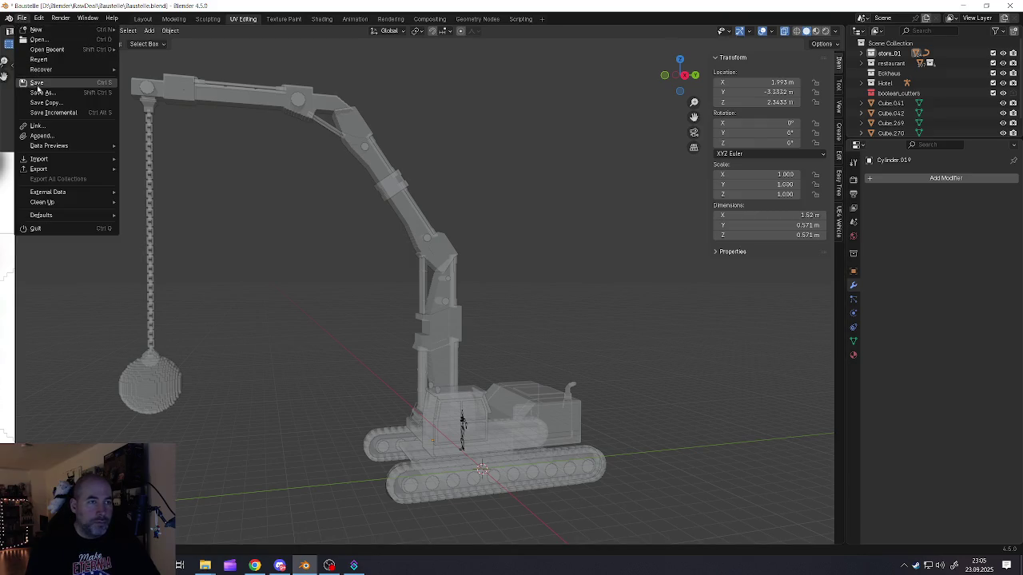
{"action": "left_click", "coordinate": [39, 86]}
{"action": "scroll", "coordinate": [479, 400], "scroll_direction": "down", "scroll_amount": 2}
Step: Turn off X-ray with Alt+Z and orbit in close around the boom
{"action": "mouse_move", "coordinate": [479, 400]}
{"action": "middle_mouse_down"}
{"action": "mouse_move", "coordinate": [510, 402]}
{"action": "mouse_move", "coordinate": [468, 342]}
{"action": "middle_mouse_up"}
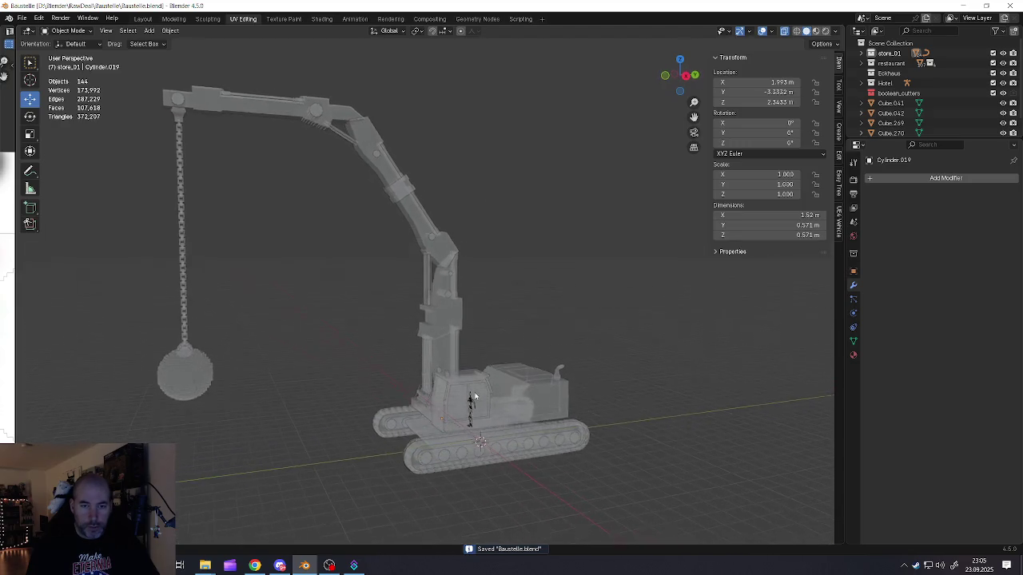
{"action": "key", "text": "alt+z"}
{"action": "mouse_move", "coordinate": [376, 399]}
{"action": "middle_mouse_down"}
{"action": "mouse_move", "coordinate": [489, 424]}
{"action": "mouse_move", "coordinate": [383, 311]}
{"action": "middle_mouse_up"}
{"action": "scroll", "coordinate": [383, 311], "scroll_direction": "up", "scroll_amount": 5}
{"action": "middle_click_drag", "start_coordinate": [232, 221], "coordinate": [238, 207]}
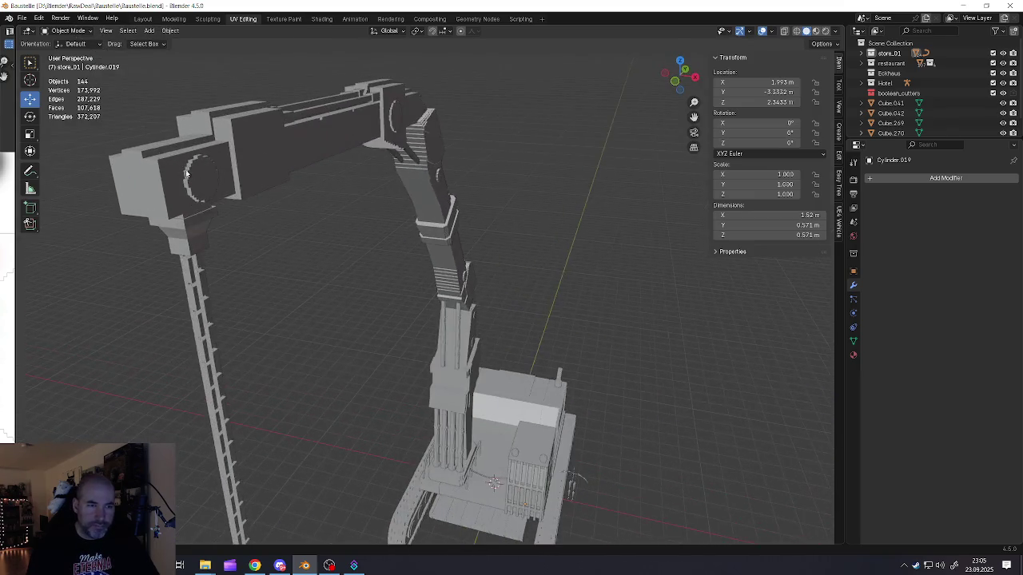
{"action": "scroll", "coordinate": [238, 208], "scroll_direction": "up", "scroll_amount": 3}
Step: Enter Edit Mode on Cube.053 and select its large front face
{"action": "left_click", "coordinate": [224, 222]}
{"action": "key", "text": "Tab"}
{"action": "scroll", "coordinate": [211, 183], "scroll_direction": "up", "scroll_amount": 2}
{"action": "left_click", "coordinate": [211, 183]}
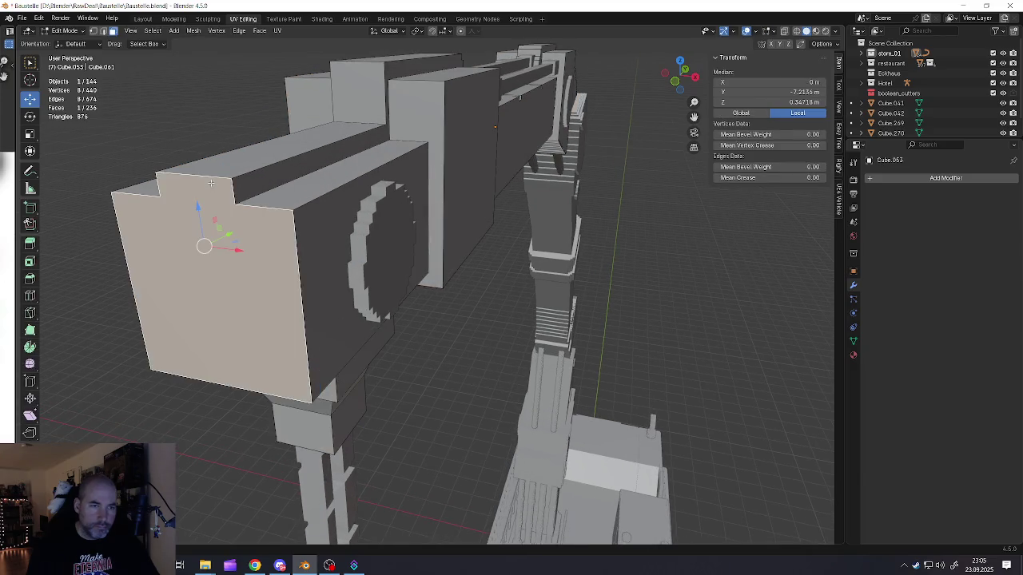
{"action": "key", "text": "2"}
{"action": "left_click", "coordinate": [209, 178]}
{"action": "key", "text": "3"}
{"action": "left_click", "coordinate": [222, 245]}
{"action": "middle_click_drag", "start_coordinate": [222, 246], "coordinate": [368, 304]}
Step: Try extruding and shrinking the front face, then undo the slanted result
{"action": "key", "text": "e"}
{"action": "left_click", "coordinate": [359, 306]}
{"action": "key", "text": "s"}
{"action": "left_click", "coordinate": [326, 283]}
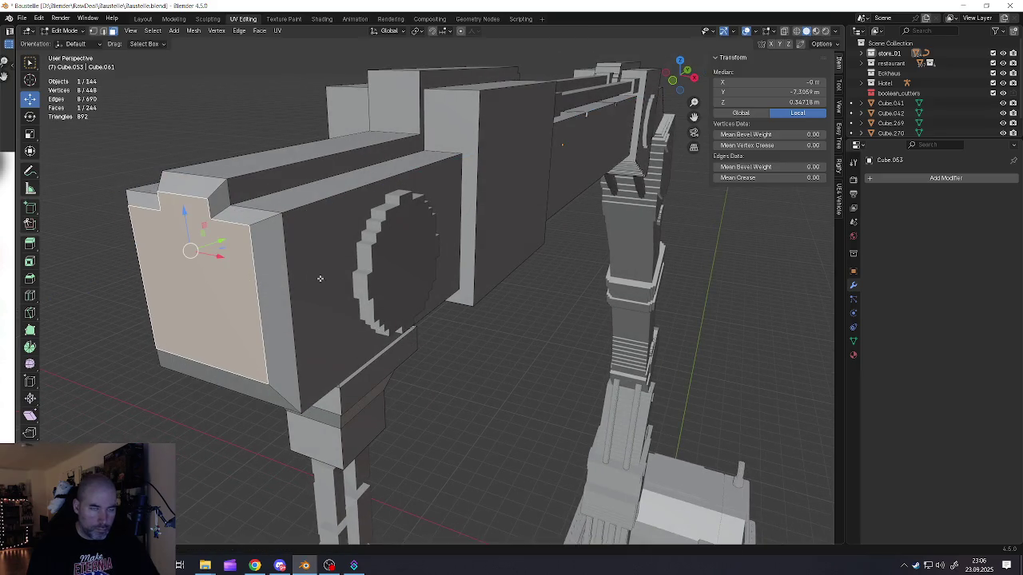
{"action": "middle_click_drag", "start_coordinate": [326, 283], "coordinate": [285, 264]}
{"action": "key", "text": "ctrl+z"}
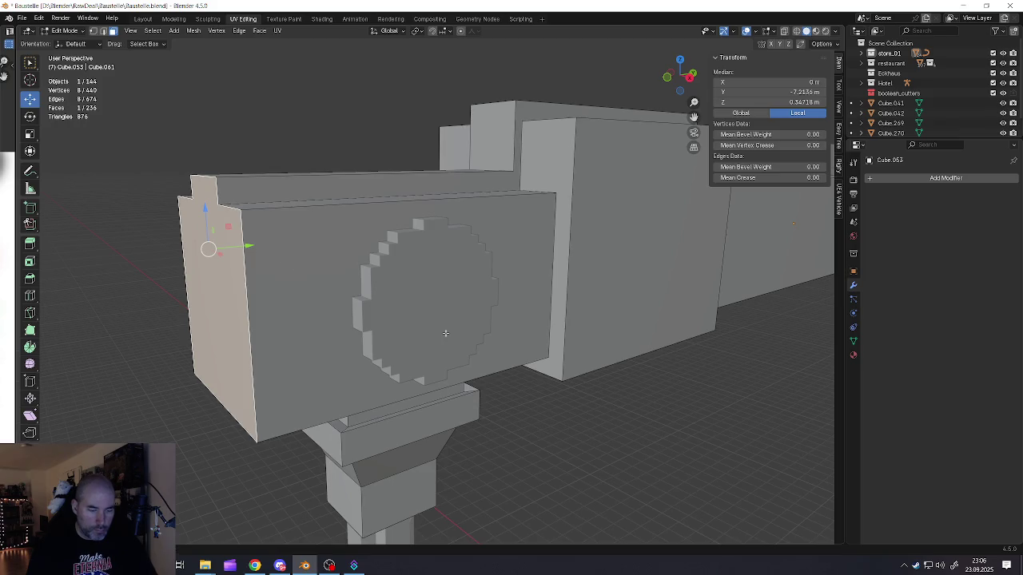
{"action": "key", "text": "g"}
{"action": "key", "text": "Escape"}
Step: Inset the side face and extrude it twice to form the recessed panel
{"action": "key", "text": "i"}
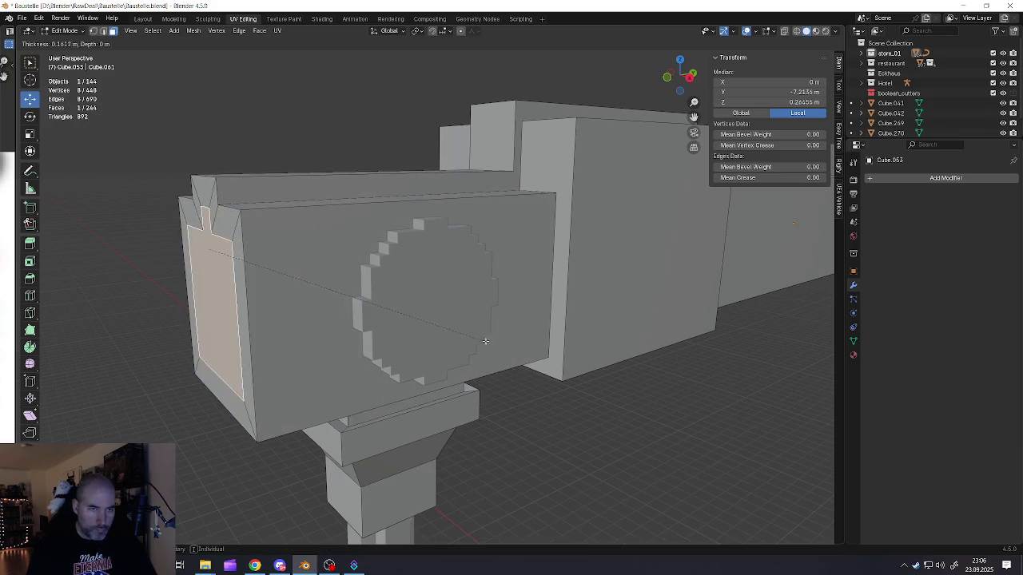
{"action": "left_click", "coordinate": [247, 251]}
{"action": "middle_click_drag", "start_coordinate": [247, 251], "coordinate": [341, 300]}
{"action": "key", "text": "e"}
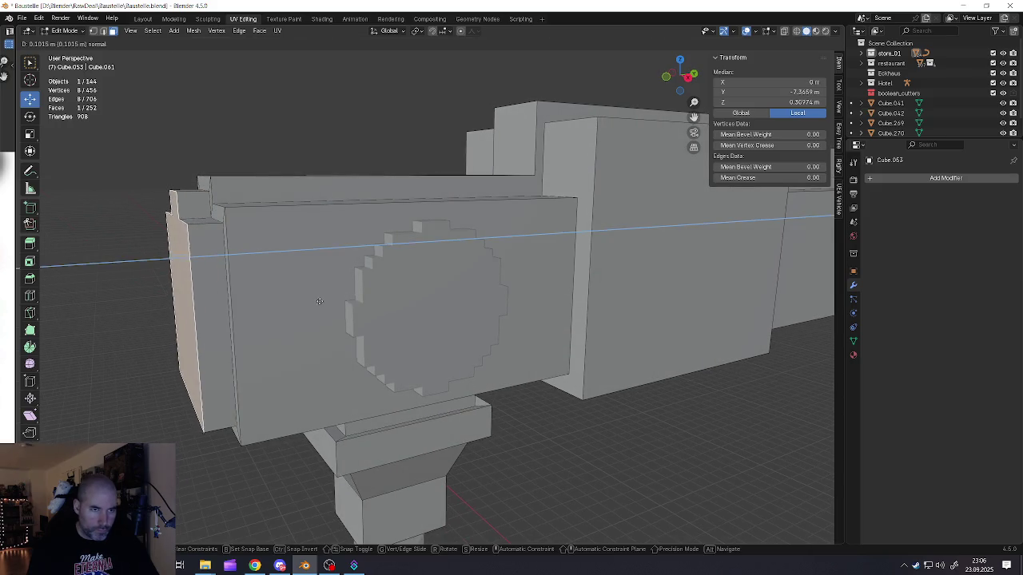
{"action": "left_click", "coordinate": [328, 302]}
{"action": "key", "text": "e"}
{"action": "left_click", "coordinate": [298, 295]}
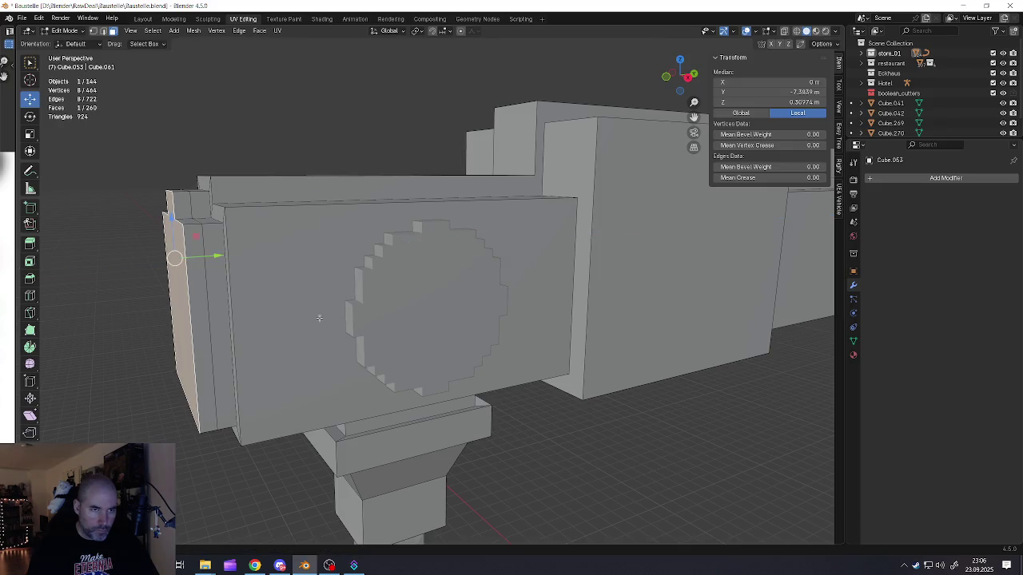
{"action": "middle_click_drag", "start_coordinate": [306, 306], "coordinate": [268, 282]}
{"action": "scroll", "coordinate": [269, 282], "scroll_direction": "down", "scroll_amount": 2}
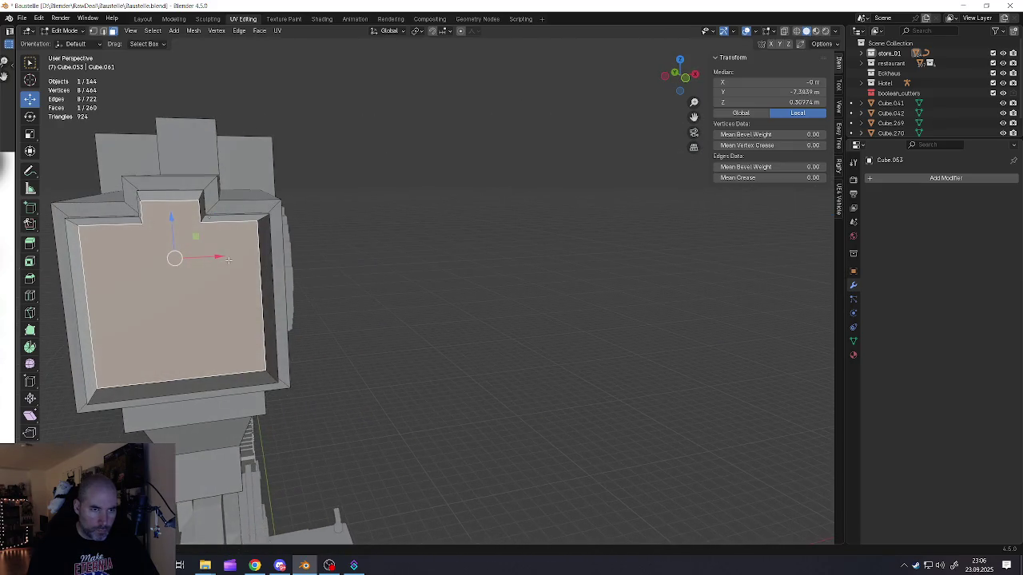
{"action": "scroll", "coordinate": [240, 287], "scroll_direction": "down", "scroll_amount": 3}
Step: Return to object mode, deselect everything and save Baustelle.blend
{"action": "key", "text": "Tab"}
{"action": "left_click", "coordinate": [207, 292]}
{"action": "scroll", "coordinate": [207, 292], "scroll_direction": "up", "scroll_amount": 4}
{"action": "scroll", "coordinate": [198, 290], "scroll_direction": "down", "scroll_amount": 1}
{"action": "scroll", "coordinate": [211, 296], "scroll_direction": "down", "scroll_amount": 1}
{"action": "scroll", "coordinate": [297, 247], "scroll_direction": "down", "scroll_amount": 2}
{"action": "scroll", "coordinate": [255, 234], "scroll_direction": "up", "scroll_amount": 5}
{"action": "mouse_move", "coordinate": [255, 235]}
{"action": "middle_mouse_down"}
{"action": "mouse_move", "coordinate": [461, 309]}
{"action": "mouse_move", "coordinate": [424, 314]}
{"action": "mouse_move", "coordinate": [406, 289]}
{"action": "middle_mouse_up"}
{"action": "scroll", "coordinate": [423, 291], "scroll_direction": "down", "scroll_amount": 3}
{"action": "key", "text": "alt+a"}
{"action": "left_click", "coordinate": [21, 18]}
{"action": "left_click", "coordinate": [54, 84]}
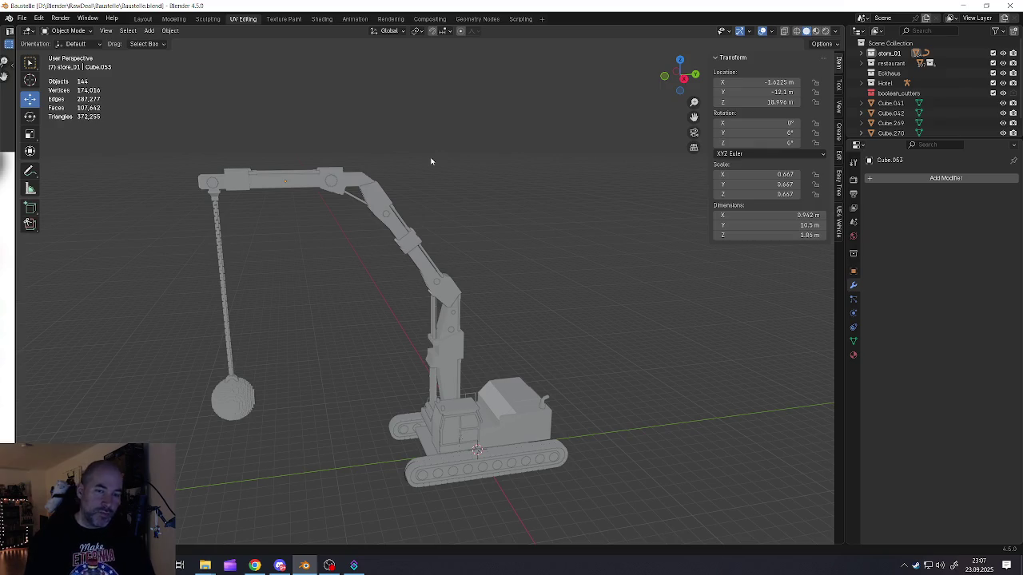
Step: Zoom and orbit in on the cab roof and its knobs
{"action": "scroll", "coordinate": [467, 378], "scroll_direction": "up", "scroll_amount": 3}
{"action": "scroll", "coordinate": [446, 428], "scroll_direction": "up", "scroll_amount": 3}
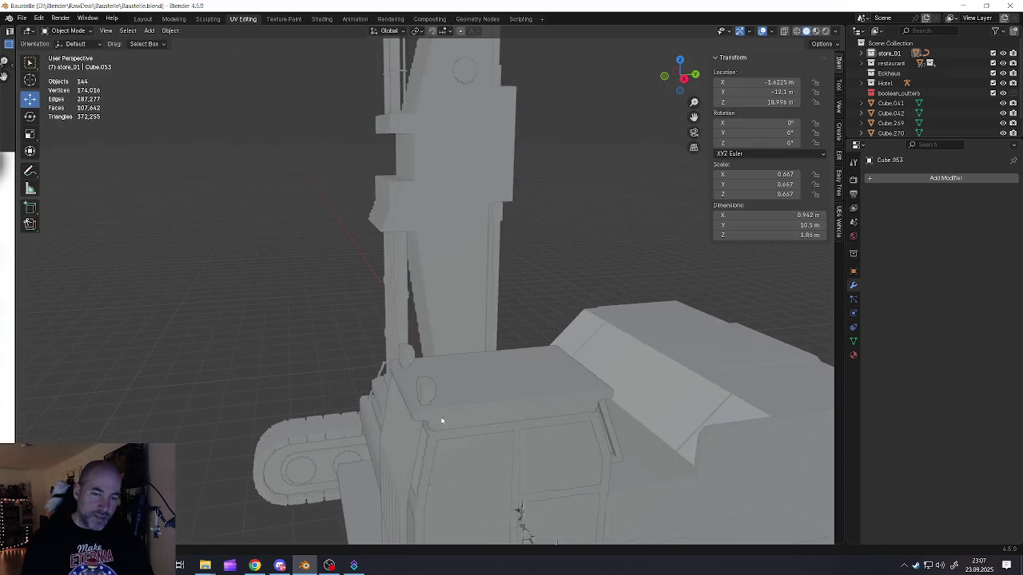
{"action": "scroll", "coordinate": [435, 376], "scroll_direction": "up", "scroll_amount": 2}
{"action": "left_click", "coordinate": [435, 376]}
{"action": "mouse_move", "coordinate": [399, 375]}
{"action": "middle_mouse_down"}
{"action": "mouse_move", "coordinate": [482, 373]}
{"action": "mouse_move", "coordinate": [467, 383]}
{"action": "middle_mouse_up"}
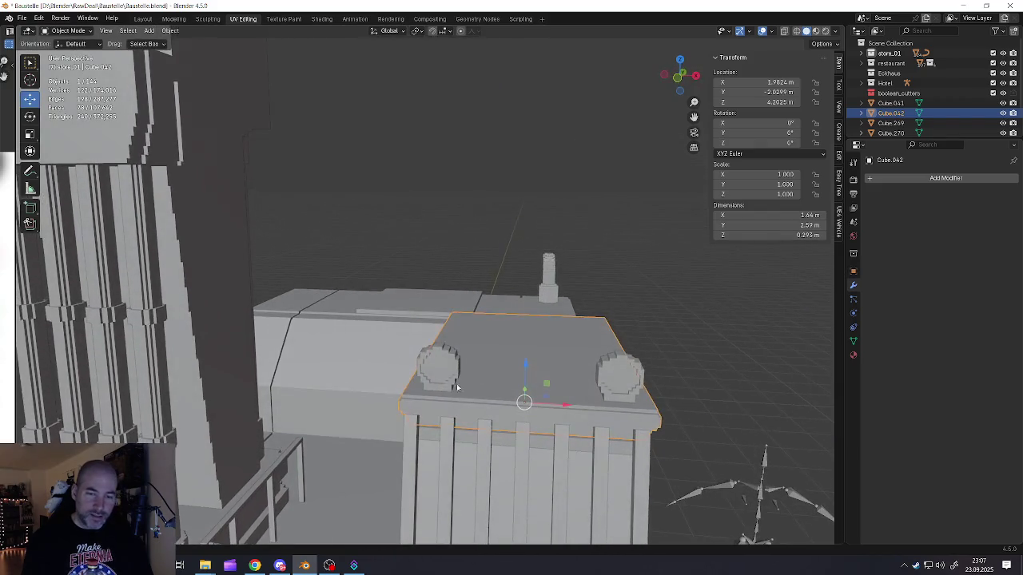
{"action": "scroll", "coordinate": [415, 396], "scroll_direction": "up", "scroll_amount": 4}
{"action": "scroll", "coordinate": [454, 388], "scroll_direction": "up", "scroll_amount": 2}
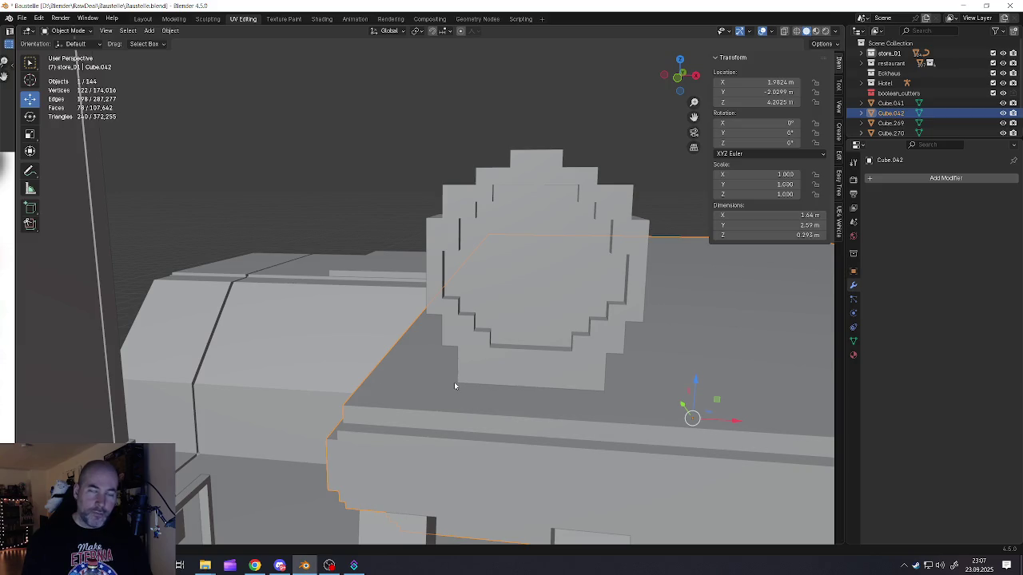
{"action": "mouse_move", "coordinate": [373, 380]}
{"action": "middle_mouse_down"}
{"action": "mouse_move", "coordinate": [560, 384]}
{"action": "mouse_move", "coordinate": [536, 354]}
{"action": "middle_mouse_up"}
{"action": "scroll", "coordinate": [370, 376], "scroll_direction": "down", "scroll_amount": 2}
{"action": "scroll", "coordinate": [571, 387], "scroll_direction": "up", "scroll_amount": 3}
Step: Select the right roof knob Cylinder.020 and nudge it slightly along X
{"action": "left_click", "coordinate": [552, 329]}
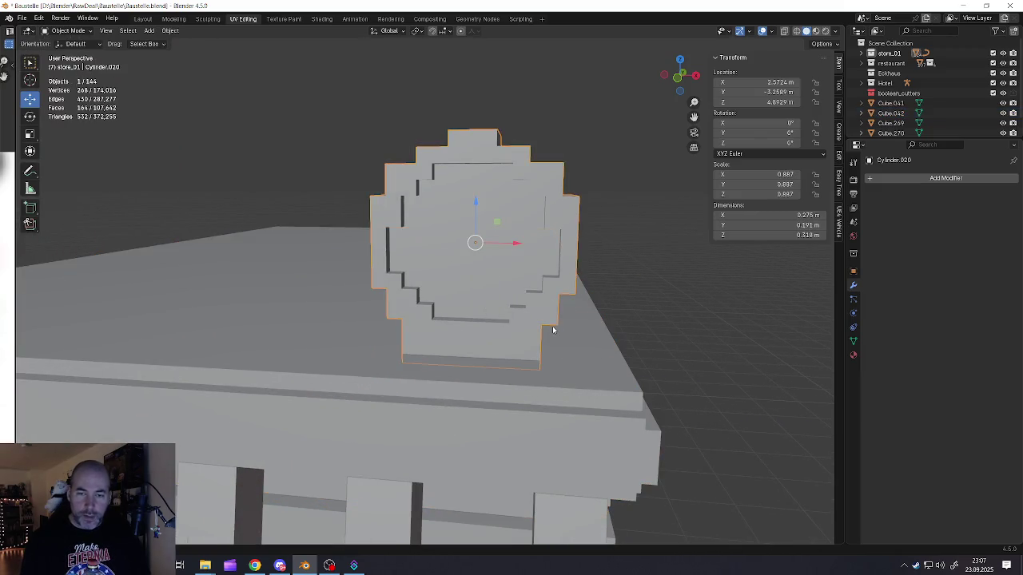
{"action": "left_click_drag", "start_coordinate": [515, 246], "coordinate": [508, 251]}
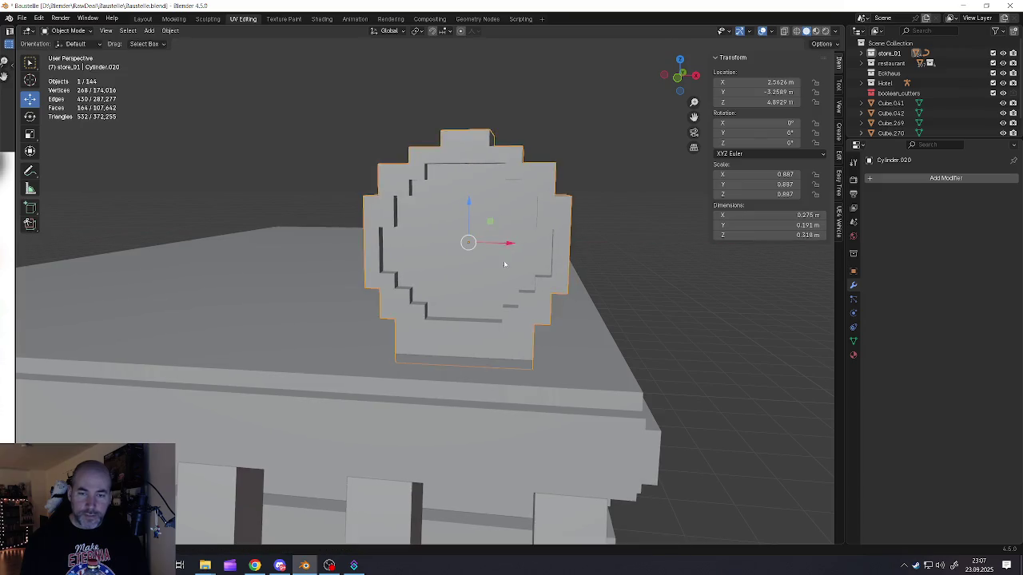
{"action": "scroll", "coordinate": [503, 303], "scroll_direction": "down", "scroll_amount": 3}
{"action": "scroll", "coordinate": [504, 315], "scroll_direction": "down", "scroll_amount": 2}
{"action": "key", "text": "alt+a"}
Step: Nudge Cylinder.020 further along X to Location X 2.5558, then orbit around
{"action": "mouse_move", "coordinate": [482, 326]}
{"action": "middle_mouse_down"}
{"action": "mouse_move", "coordinate": [515, 341]}
{"action": "mouse_move", "coordinate": [504, 339]}
{"action": "middle_mouse_up"}
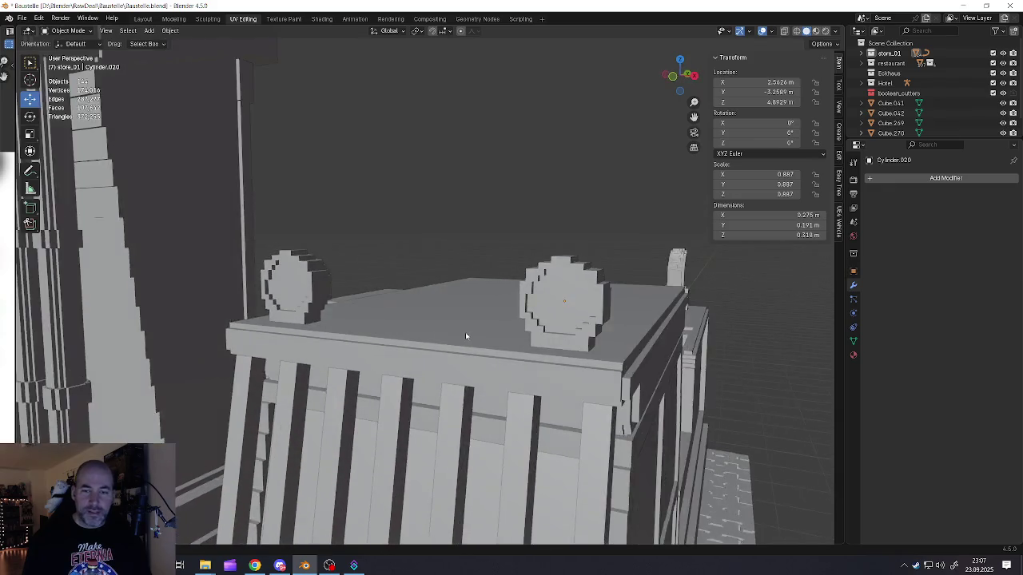
{"action": "left_click", "coordinate": [572, 343]}
{"action": "left_click_drag", "start_coordinate": [610, 299], "coordinate": [605, 300]}
{"action": "middle_click_drag", "start_coordinate": [604, 300], "coordinate": [514, 352]}
{"action": "key", "text": "alt+a"}
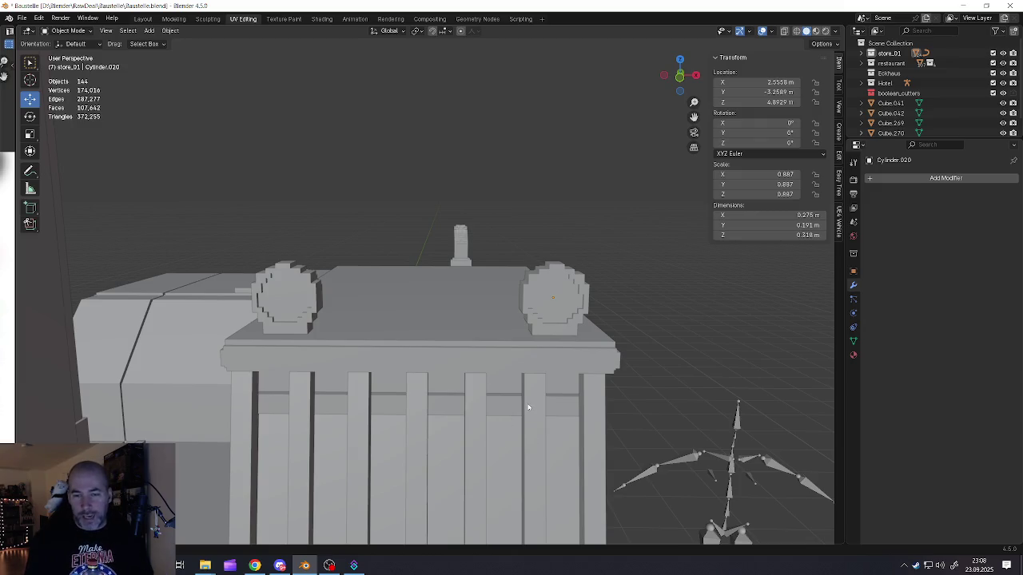
{"action": "scroll", "coordinate": [527, 407], "scroll_direction": "down", "scroll_amount": 4}
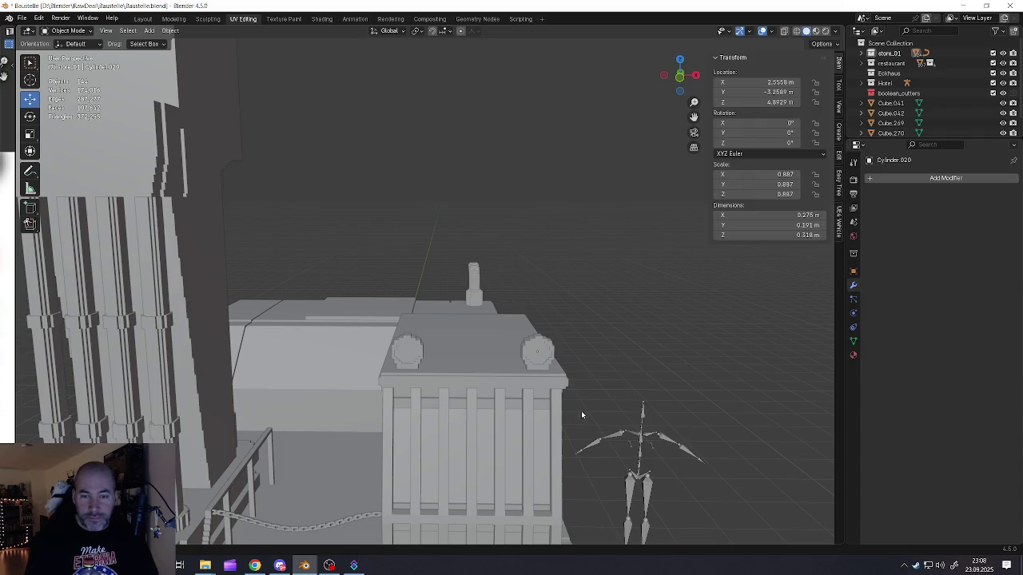
{"action": "scroll", "coordinate": [588, 417], "scroll_direction": "up", "scroll_amount": 3}
{"action": "mouse_move", "coordinate": [588, 416]}
{"action": "middle_mouse_down"}
{"action": "mouse_move", "coordinate": [486, 315]}
{"action": "mouse_move", "coordinate": [527, 335]}
{"action": "mouse_move", "coordinate": [357, 325]}
{"action": "middle_mouse_up"}
{"action": "scroll", "coordinate": [570, 322], "scroll_direction": "up", "scroll_amount": 4}
Step: Select the cab grille Cube.096 and orbit to a low angle beside it
{"action": "left_click", "coordinate": [570, 322]}
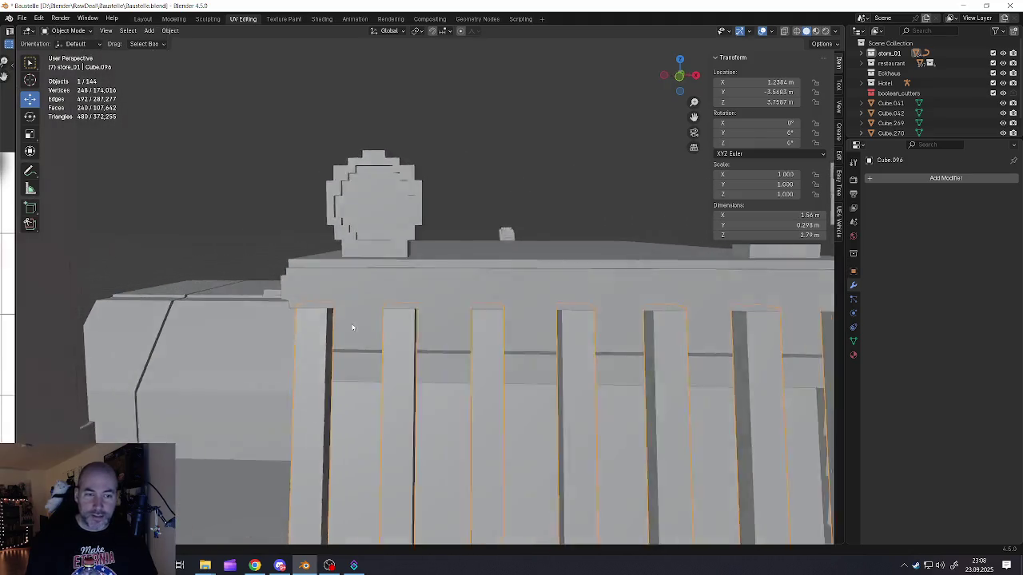
{"action": "scroll", "coordinate": [288, 314], "scroll_direction": "down", "scroll_amount": 2}
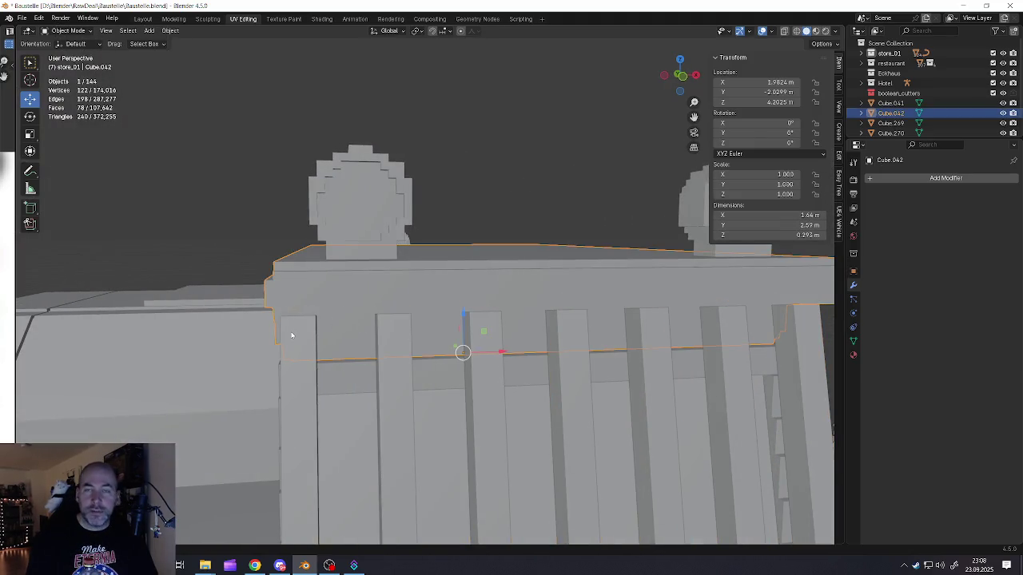
{"action": "scroll", "coordinate": [440, 386], "scroll_direction": "down", "scroll_amount": 5}
{"action": "scroll", "coordinate": [439, 386], "scroll_direction": "up", "scroll_amount": 3}
{"action": "mouse_move", "coordinate": [440, 365]}
{"action": "middle_mouse_down"}
{"action": "mouse_move", "coordinate": [465, 349]}
{"action": "mouse_move", "coordinate": [403, 346]}
{"action": "mouse_move", "coordinate": [458, 312]}
{"action": "mouse_move", "coordinate": [352, 297]}
{"action": "middle_mouse_up"}
{"action": "scroll", "coordinate": [320, 255], "scroll_direction": "up", "scroll_amount": 2}
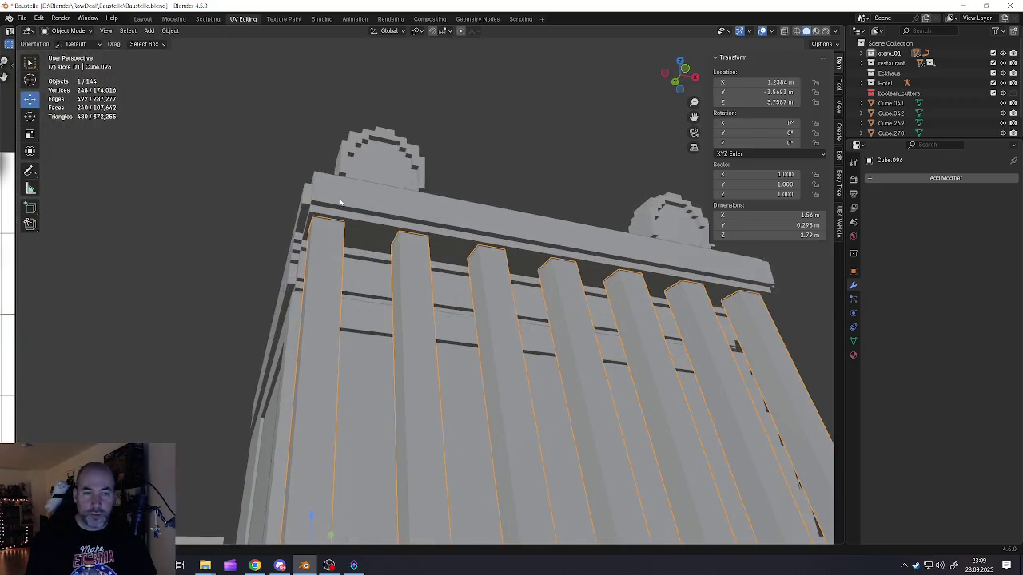
{"action": "scroll", "coordinate": [299, 231], "scroll_direction": "up", "scroll_amount": 3}
{"action": "scroll", "coordinate": [286, 252], "scroll_direction": "down", "scroll_amount": 4}
Step: Shift Cube.096 along X from Location X 1.2384 to 1.2514
{"action": "mouse_move", "coordinate": [651, 312]}
{"action": "middle_mouse_down", "text": "shift"}
{"action": "mouse_move", "coordinate": [423, 309]}
{"action": "mouse_move", "coordinate": [535, 165]}
{"action": "middle_mouse_up", "text": "shift"}
{"action": "scroll", "coordinate": [424, 310], "scroll_direction": "up", "scroll_amount": 3}
{"action": "scroll", "coordinate": [423, 310], "scroll_direction": "up", "scroll_amount": 3}
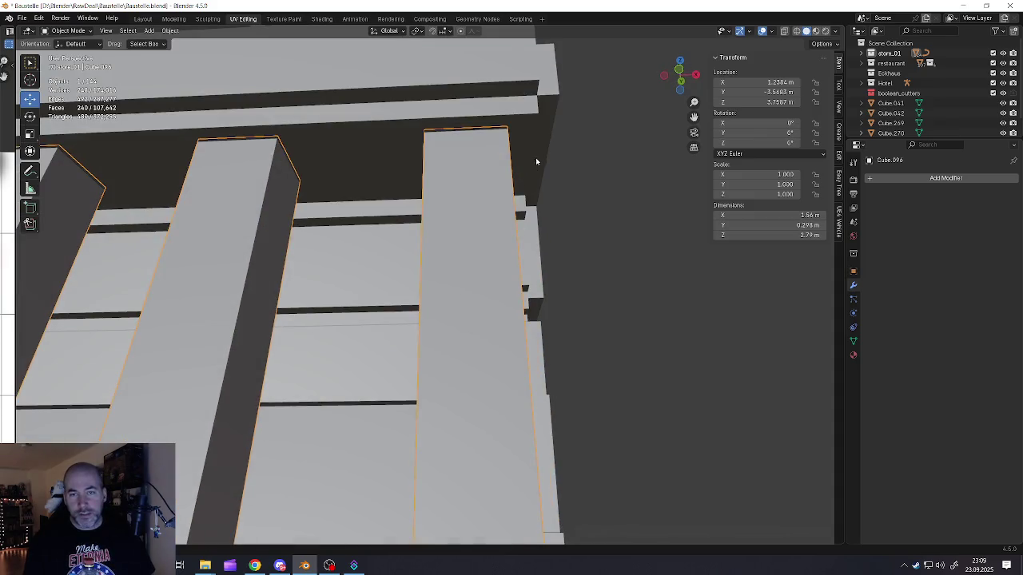
{"action": "scroll", "coordinate": [524, 150], "scroll_direction": "down", "scroll_amount": 5}
{"action": "scroll", "coordinate": [257, 324], "scroll_direction": "up", "scroll_amount": 1}
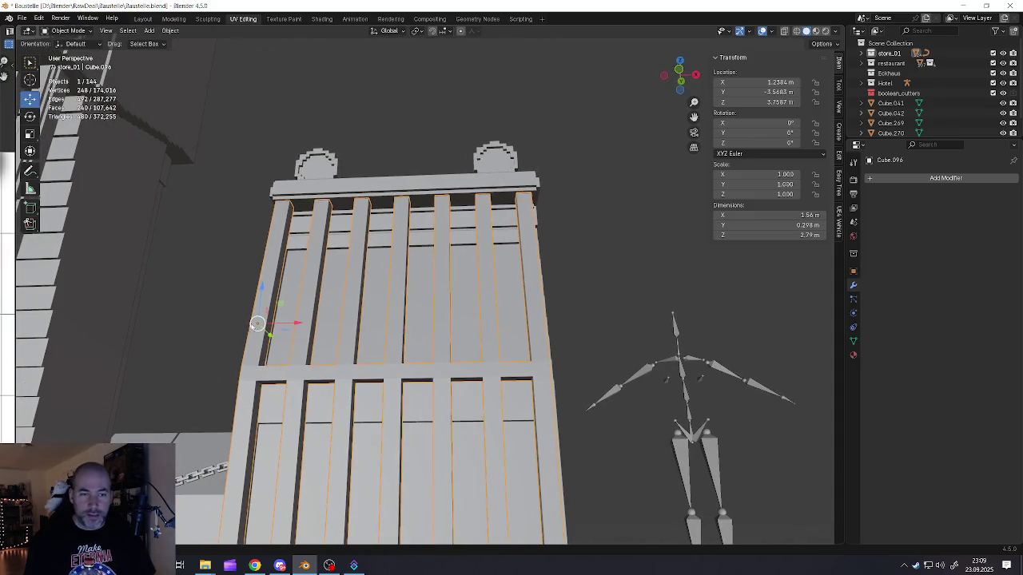
{"action": "left_click_drag", "start_coordinate": [298, 324], "coordinate": [300, 322]}
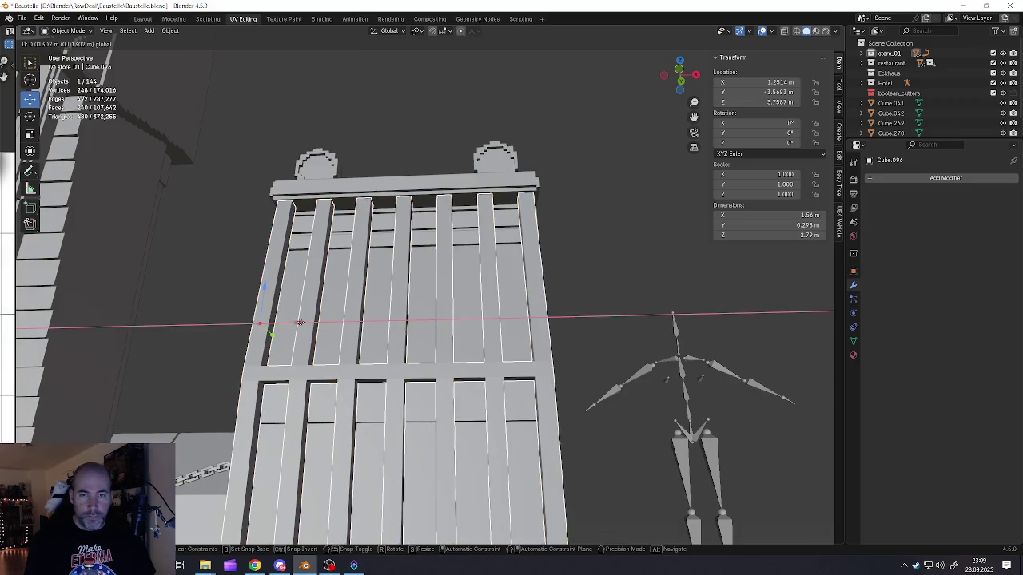
{"action": "middle_click_drag", "start_coordinate": [300, 322], "coordinate": [315, 245]}
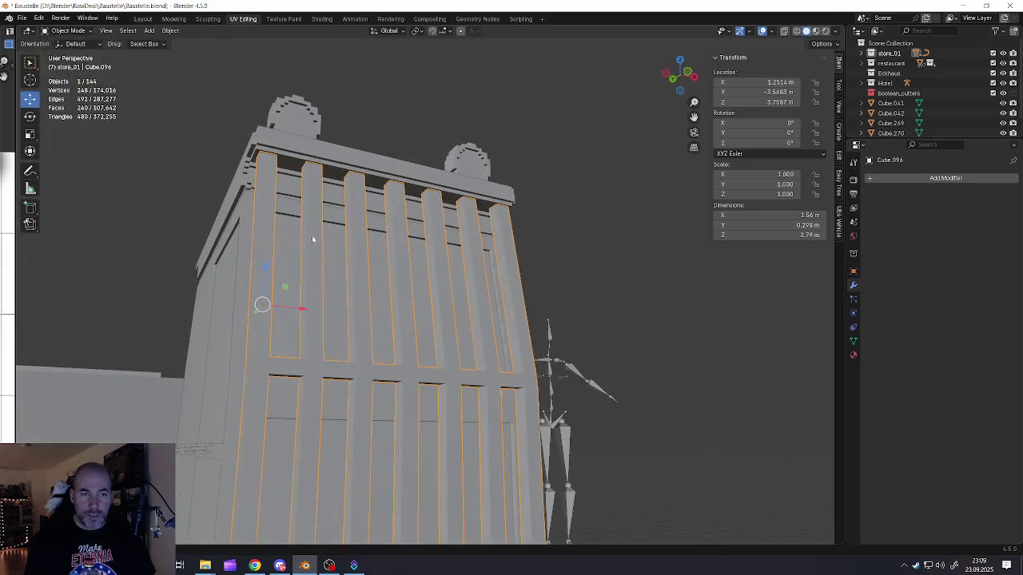
{"action": "scroll", "coordinate": [246, 163], "scroll_direction": "up", "scroll_amount": 3}
Step: Orbit out to check the grille and the whole excavator
{"action": "middle_click_drag", "start_coordinate": [607, 232], "coordinate": [509, 211]}
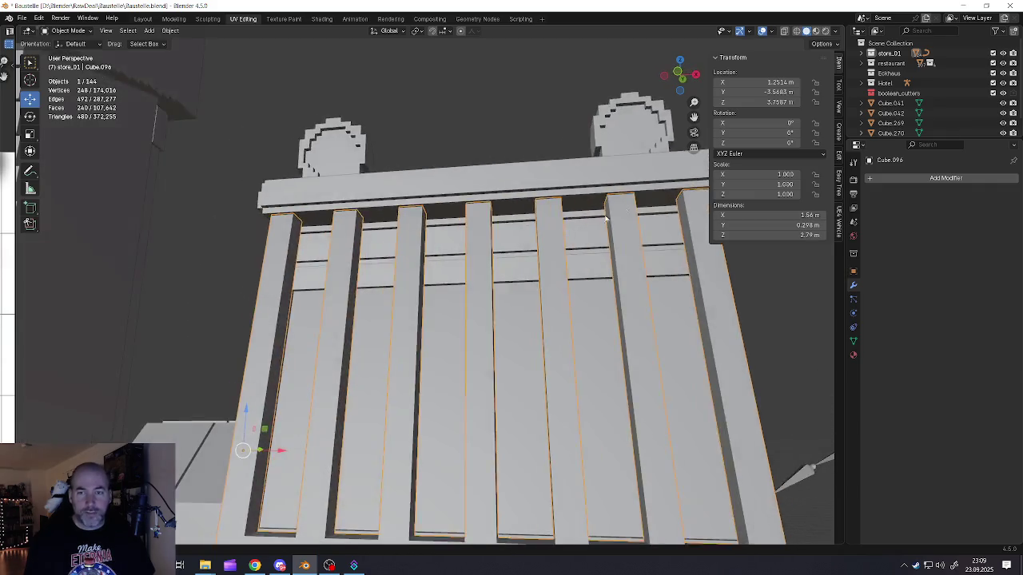
{"action": "scroll", "coordinate": [509, 211], "scroll_direction": "up", "scroll_amount": 3}
{"action": "scroll", "coordinate": [472, 238], "scroll_direction": "down", "scroll_amount": 5}
{"action": "mouse_move", "coordinate": [473, 239]}
{"action": "middle_mouse_down"}
{"action": "mouse_move", "coordinate": [434, 381]}
{"action": "mouse_move", "coordinate": [475, 334]}
{"action": "middle_mouse_up"}
{"action": "scroll", "coordinate": [434, 381], "scroll_direction": "down", "scroll_amount": 2}
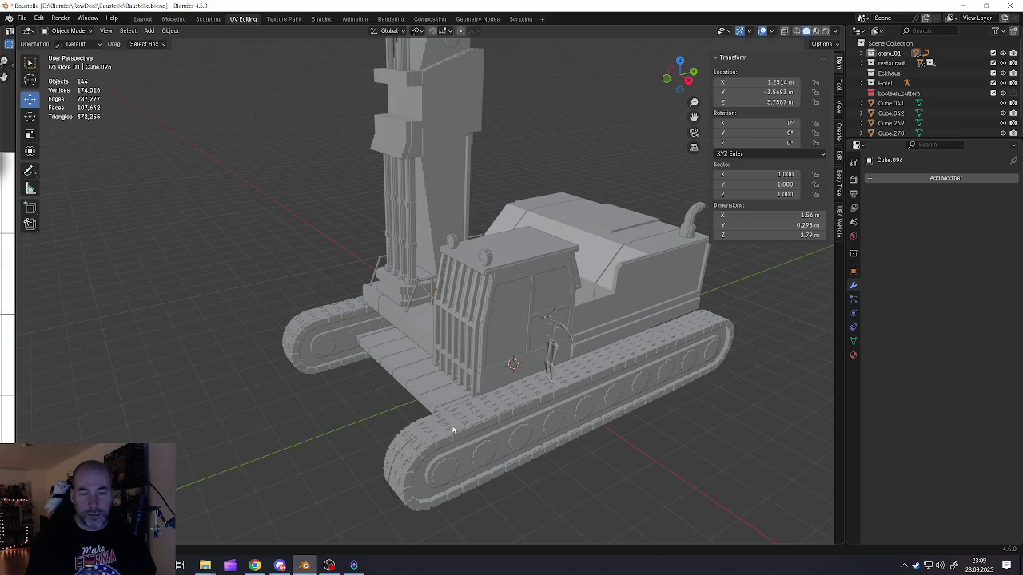
Step: Delete the stray NurbsPath curve running along the near track
{"action": "scroll", "coordinate": [450, 429], "scroll_direction": "up", "scroll_amount": 3}
{"action": "left_click", "coordinate": [475, 426]}
{"action": "middle_click_drag", "start_coordinate": [475, 427], "coordinate": [448, 351]}
{"action": "scroll", "coordinate": [444, 338], "scroll_direction": "up", "scroll_amount": 3}
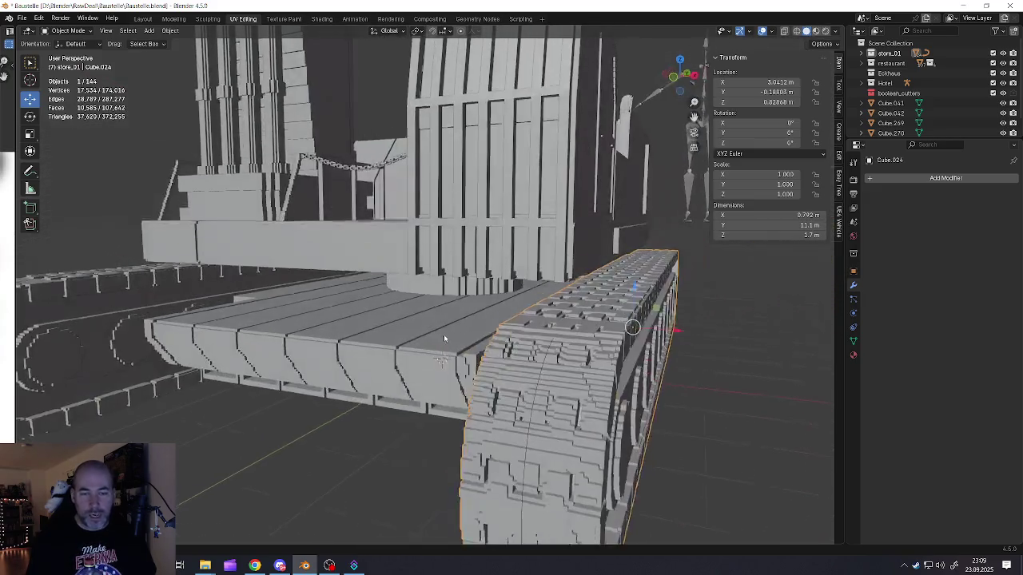
{"action": "scroll", "coordinate": [435, 332], "scroll_direction": "down", "scroll_amount": 5}
{"action": "scroll", "coordinate": [399, 347], "scroll_direction": "up", "scroll_amount": 2}
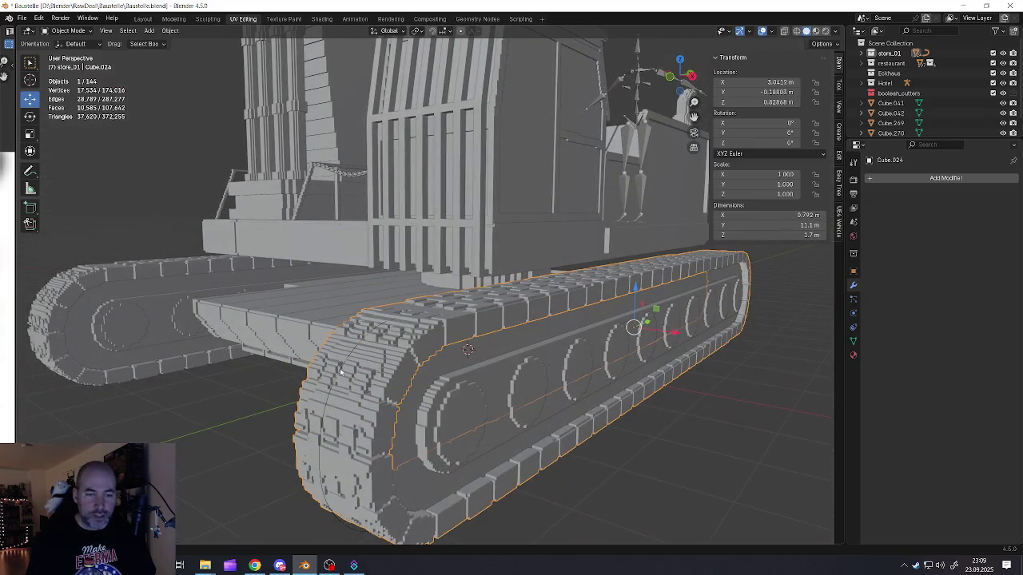
{"action": "left_click", "coordinate": [340, 372]}
{"action": "key", "text": "x"}
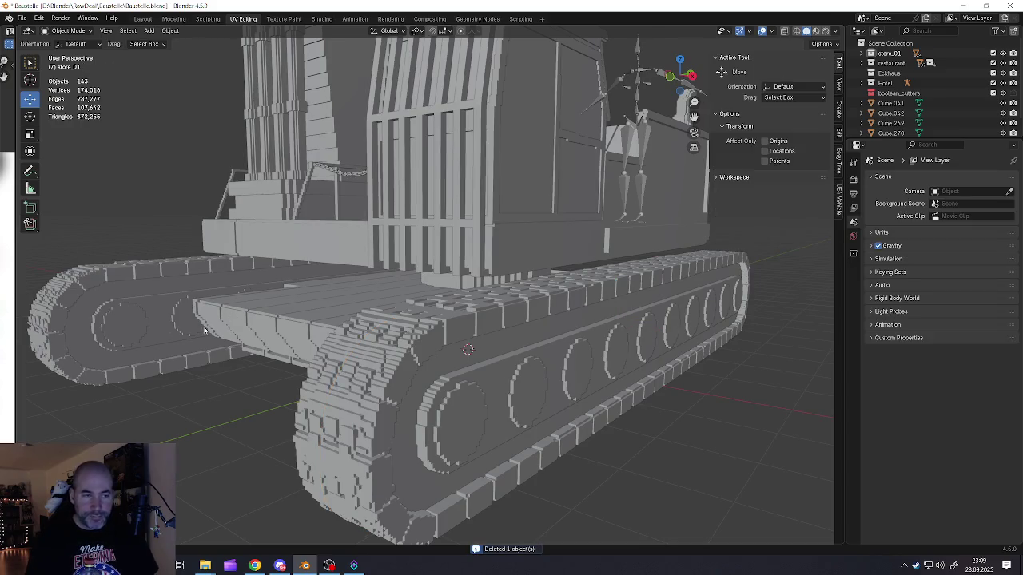
Step: Select the far track and then the near track to inspect them
{"action": "scroll", "coordinate": [212, 330], "scroll_direction": "up", "scroll_amount": 3}
{"action": "scroll", "coordinate": [240, 327], "scroll_direction": "up", "scroll_amount": 2}
{"action": "scroll", "coordinate": [264, 326], "scroll_direction": "up", "scroll_amount": 2}
{"action": "scroll", "coordinate": [293, 326], "scroll_direction": "down", "scroll_amount": 3}
{"action": "left_click", "coordinate": [294, 325]}
{"action": "scroll", "coordinate": [293, 325], "scroll_direction": "down", "scroll_amount": 5}
{"action": "scroll", "coordinate": [399, 344], "scroll_direction": "up", "scroll_amount": 1}
{"action": "left_click", "coordinate": [427, 360]}
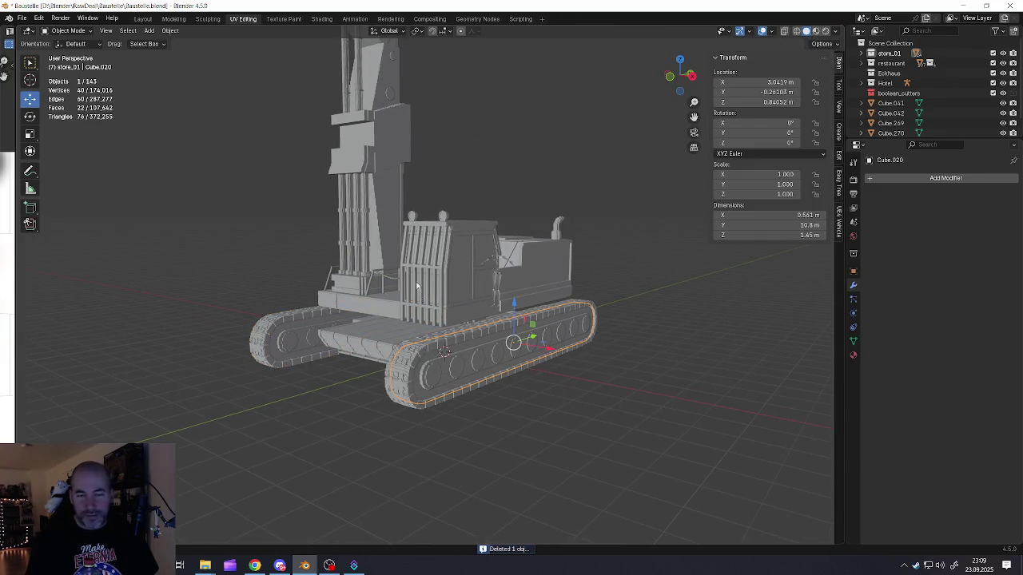
{"action": "scroll", "coordinate": [418, 299], "scroll_direction": "up", "scroll_amount": 2}
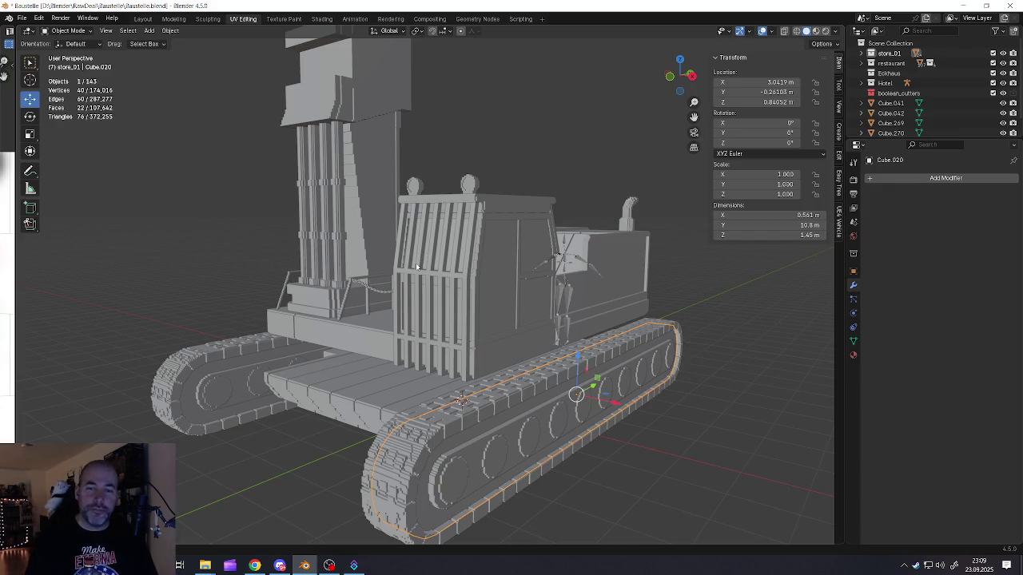
Step: Move the metarig out along Y beside the crane and lower it onto the ground
{"action": "left_click", "coordinate": [561, 307]}
{"action": "scroll", "coordinate": [568, 300], "scroll_direction": "down", "scroll_amount": 2}
{"action": "middle_click_drag", "start_coordinate": [569, 298], "coordinate": [503, 303]}
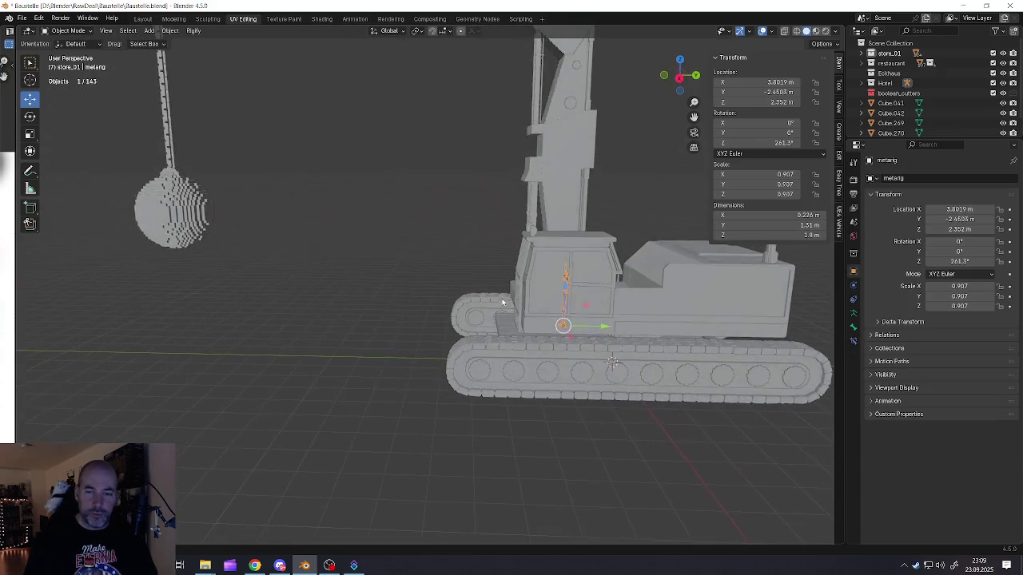
{"action": "left_click_drag", "start_coordinate": [617, 337], "coordinate": [385, 334]}
{"action": "middle_click_drag", "start_coordinate": [384, 334], "coordinate": [328, 290]}
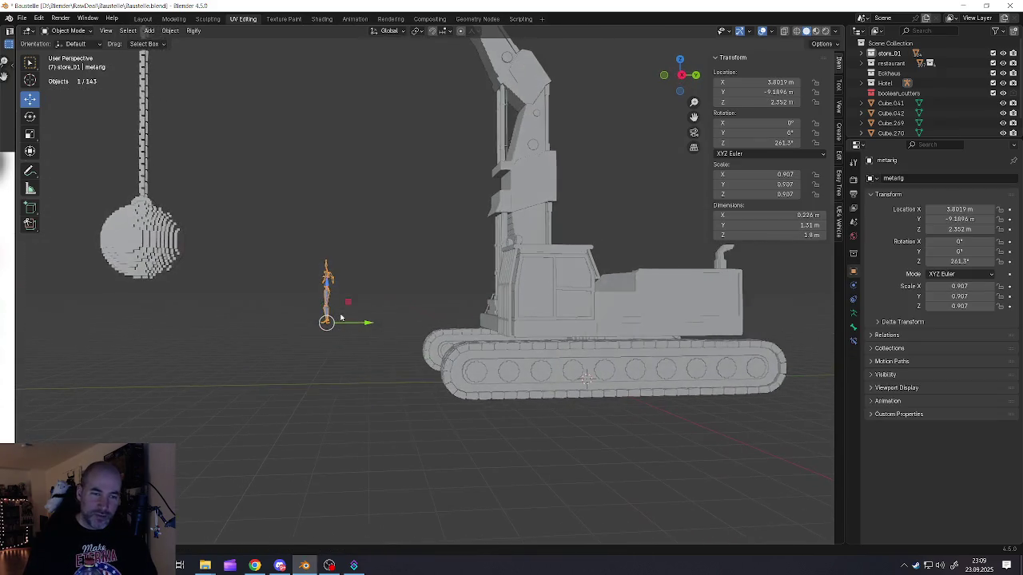
{"action": "key", "text": "KP_3"}
{"action": "left_click_drag", "start_coordinate": [327, 289], "coordinate": [328, 360]}
Step: Deselect everything and view the finished crane from higher up
{"action": "mouse_move", "coordinate": [328, 360]}
{"action": "middle_mouse_down"}
{"action": "mouse_move", "coordinate": [384, 372]}
{"action": "mouse_move", "coordinate": [484, 336]}
{"action": "mouse_move", "coordinate": [427, 347]}
{"action": "middle_mouse_up"}
{"action": "key", "text": "a"}
{"action": "key", "text": "alt+a"}
{"action": "scroll", "coordinate": [519, 317], "scroll_direction": "up", "scroll_amount": 2}
{"action": "mouse_move", "coordinate": [519, 317]}
{"action": "middle_mouse_down"}
{"action": "mouse_move", "coordinate": [504, 335]}
{"action": "mouse_move", "coordinate": [462, 308]}
{"action": "middle_mouse_up"}
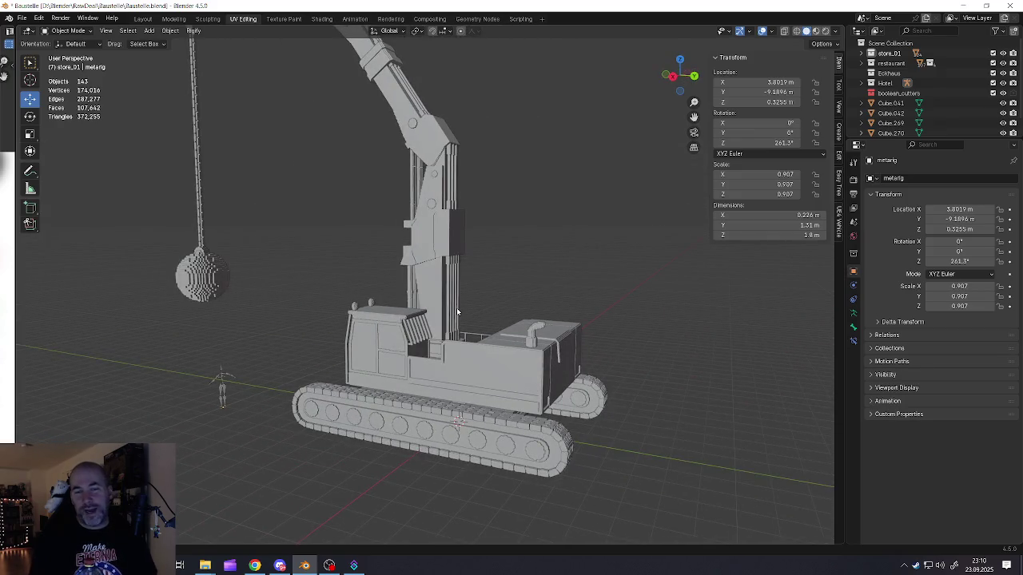
{"action": "scroll", "coordinate": [486, 154], "scroll_direction": "up", "scroll_amount": 3}
{"action": "scroll", "coordinate": [489, 151], "scroll_direction": "up", "scroll_amount": 3}
{"action": "scroll", "coordinate": [496, 142], "scroll_direction": "up", "scroll_amount": 2}
{"action": "scroll", "coordinate": [503, 134], "scroll_direction": "up", "scroll_amount": 2}
{"action": "scroll", "coordinate": [502, 134], "scroll_direction": "up", "scroll_amount": 2}
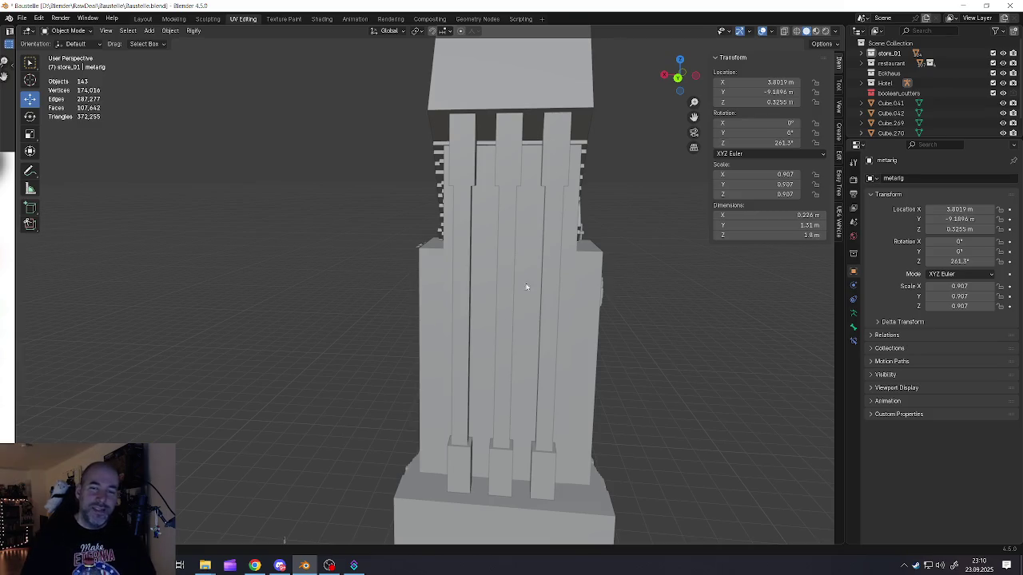
Step: Inspect the boom section Cube.043 in Edit Mode at the joint, then return to Object Mode
{"action": "scroll", "coordinate": [472, 340], "scroll_direction": "down", "scroll_amount": 3}
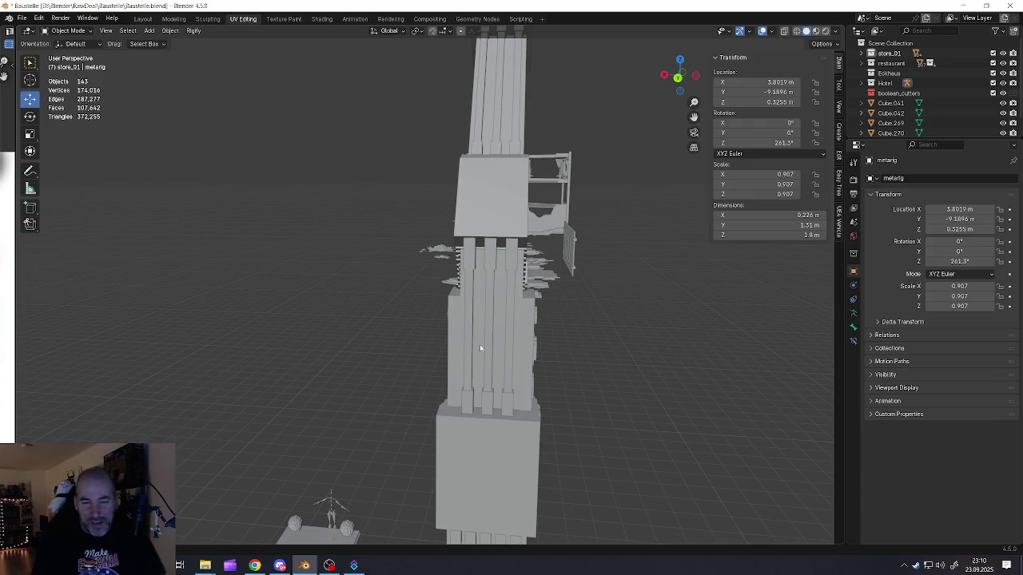
{"action": "middle_click_drag", "start_coordinate": [496, 399], "coordinate": [491, 308]}
{"action": "left_click", "coordinate": [502, 369]}
{"action": "scroll", "coordinate": [526, 373], "scroll_direction": "up", "scroll_amount": 3}
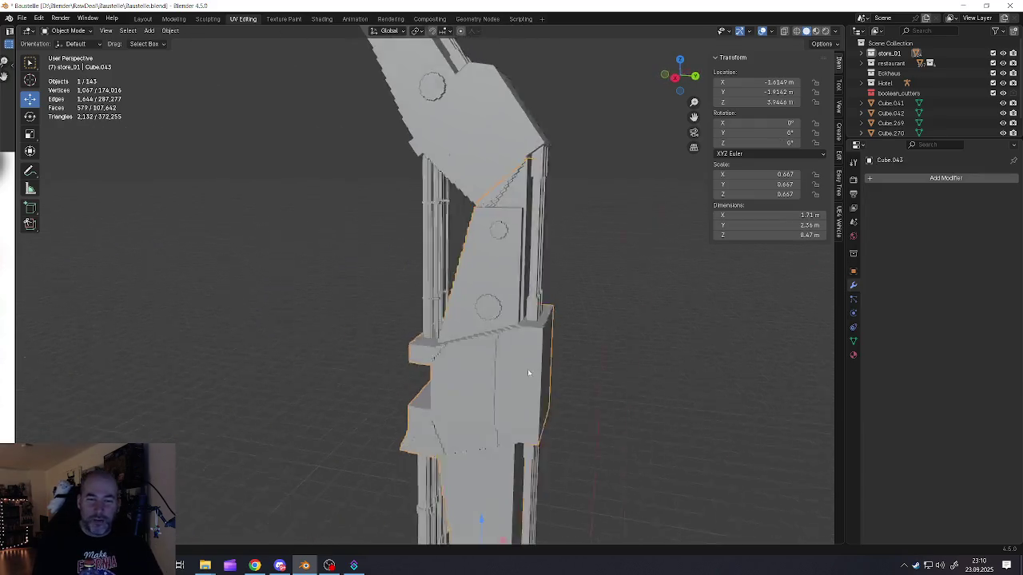
{"action": "middle_click_drag", "start_coordinate": [526, 373], "coordinate": [555, 372]}
{"action": "key", "text": "Tab"}
{"action": "mouse_move", "coordinate": [537, 276]}
{"action": "middle_mouse_down"}
{"action": "mouse_move", "coordinate": [511, 320]}
{"action": "mouse_move", "coordinate": [523, 331]}
{"action": "mouse_move", "coordinate": [481, 274]}
{"action": "mouse_move", "coordinate": [445, 286]}
{"action": "mouse_move", "coordinate": [533, 250]}
{"action": "mouse_move", "coordinate": [600, 254]}
{"action": "middle_mouse_up"}
{"action": "left_click", "coordinate": [515, 318]}
{"action": "scroll", "coordinate": [514, 318], "scroll_direction": "down", "scroll_amount": 2}
{"action": "scroll", "coordinate": [482, 295], "scroll_direction": "down", "scroll_amount": 1}
{"action": "key", "text": "Tab"}
Step: Select pin cylinder Cylinder.027 at the boom elbow, enter Edit Mode, and select its end cap face
{"action": "scroll", "coordinate": [529, 276], "scroll_direction": "up", "scroll_amount": 3}
{"action": "mouse_move", "coordinate": [529, 275]}
{"action": "middle_mouse_down"}
{"action": "mouse_move", "coordinate": [523, 267]}
{"action": "mouse_move", "coordinate": [555, 280]}
{"action": "mouse_move", "coordinate": [519, 293]}
{"action": "mouse_move", "coordinate": [484, 281]}
{"action": "middle_mouse_up"}
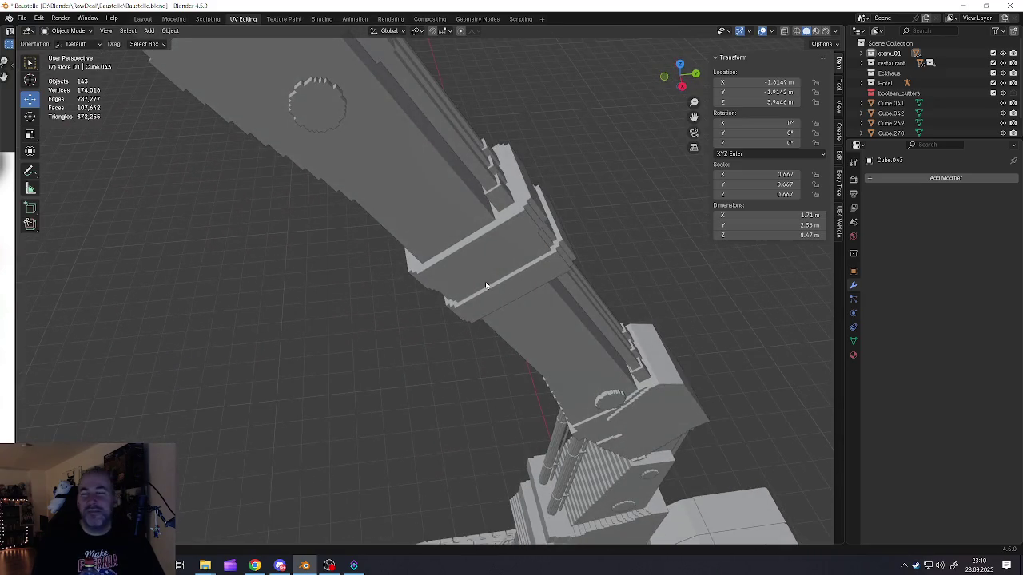
{"action": "scroll", "coordinate": [485, 274], "scroll_direction": "down", "scroll_amount": 3}
{"action": "scroll", "coordinate": [483, 250], "scroll_direction": "down", "scroll_amount": 2}
{"action": "scroll", "coordinate": [482, 249], "scroll_direction": "down", "scroll_amount": 2}
{"action": "scroll", "coordinate": [480, 250], "scroll_direction": "down", "scroll_amount": 3}
{"action": "scroll", "coordinate": [468, 253], "scroll_direction": "down", "scroll_amount": 2}
{"action": "scroll", "coordinate": [462, 258], "scroll_direction": "up", "scroll_amount": 3}
{"action": "scroll", "coordinate": [455, 254], "scroll_direction": "up", "scroll_amount": 3}
{"action": "scroll", "coordinate": [444, 248], "scroll_direction": "up", "scroll_amount": 2}
{"action": "left_click", "coordinate": [432, 244]}
{"action": "key", "text": "Tab"}
{"action": "left_click", "coordinate": [429, 236]}
{"action": "mouse_move", "coordinate": [411, 244]}
{"action": "middle_mouse_down"}
{"action": "mouse_move", "coordinate": [372, 279]}
{"action": "mouse_move", "coordinate": [448, 276]}
{"action": "middle_mouse_up"}
{"action": "left_click", "coordinate": [372, 279], "text": "shift"}
Step: Try an inset on the pin's end cap, then undo it
{"action": "scroll", "coordinate": [464, 273], "scroll_direction": "up", "scroll_amount": 3}
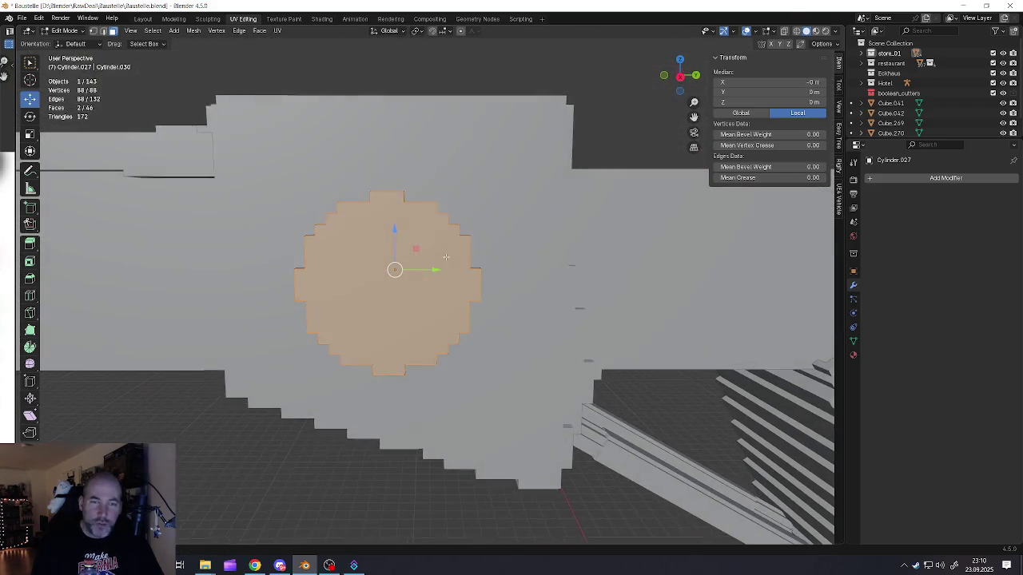
{"action": "key", "text": "i"}
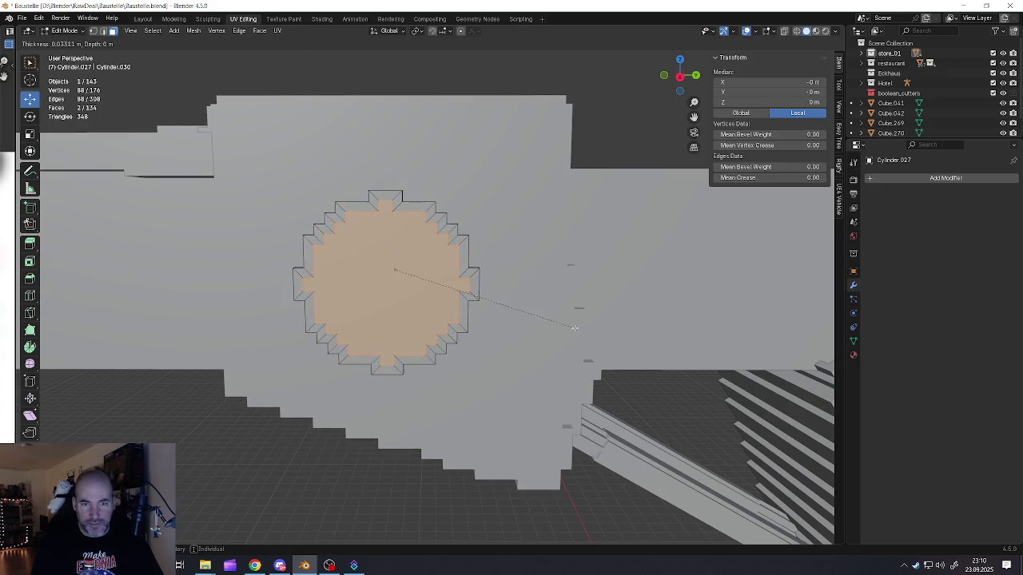
{"action": "left_click", "coordinate": [579, 328]}
{"action": "middle_click_drag", "start_coordinate": [587, 361], "coordinate": [479, 320]}
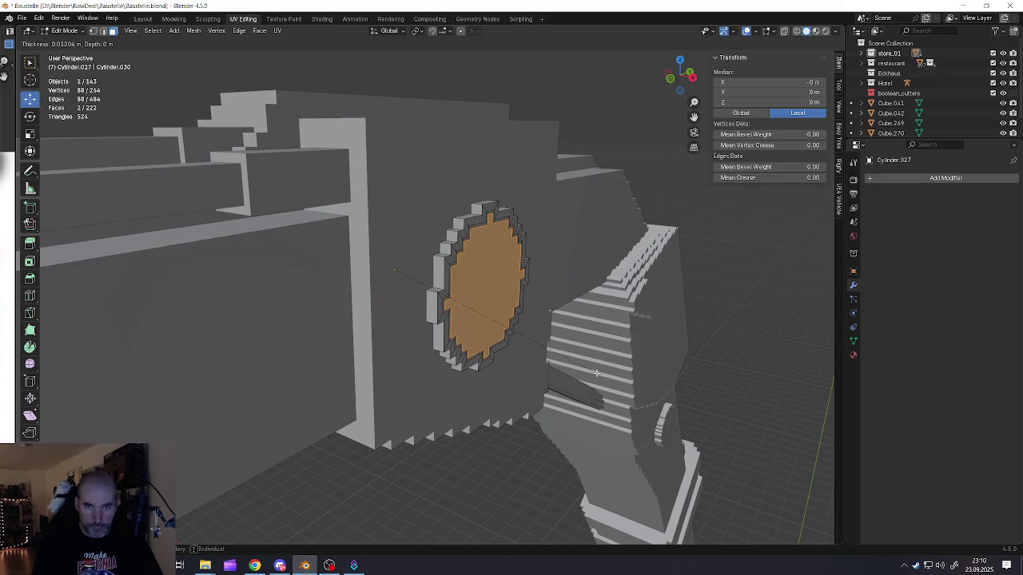
{"action": "key", "text": "ctrl+z"}
Step: Inset the cap again, extrude it in place, scale it along X, and exit Edit Mode
{"action": "key", "text": "i"}
{"action": "left_click", "coordinate": [620, 368]}
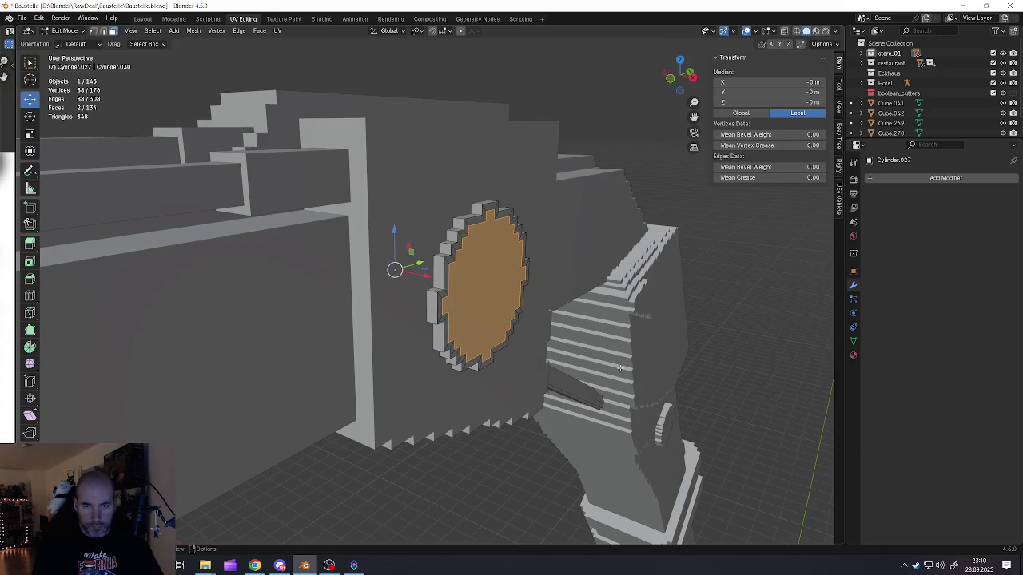
{"action": "key", "text": "e"}
{"action": "right_click", "coordinate": [651, 392]}
{"action": "key", "text": "s"}
{"action": "key", "text": "x"}
{"action": "left_click", "coordinate": [652, 405]}
{"action": "mouse_move", "coordinate": [652, 406]}
{"action": "middle_mouse_down"}
{"action": "mouse_move", "coordinate": [505, 346]}
{"action": "mouse_move", "coordinate": [440, 358]}
{"action": "middle_mouse_up"}
{"action": "key", "text": "Tab"}
Step: Reselect the pin cylinder and toggle its Edit Mode, then select and deselect everything
{"action": "middle_click", "coordinate": [330, 326], "text": "alt"}
{"action": "mouse_move", "coordinate": [329, 326]}
{"action": "middle_mouse_down"}
{"action": "mouse_move", "coordinate": [345, 311]}
{"action": "mouse_move", "coordinate": [434, 318]}
{"action": "mouse_move", "coordinate": [258, 263]}
{"action": "mouse_move", "coordinate": [404, 283]}
{"action": "mouse_move", "coordinate": [426, 264]}
{"action": "mouse_move", "coordinate": [495, 253]}
{"action": "middle_mouse_up"}
{"action": "left_click", "coordinate": [376, 275]}
{"action": "left_click", "coordinate": [495, 253]}
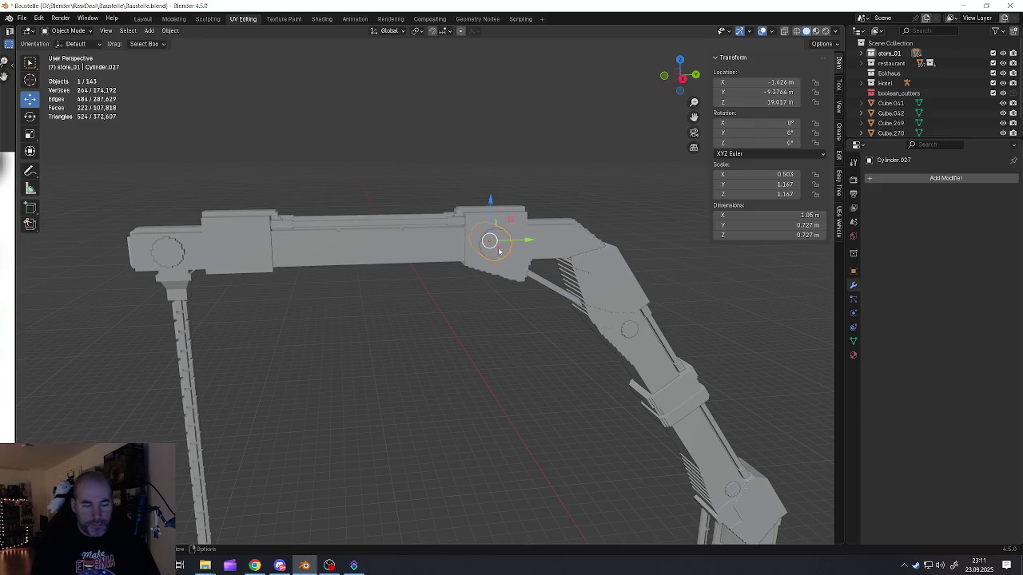
{"action": "scroll", "coordinate": [495, 253], "scroll_direction": "up", "scroll_amount": 5}
{"action": "scroll", "coordinate": [499, 249], "scroll_direction": "up", "scroll_amount": 3}
{"action": "key", "text": "Tab"}
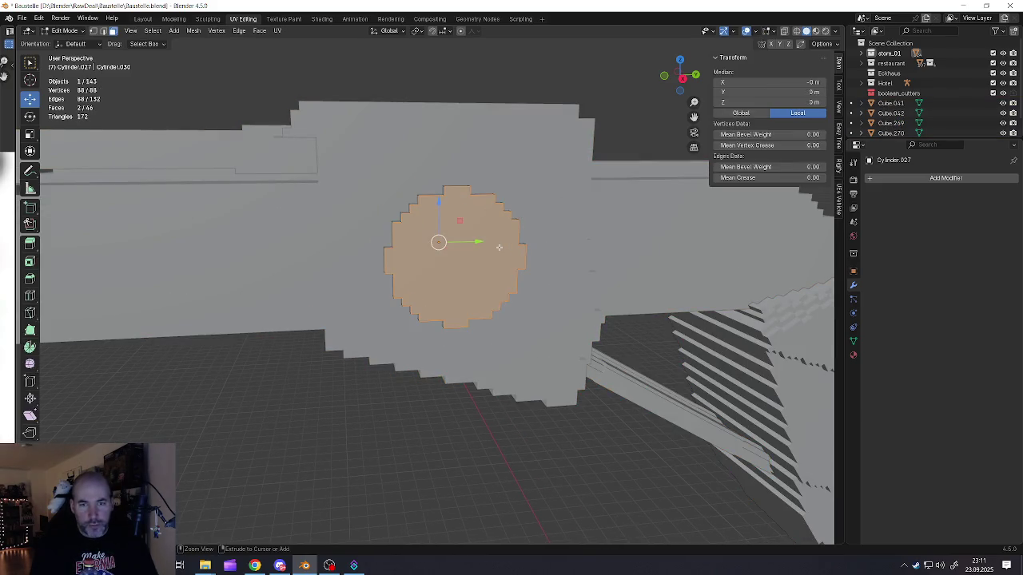
{"action": "key", "text": "Tab"}
{"action": "scroll", "coordinate": [498, 251], "scroll_direction": "down", "scroll_amount": 5}
{"action": "scroll", "coordinate": [497, 253], "scroll_direction": "down", "scroll_amount": 5}
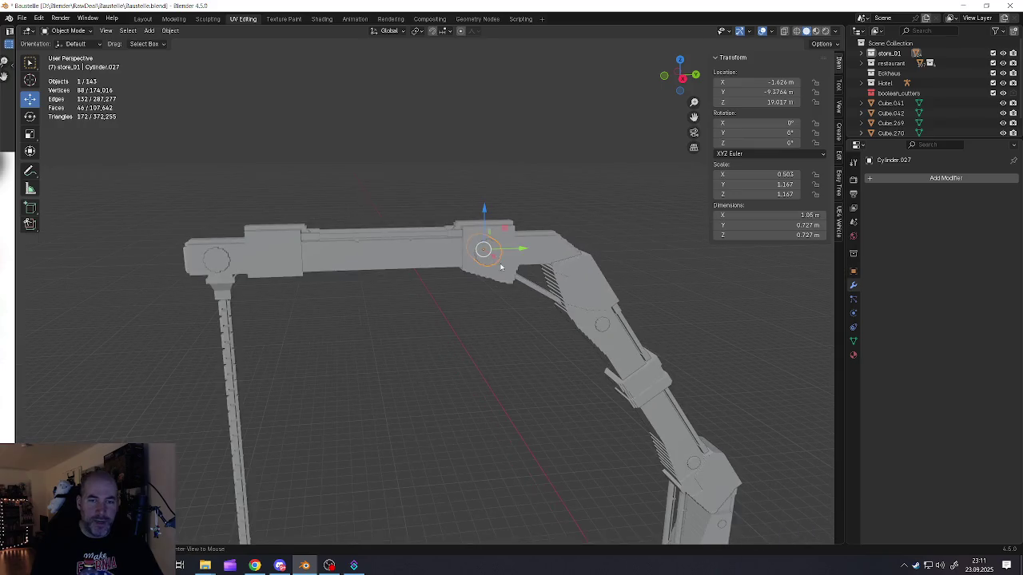
{"action": "key", "text": "a"}
{"action": "middle_click_drag", "start_coordinate": [497, 253], "coordinate": [508, 364]}
{"action": "key", "text": "alt+a"}
{"action": "scroll", "coordinate": [498, 259], "scroll_direction": "down", "scroll_amount": 2}
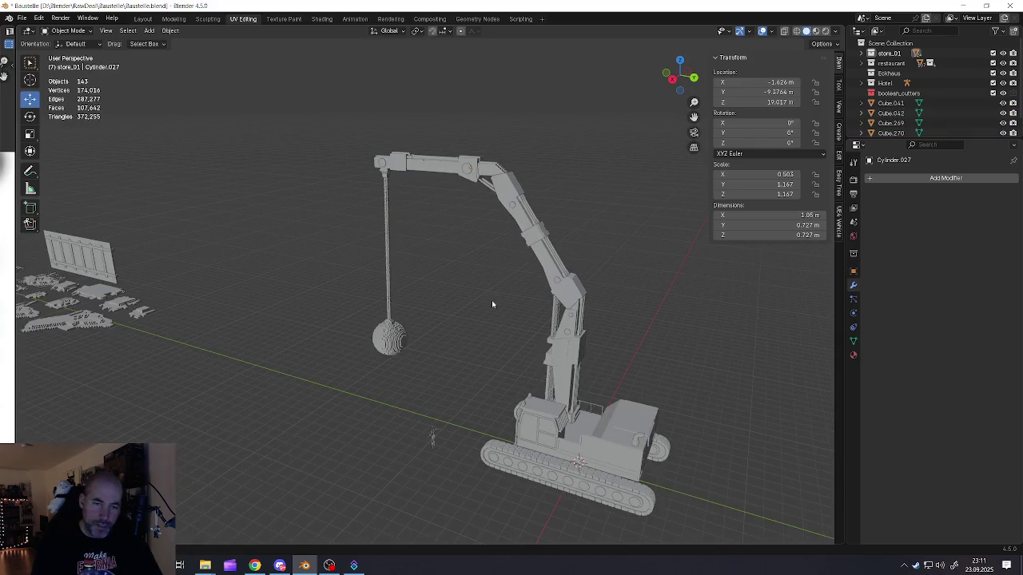
{"action": "middle_click_drag", "start_coordinate": [490, 304], "coordinate": [474, 297], "text": "shift"}
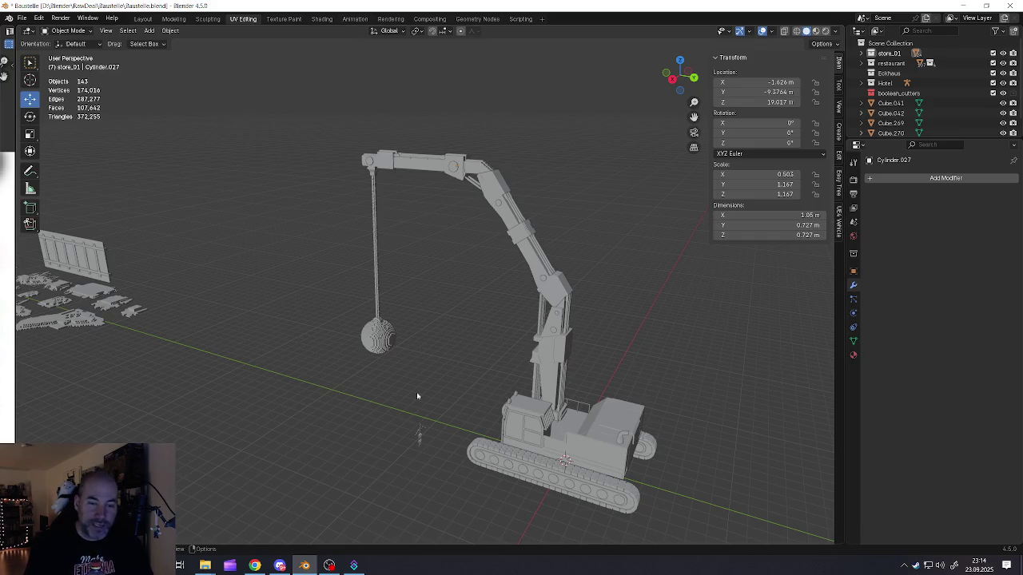
{"action": "left_click", "coordinate": [419, 430]}
Step: Move the metarig figure farther away from the crane
{"action": "left_click_drag", "start_coordinate": [403, 442], "coordinate": [243, 391]}
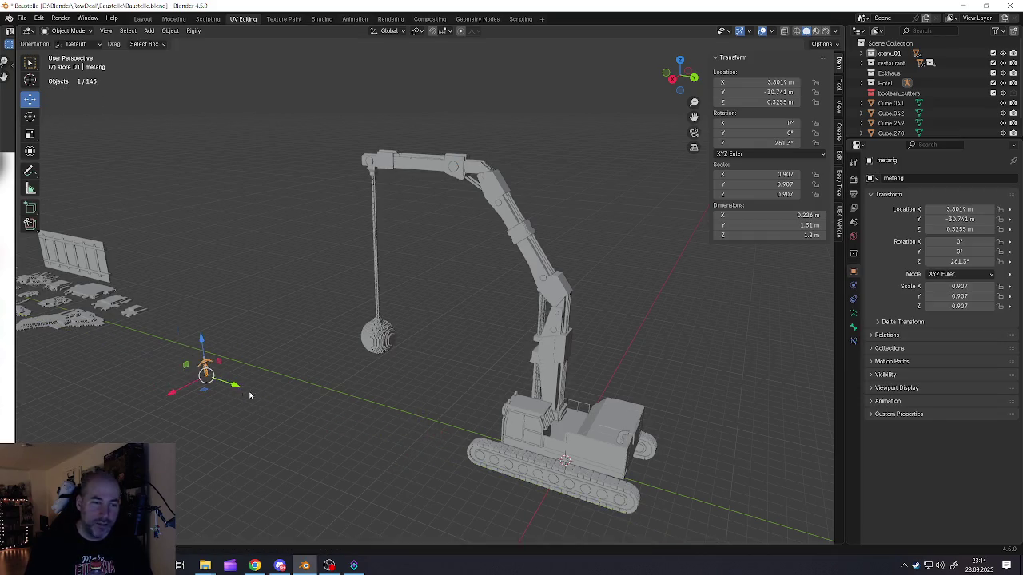
{"action": "scroll", "coordinate": [405, 347], "scroll_direction": "down", "scroll_amount": 2}
{"action": "middle_click_drag", "start_coordinate": [406, 348], "coordinate": [434, 331]}
Step: Box-select every part of the crane in the viewport
{"action": "left_click", "coordinate": [473, 335]}
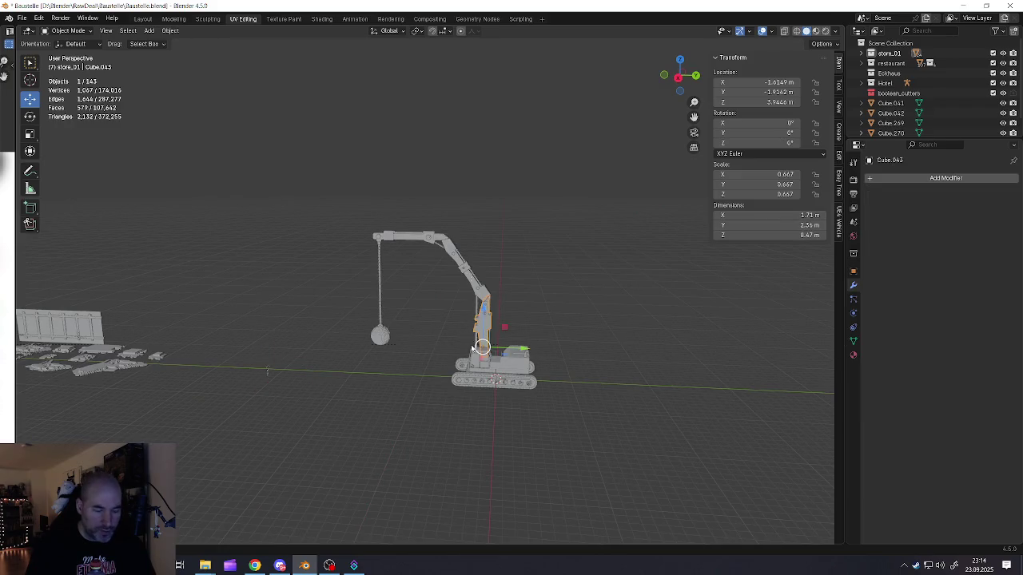
{"action": "left_click_drag", "start_coordinate": [326, 215], "coordinate": [605, 450]}
{"action": "scroll", "coordinate": [479, 327], "scroll_direction": "up", "scroll_amount": 2}
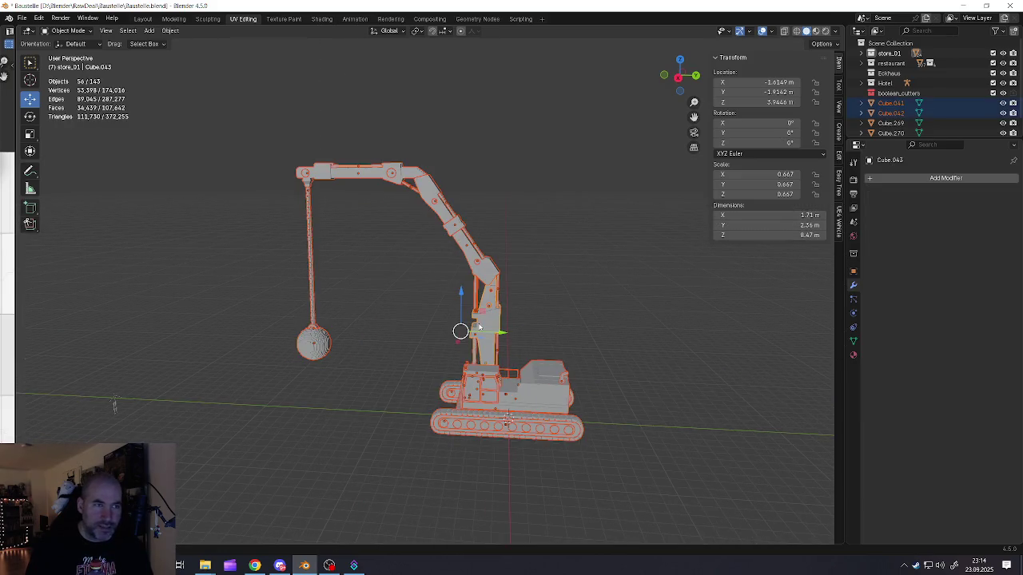
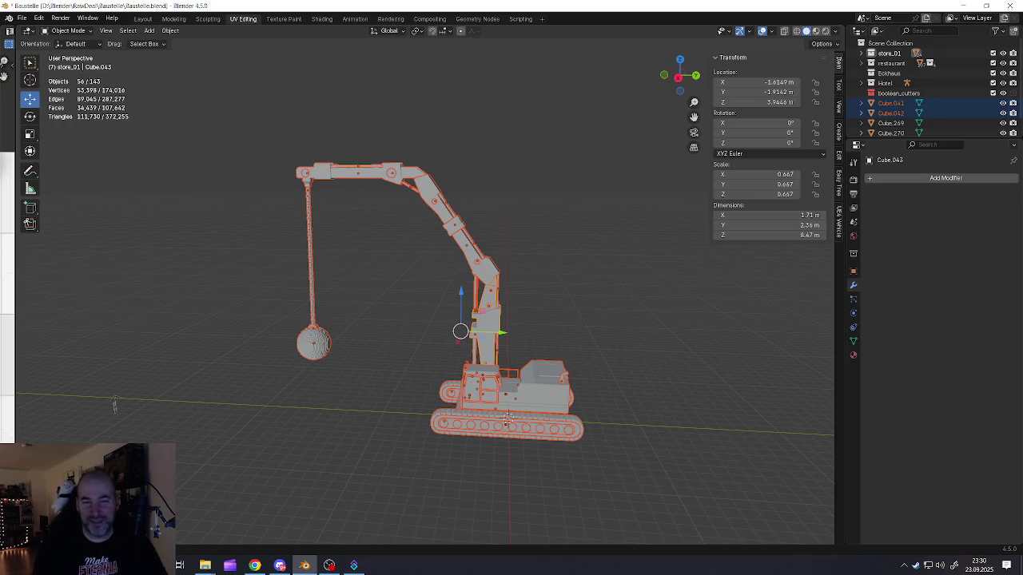
Step: Clear the selection and orbit the view so the whole excavator is framed
{"action": "left_click", "coordinate": [445, 390]}
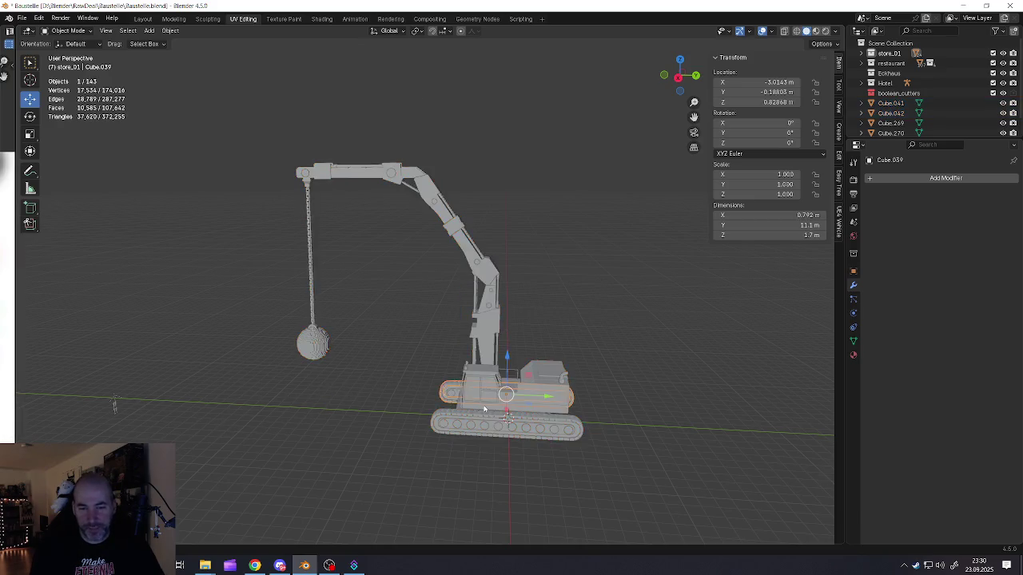
{"action": "scroll", "coordinate": [447, 388], "scroll_direction": "up", "scroll_amount": 4}
{"action": "scroll", "coordinate": [452, 386], "scroll_direction": "down", "scroll_amount": 3}
{"action": "left_click", "coordinate": [425, 347]}
{"action": "mouse_move", "coordinate": [452, 386]}
{"action": "middle_mouse_down"}
{"action": "mouse_move", "coordinate": [424, 346]}
{"action": "mouse_move", "coordinate": [404, 359]}
{"action": "mouse_move", "coordinate": [354, 353]}
{"action": "mouse_move", "coordinate": [376, 358]}
{"action": "mouse_move", "coordinate": [370, 390]}
{"action": "middle_mouse_up"}
Step: Snip a screenshot of the excavator with boom, chain and wrecking ball, then switch applications
{"action": "key", "text": "super+shift+s"}
{"action": "left_click_drag", "start_coordinate": [175, 106], "coordinate": [613, 519]}
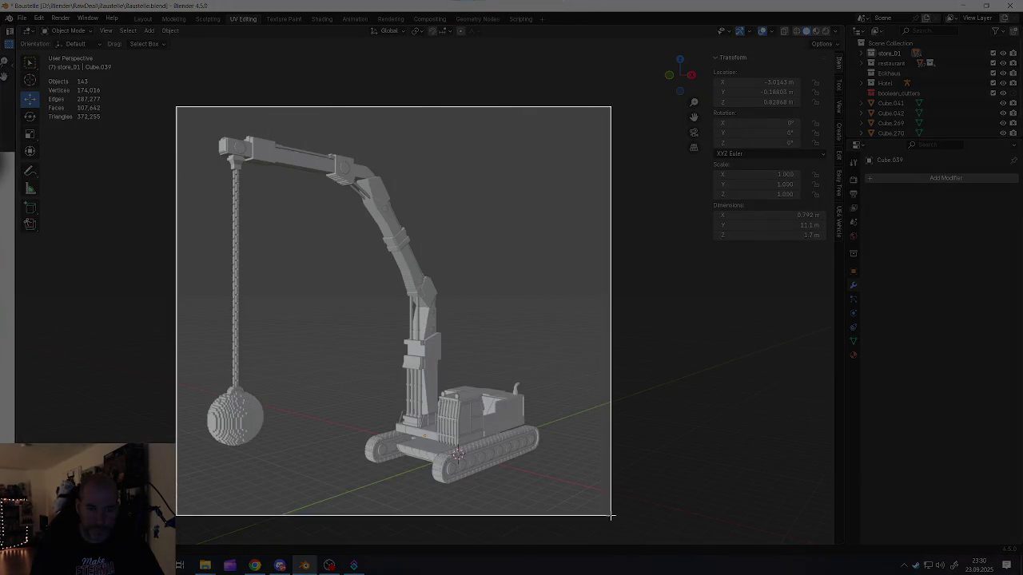
{"action": "key", "text": "alt+Tab"}
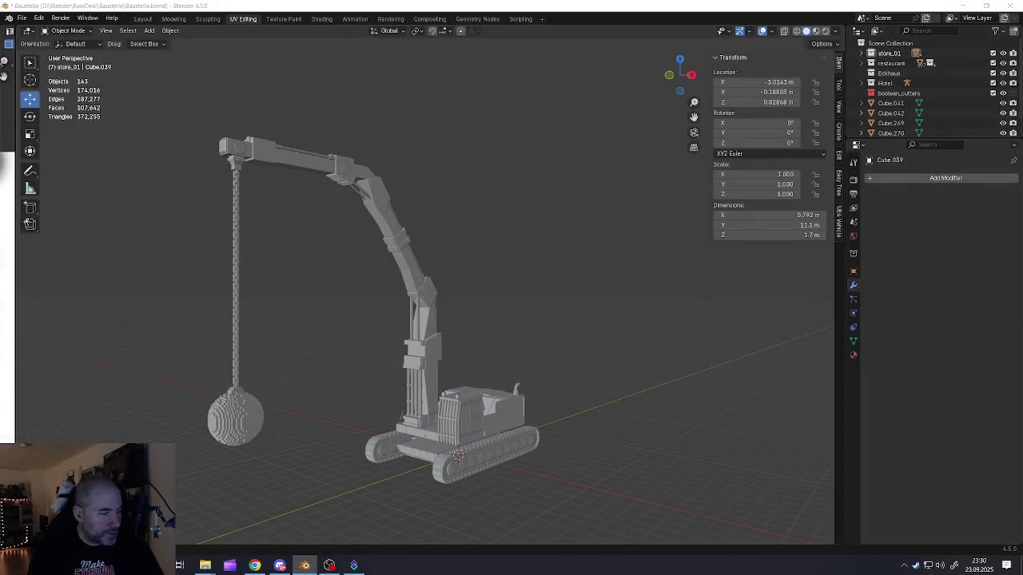
{"action": "key", "text": "alt+Tab"}
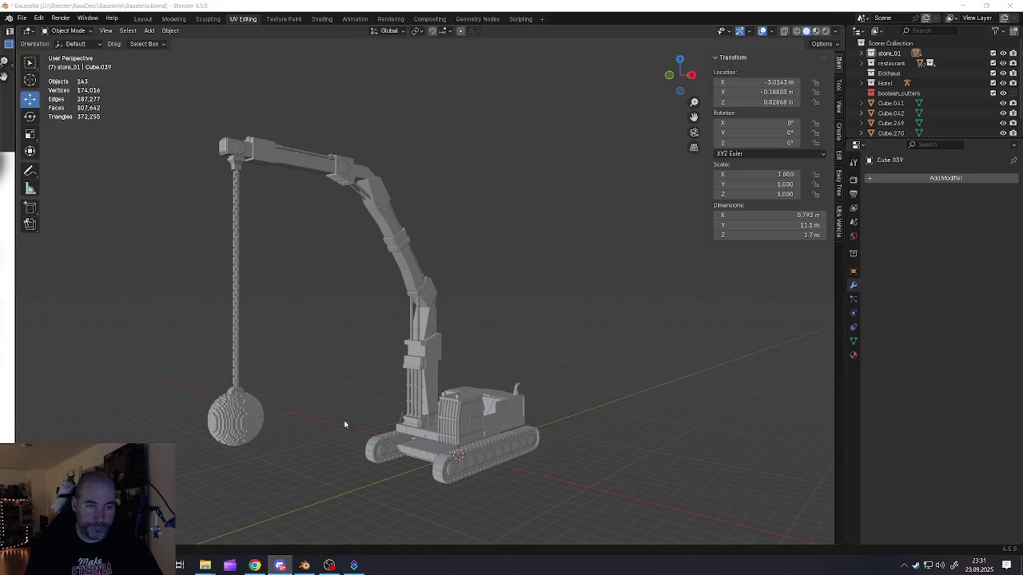
Step: Orbit and zoom around the excavator to inspect it from high oblique angles
{"action": "mouse_move", "coordinate": [441, 400]}
{"action": "middle_mouse_down"}
{"action": "mouse_move", "coordinate": [458, 358]}
{"action": "mouse_move", "coordinate": [429, 351]}
{"action": "mouse_move", "coordinate": [377, 373]}
{"action": "mouse_move", "coordinate": [388, 395]}
{"action": "mouse_move", "coordinate": [356, 360]}
{"action": "mouse_move", "coordinate": [437, 359]}
{"action": "middle_mouse_up"}
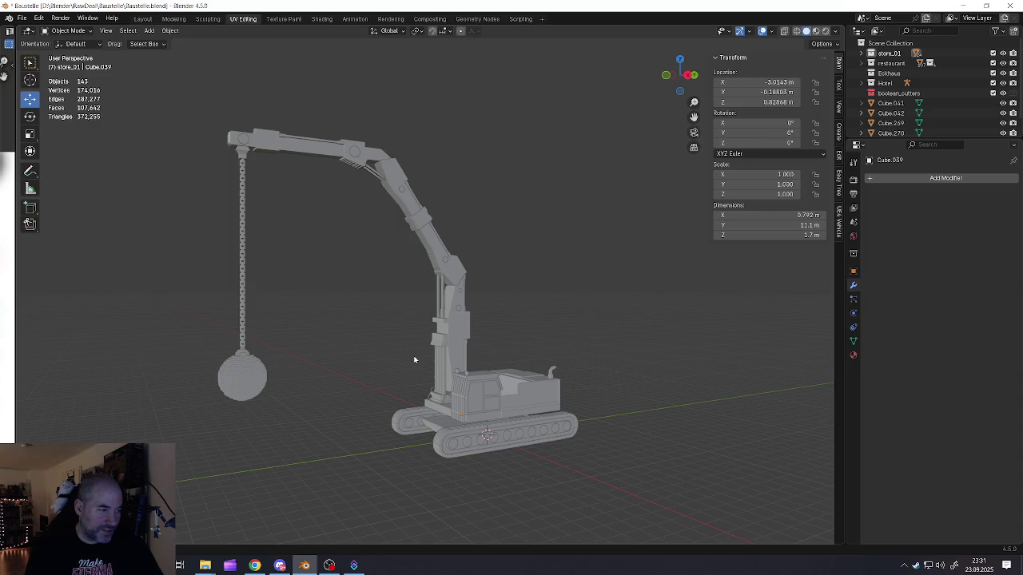
{"action": "scroll", "coordinate": [414, 358], "scroll_direction": "up", "scroll_amount": 2}
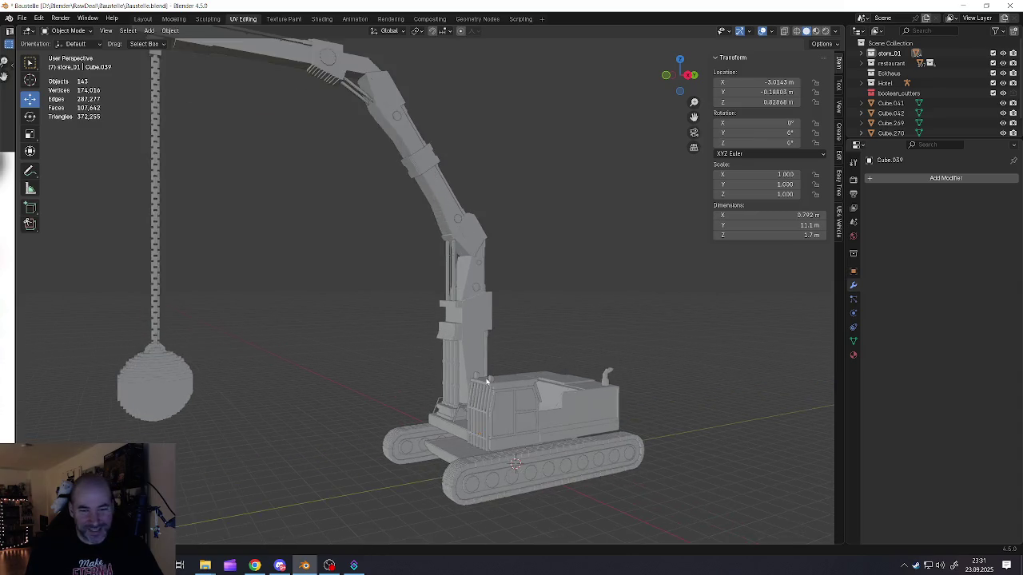
{"action": "scroll", "coordinate": [416, 358], "scroll_direction": "up", "scroll_amount": 5}
{"action": "left_click", "coordinate": [413, 357]}
{"action": "mouse_move", "coordinate": [413, 357]}
{"action": "middle_mouse_down"}
{"action": "mouse_move", "coordinate": [369, 373]}
{"action": "mouse_move", "coordinate": [416, 376]}
{"action": "middle_mouse_up"}
{"action": "scroll", "coordinate": [413, 373], "scroll_direction": "down", "scroll_amount": 2}
{"action": "scroll", "coordinate": [413, 373], "scroll_direction": "down", "scroll_amount": 3}
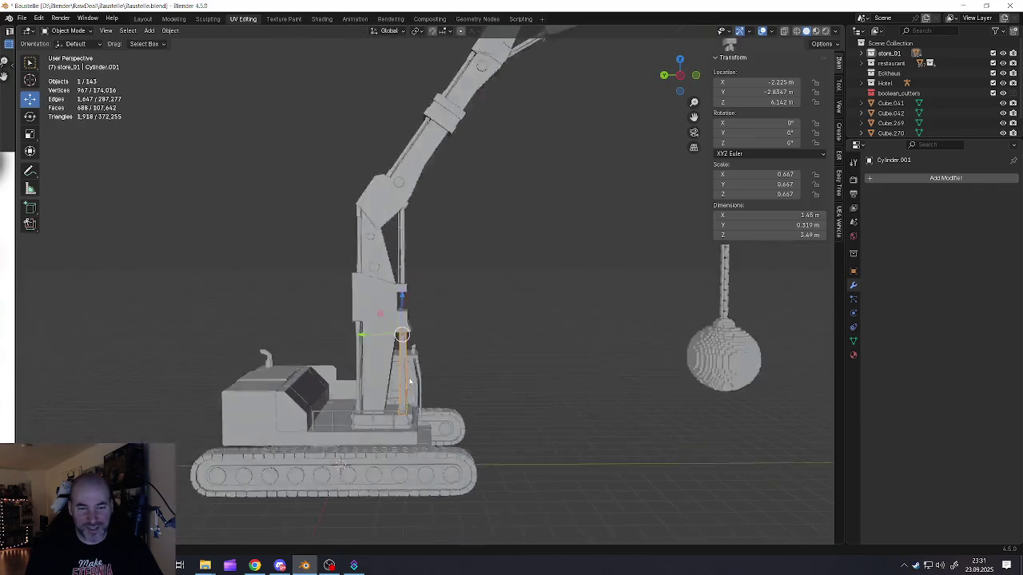
{"action": "scroll", "coordinate": [410, 370], "scroll_direction": "down", "scroll_amount": 2}
{"action": "key", "text": "alt+a"}
{"action": "scroll", "coordinate": [408, 366], "scroll_direction": "down", "scroll_amount": 2}
{"action": "mouse_move", "coordinate": [527, 329]}
{"action": "middle_mouse_down", "text": "shift"}
{"action": "mouse_move", "coordinate": [472, 304]}
{"action": "mouse_move", "coordinate": [387, 345]}
{"action": "mouse_move", "coordinate": [399, 312]}
{"action": "mouse_move", "coordinate": [530, 317]}
{"action": "mouse_move", "coordinate": [456, 321]}
{"action": "mouse_move", "coordinate": [475, 308]}
{"action": "middle_mouse_up", "text": "shift"}
{"action": "scroll", "coordinate": [464, 318], "scroll_direction": "up", "scroll_amount": 3}
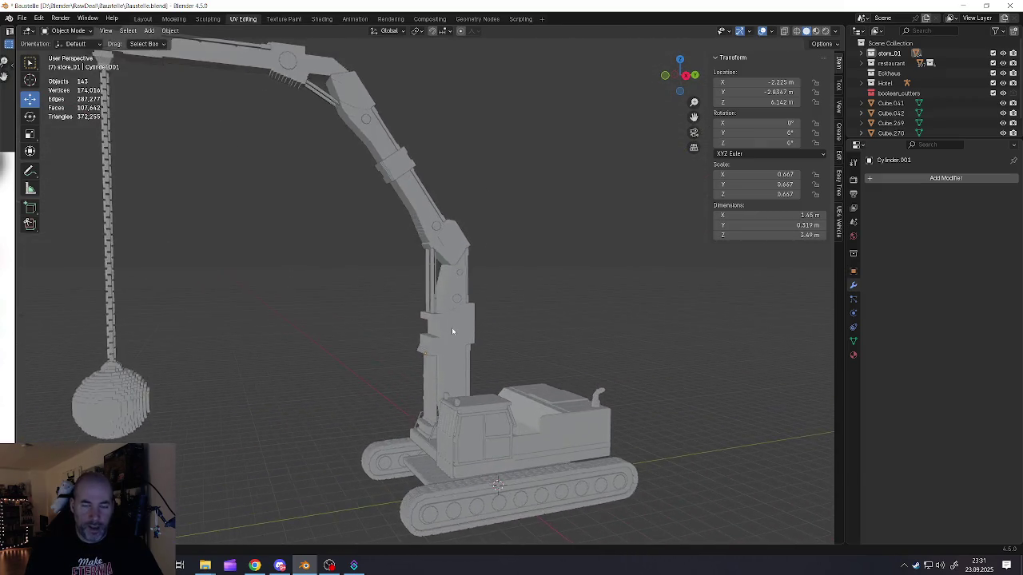
{"action": "scroll", "coordinate": [451, 327], "scroll_direction": "down", "scroll_amount": 3}
{"action": "middle_click_drag", "start_coordinate": [397, 334], "coordinate": [407, 332]}
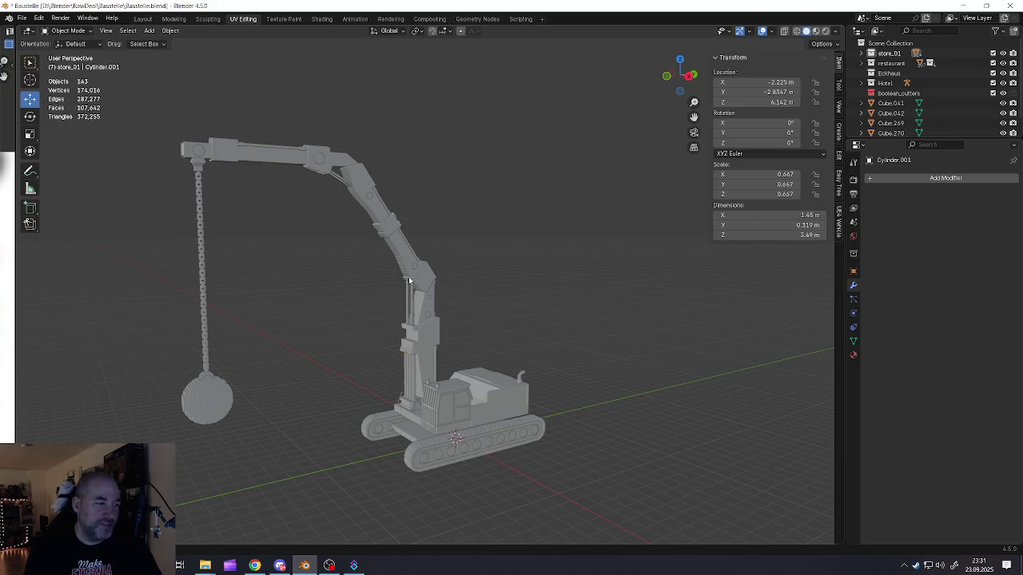
Step: Save the scene as Baustelle.blend and close Blender
{"action": "left_click", "coordinate": [22, 17]}
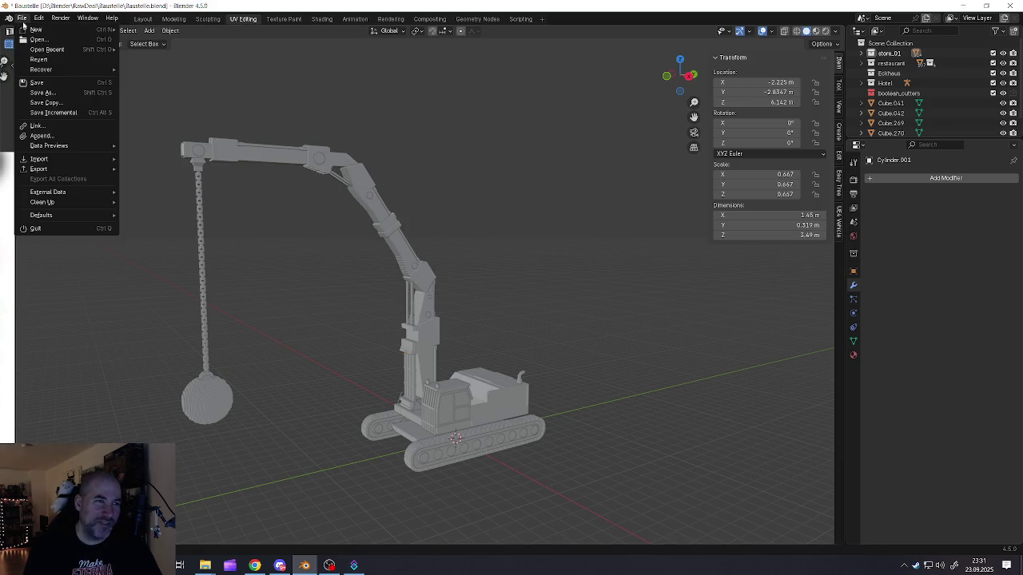
{"action": "left_click", "coordinate": [47, 83]}
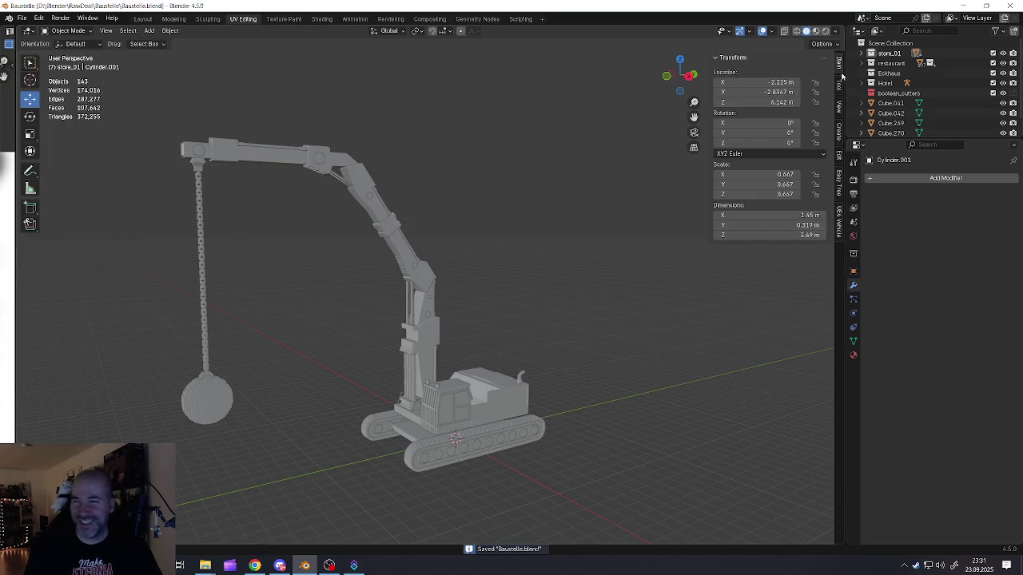
{"action": "left_click", "coordinate": [1004, 4]}
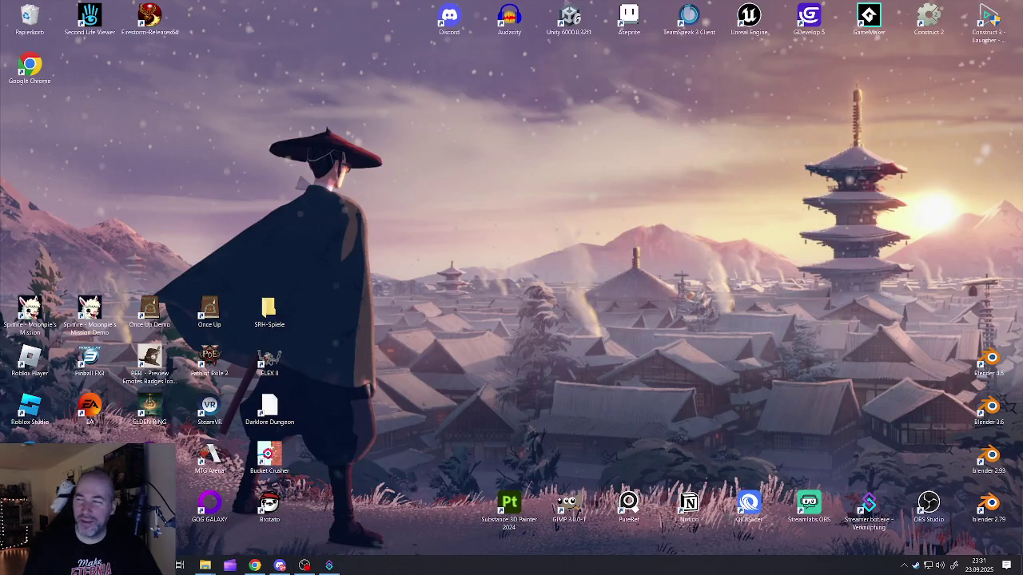